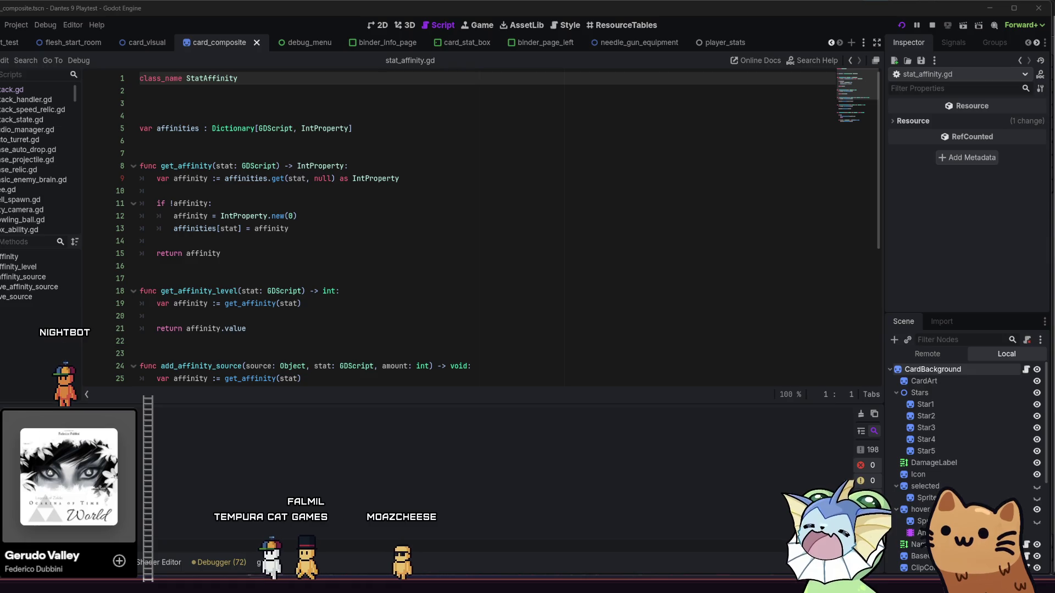
# - Jump from stat_affinity.gd to the IntProperty class definition in int_property.gd
pyautogui.click(434, 287)
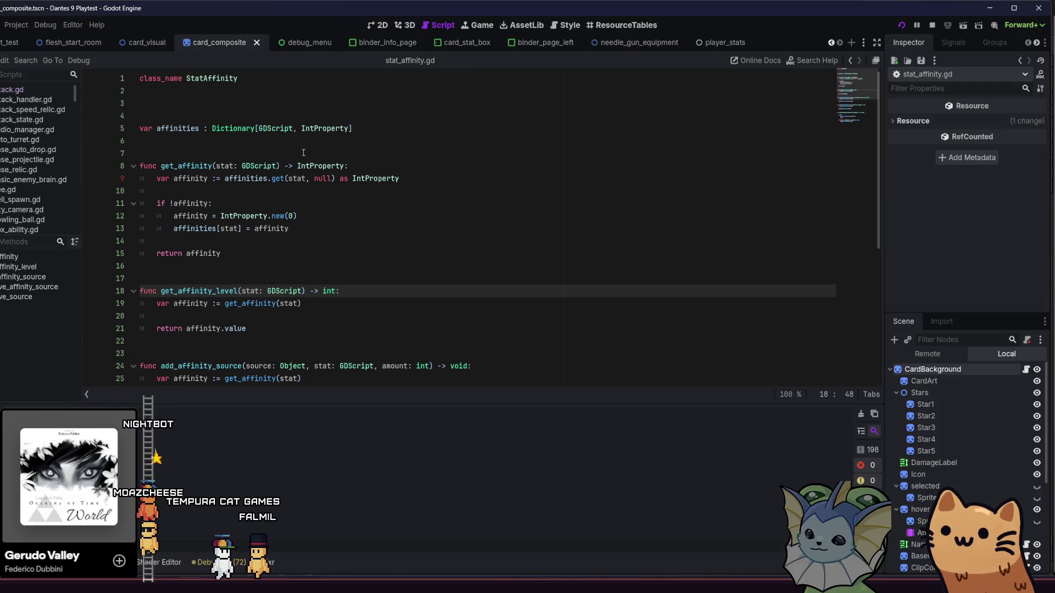
pyautogui.keyDown('ctrl'); pyautogui.click(324, 129); pyautogui.keyUp('ctrl')
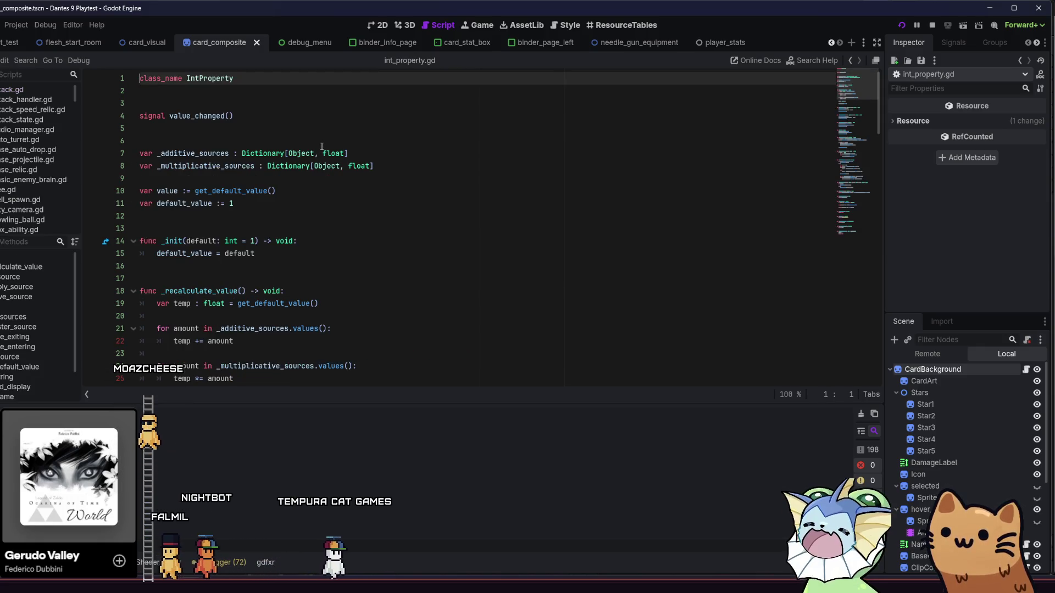
pyautogui.moveTo(327, 148)
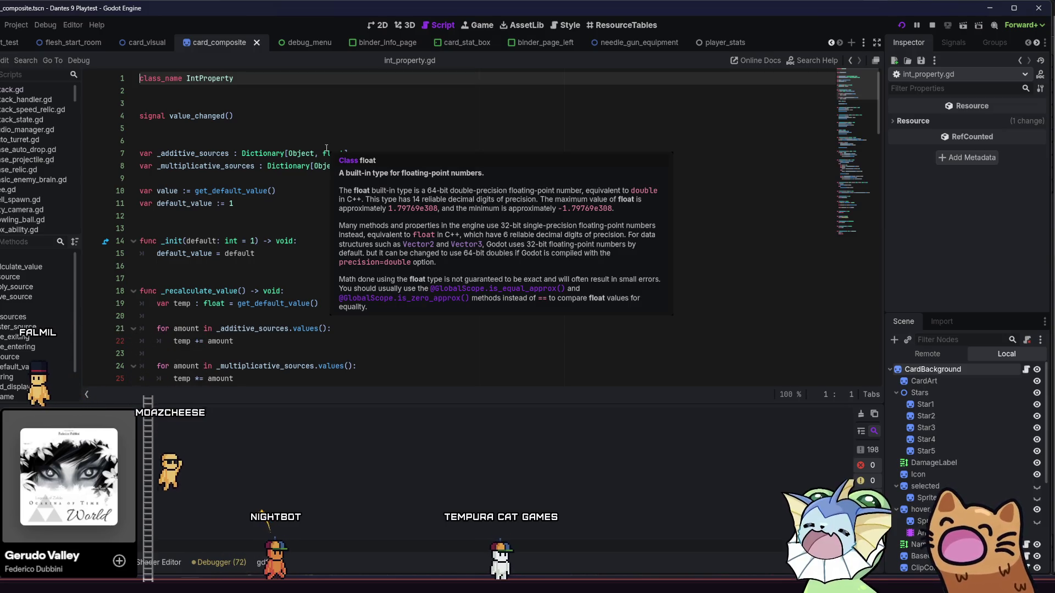
# - Read down through int_property.gd to the placeholder name string near line 120
pyautogui.scroll(-2, 395, 220)
pyautogui.click(395, 203)
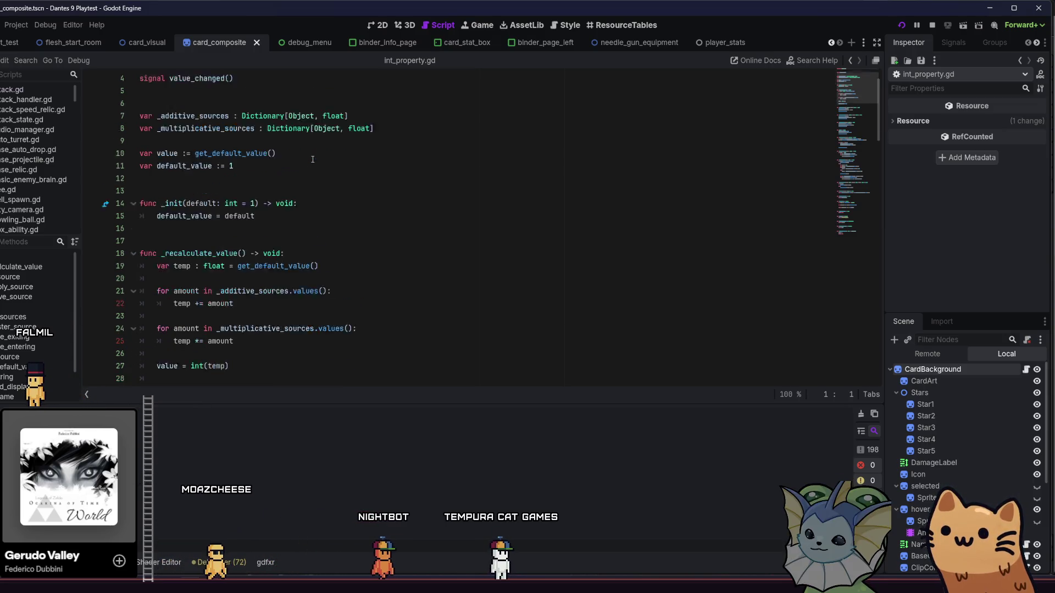
pyautogui.scroll(-2, 395, 236)
pyautogui.scroll(-15, 396, 235)
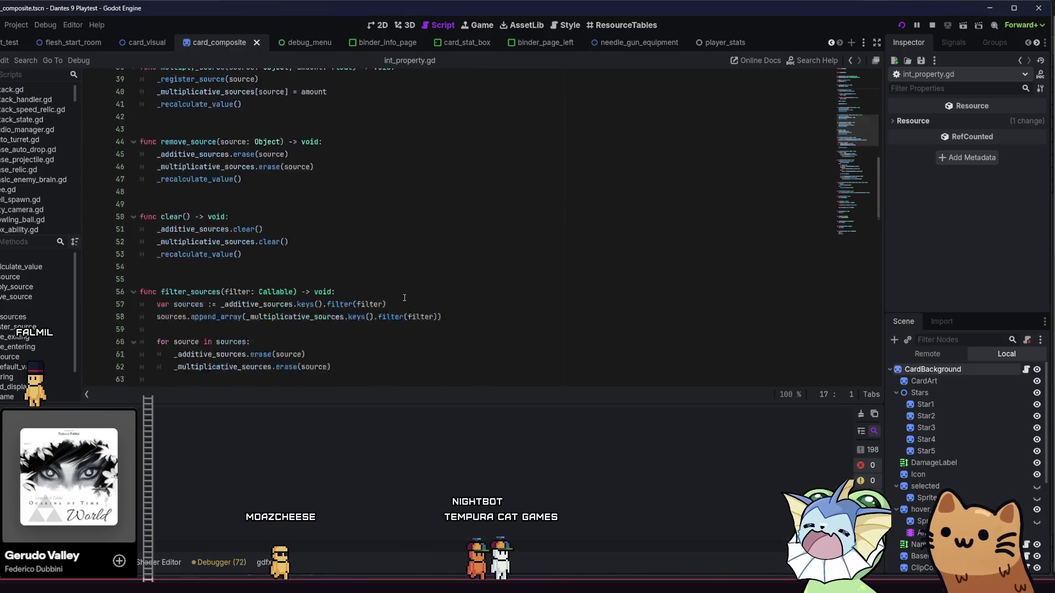
pyautogui.scroll(-12, 415, 289)
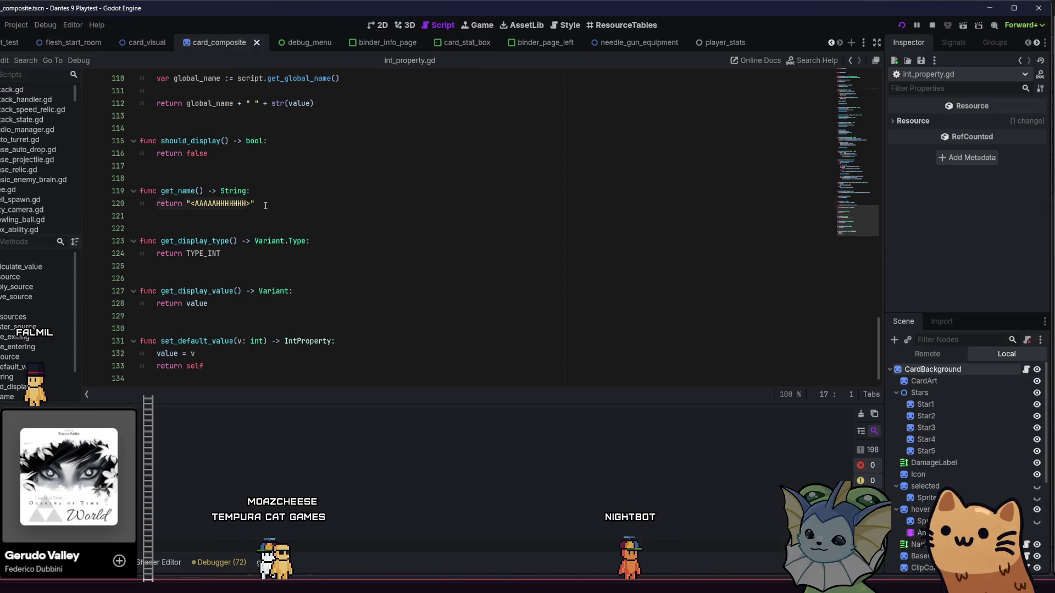
pyautogui.moveTo(265, 205); pyautogui.dragTo(182, 205)
# - Bring up stat_affinity.gd showing the StatAffinity class and its affinity functions
pyautogui.click(140, 215)
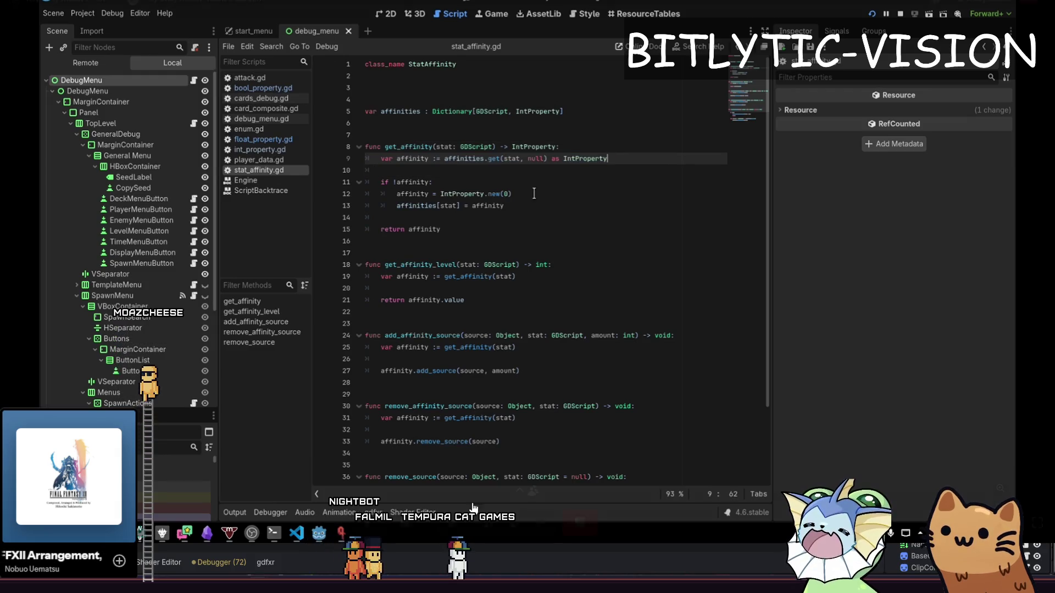
# - Inspect the IntProperty constructor and its default value in int_property.gd
pyautogui.click(396, 194)
pyautogui.keyDown('ctrl'); pyautogui.click(447, 193); pyautogui.keyUp('ctrl')
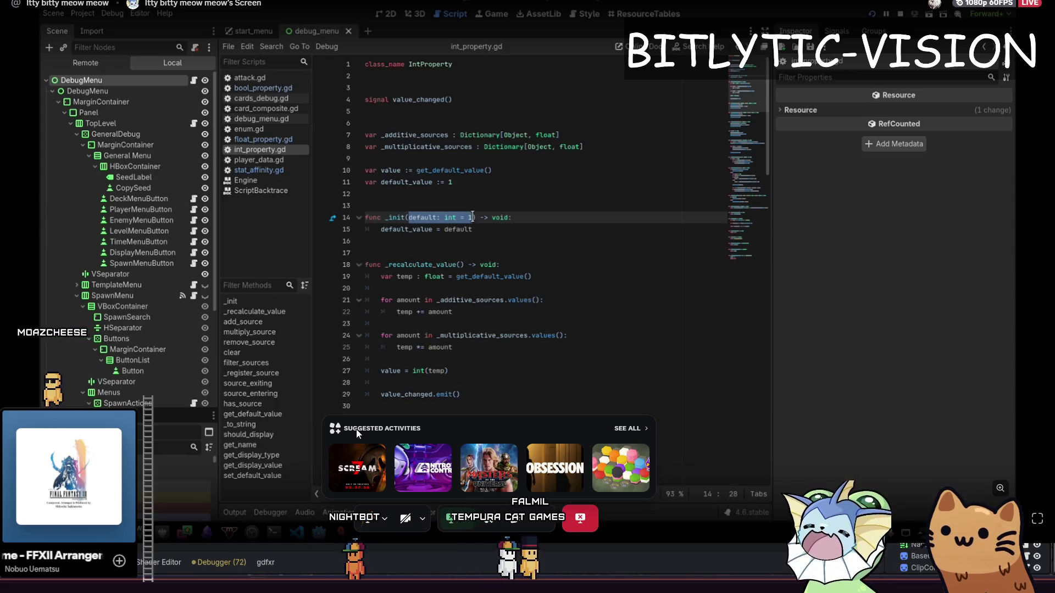
pyautogui.click(471, 218)
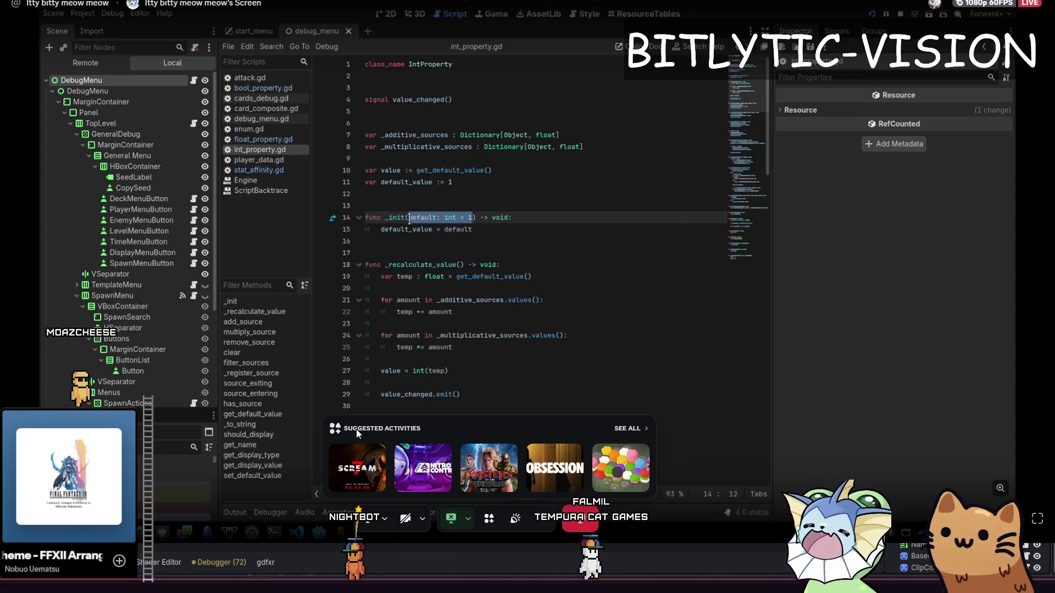
pyautogui.hotkey('ctrl', 'Home')
# - Return to stat_affinity.gd and place the caret inside new(0) on line 12
pyautogui.hotkey('alt', 'Left')
pyautogui.moveTo(511, 194)
pyautogui.mouseDown()
pyautogui.moveTo(367, 194)
pyautogui.moveTo(396, 194)
pyautogui.mouseUp()
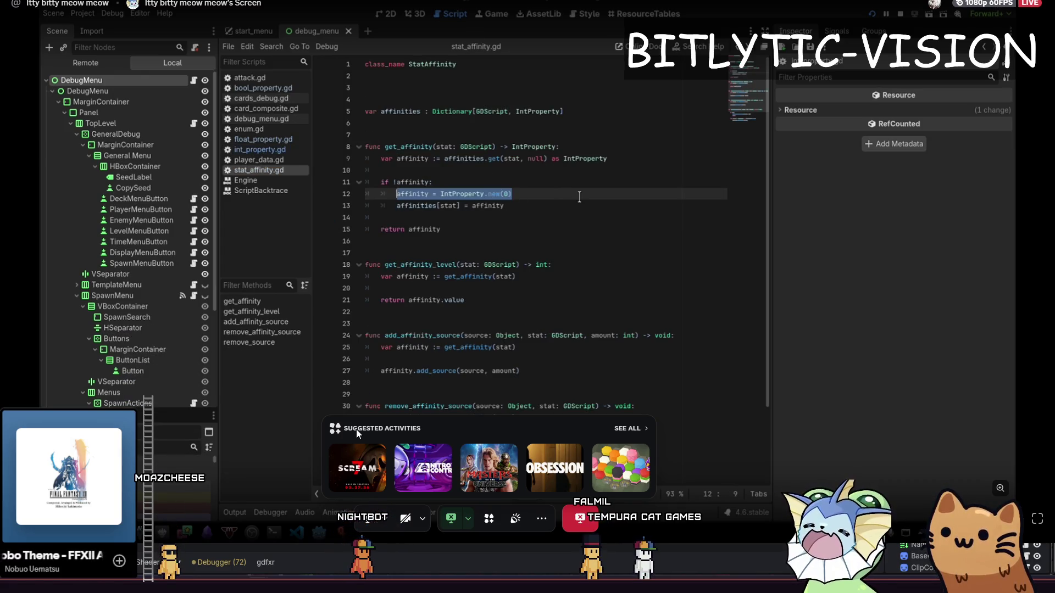
pyautogui.click(509, 194)
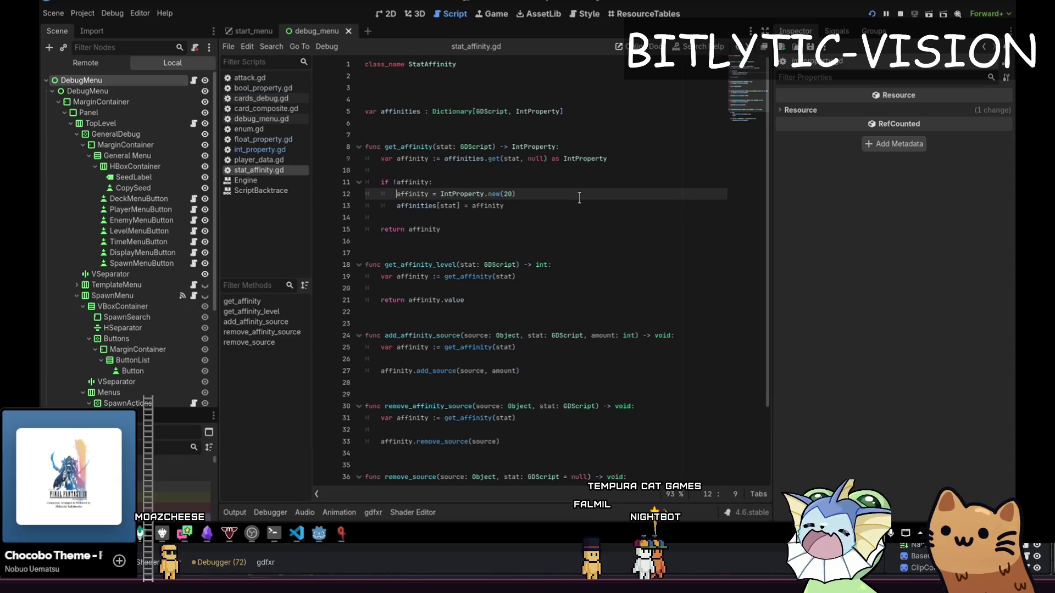
# - Revert line 12 to IntProperty.new(0) and save stat_affinity.gd
pyautogui.click(579, 198)
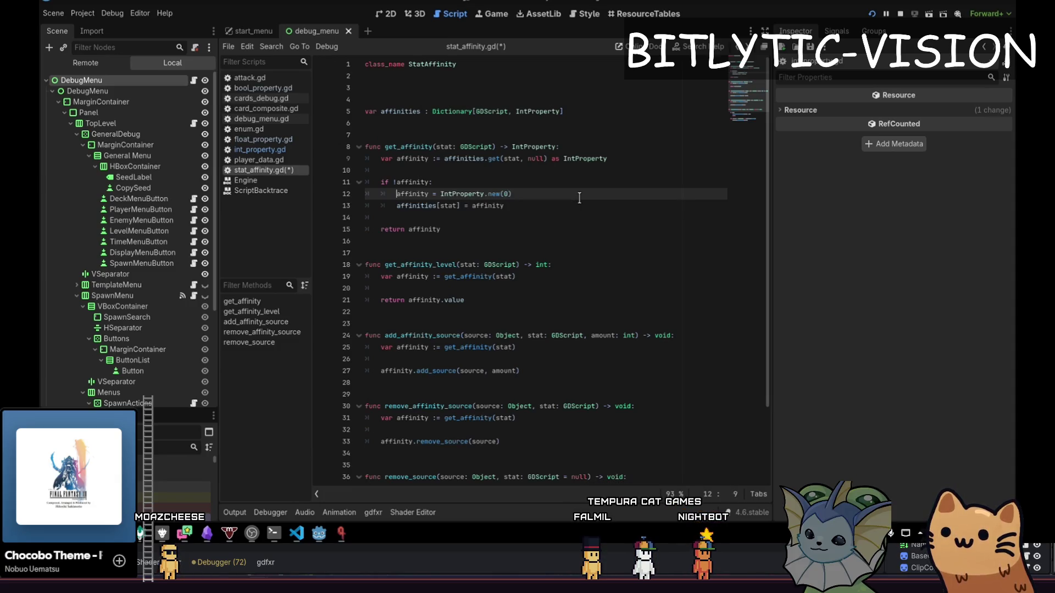
pyautogui.press('Down')
pyautogui.press('Down')
pyautogui.press('Down')
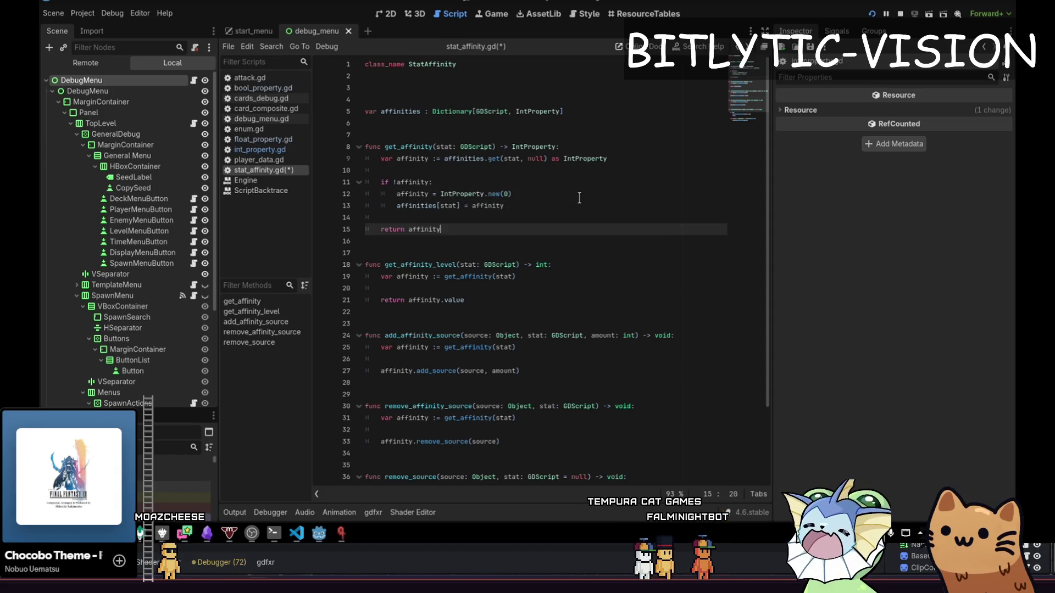
pyautogui.hotkey('ctrl', 's')
pyautogui.scroll(-3, 644, 198)
# - Review the add_affinity_source, remove_source and remove_affinity_source functions
pyautogui.moveTo(380, 255)
pyautogui.mouseDown()
pyautogui.moveTo(516, 254)
pyautogui.moveTo(565, 290)
pyautogui.mouseUp()
pyautogui.click(554, 278)
pyautogui.hotkey('ctrl', 's')
pyautogui.moveTo(372, 384); pyautogui.dragTo(554, 468)
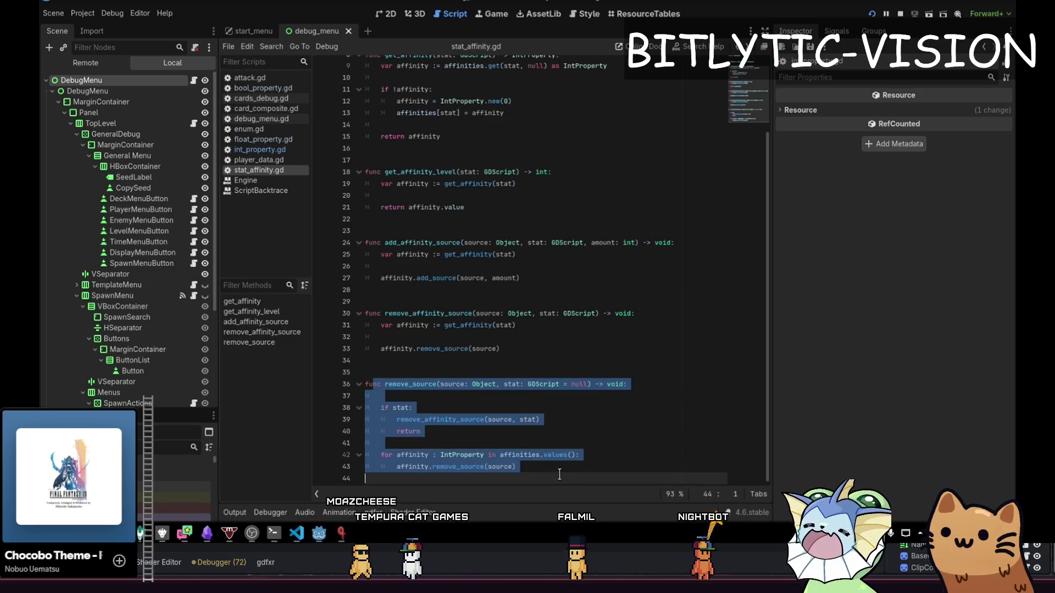
pyautogui.click(554, 468)
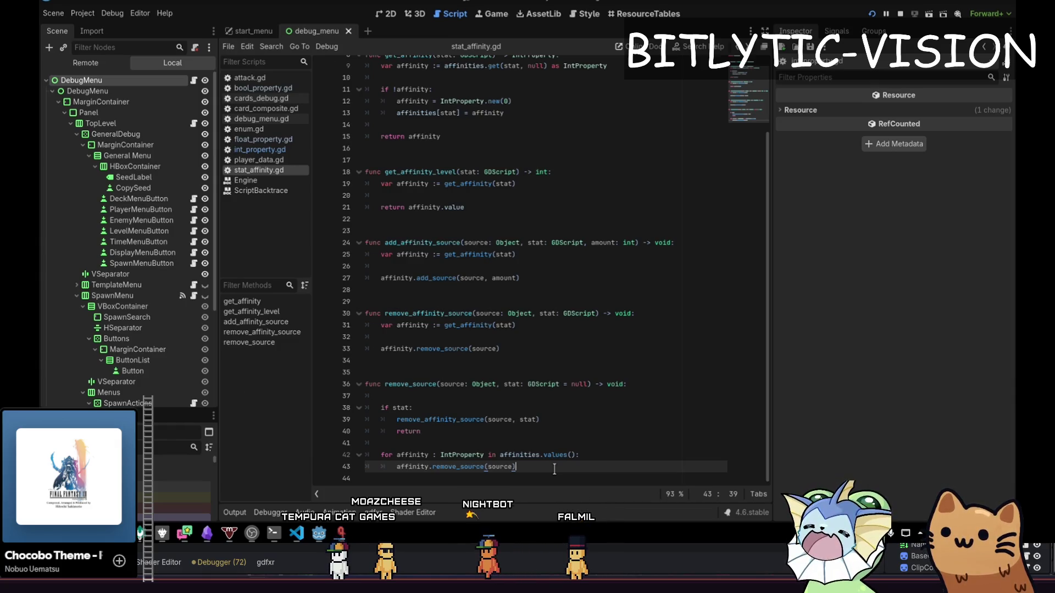
pyautogui.moveTo(501, 349); pyautogui.dragTo(365, 313)
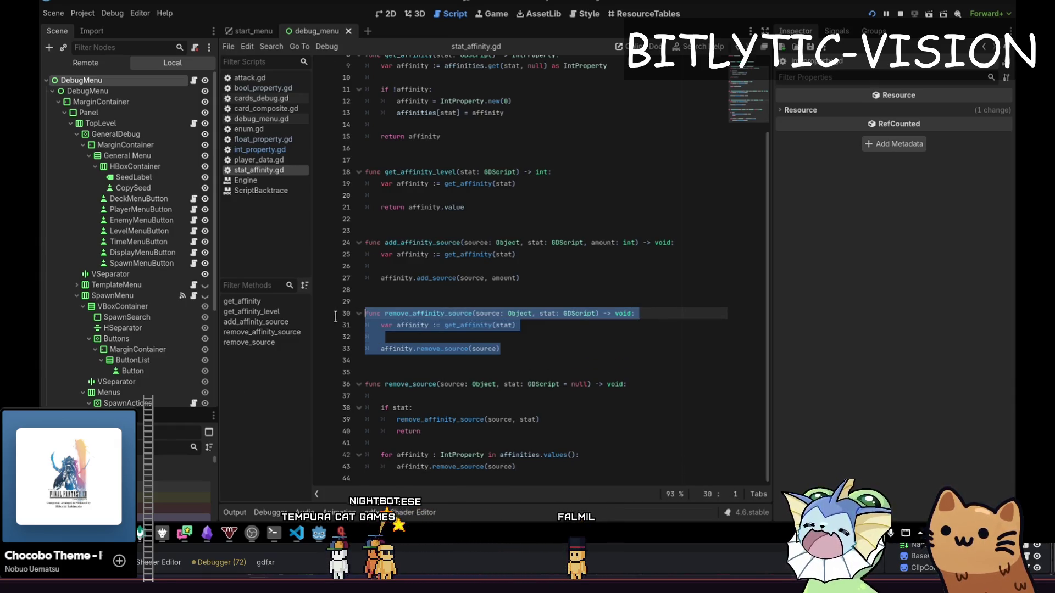
pyautogui.click(519, 346)
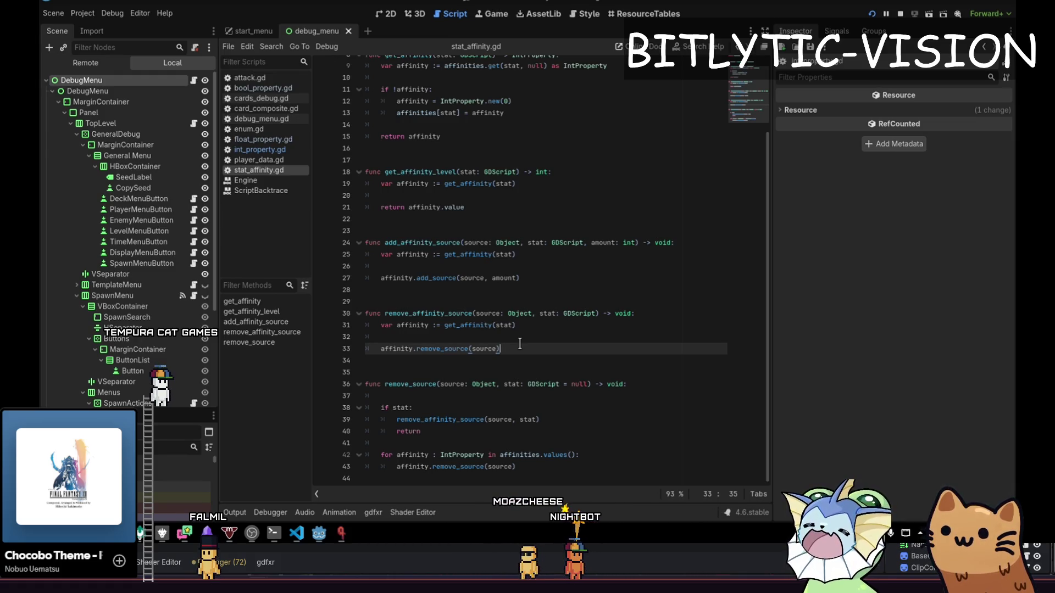
pyautogui.hotkey('shift', 'alt', 'o')
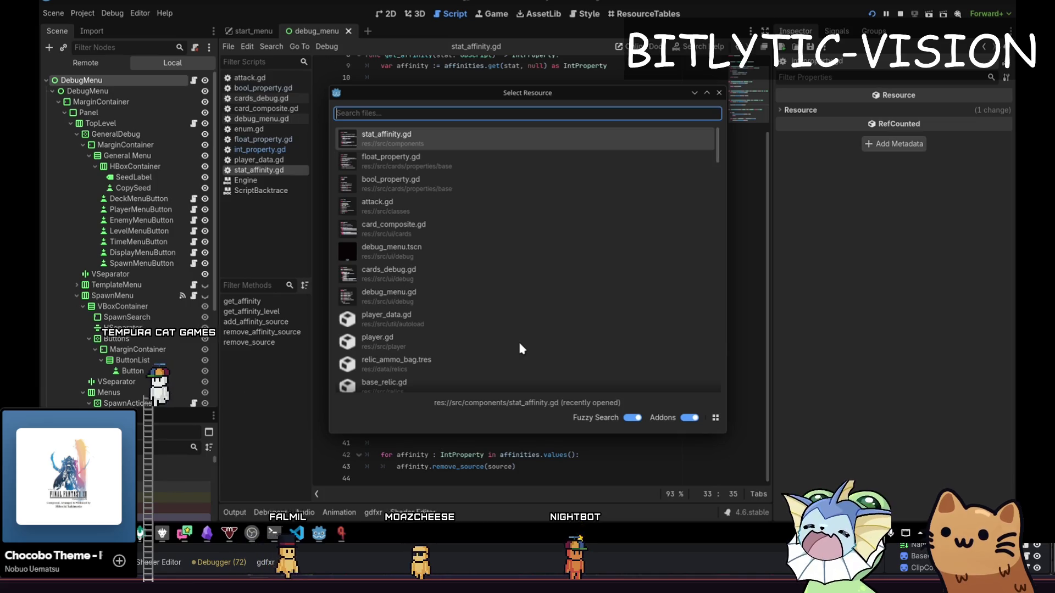
# - Open player_fire_handler.gd through the quick file search
pyautogui.write('fire_')
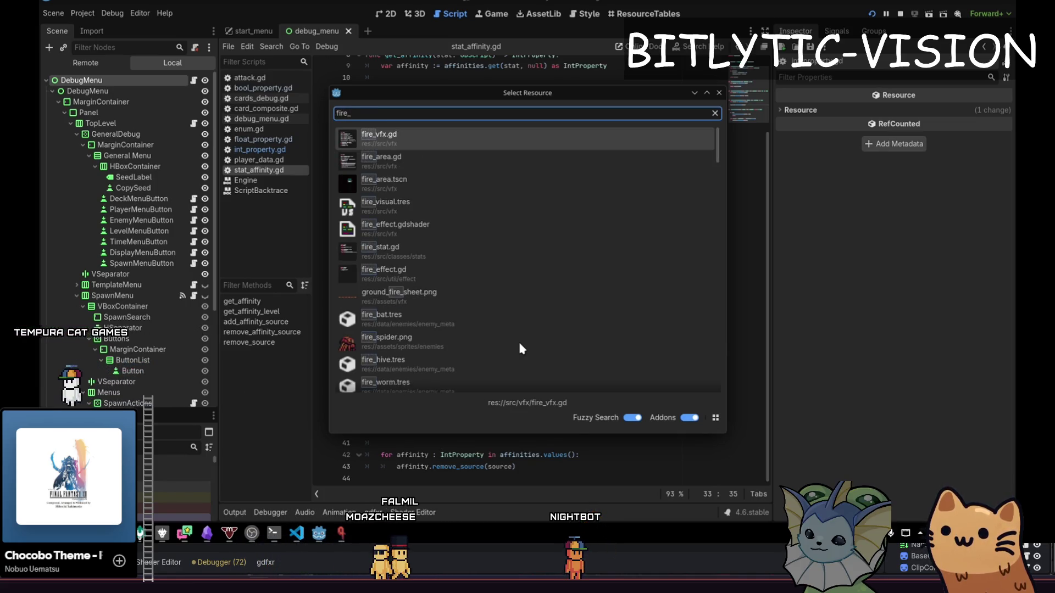
pyautogui.press('BackSpace')
pyautogui.press('BackSpace')
pyautogui.press('BackSpace')
pyautogui.write('player_fire_handler')
pyautogui.press('Return')
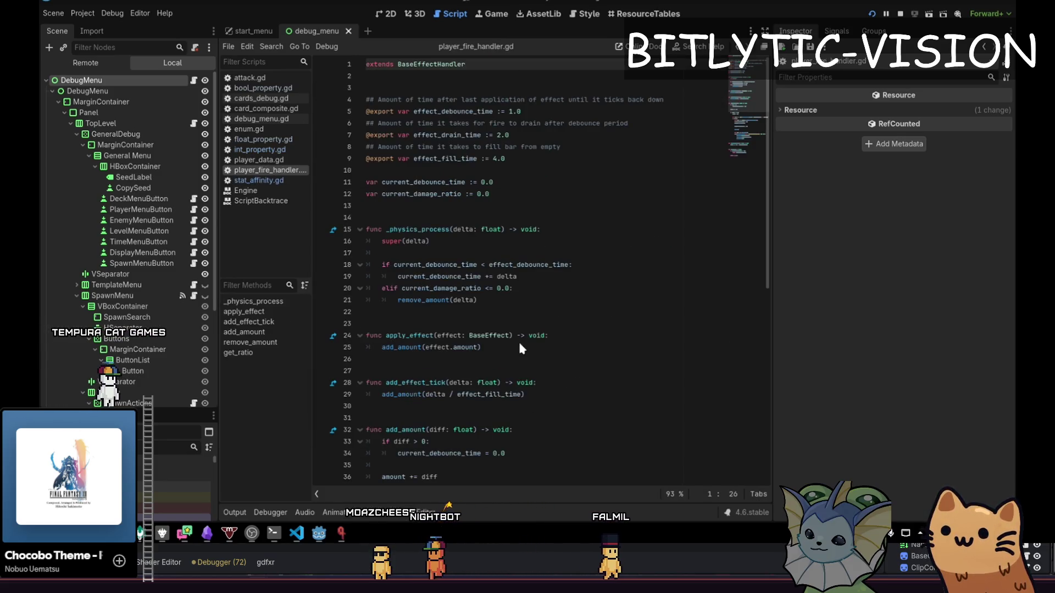
pyautogui.scroll(-9, 519, 340)
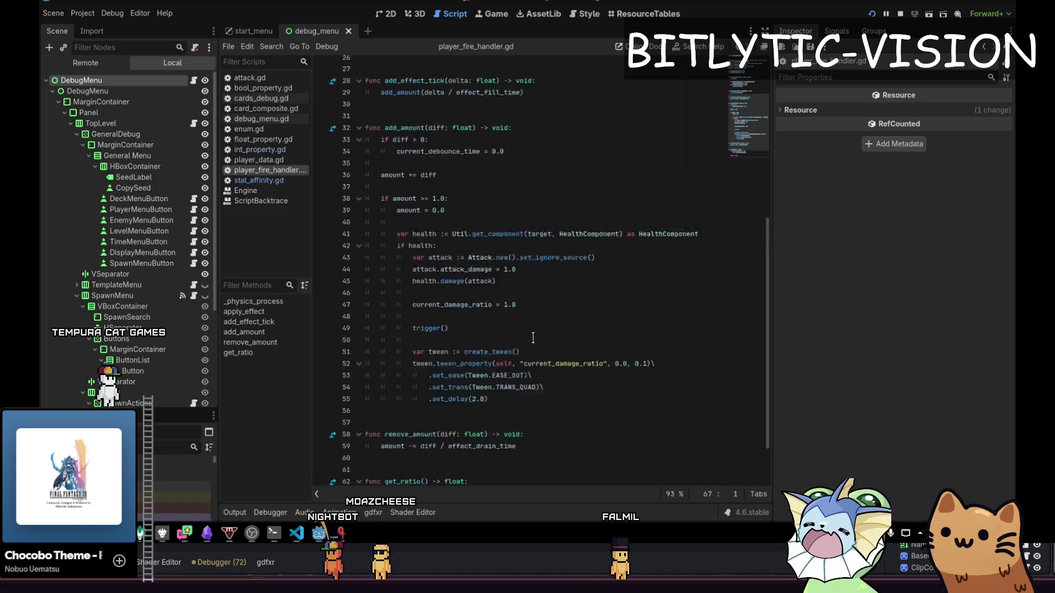
pyautogui.scroll(2, 463, 257)
pyautogui.scroll(5, 427, 244)
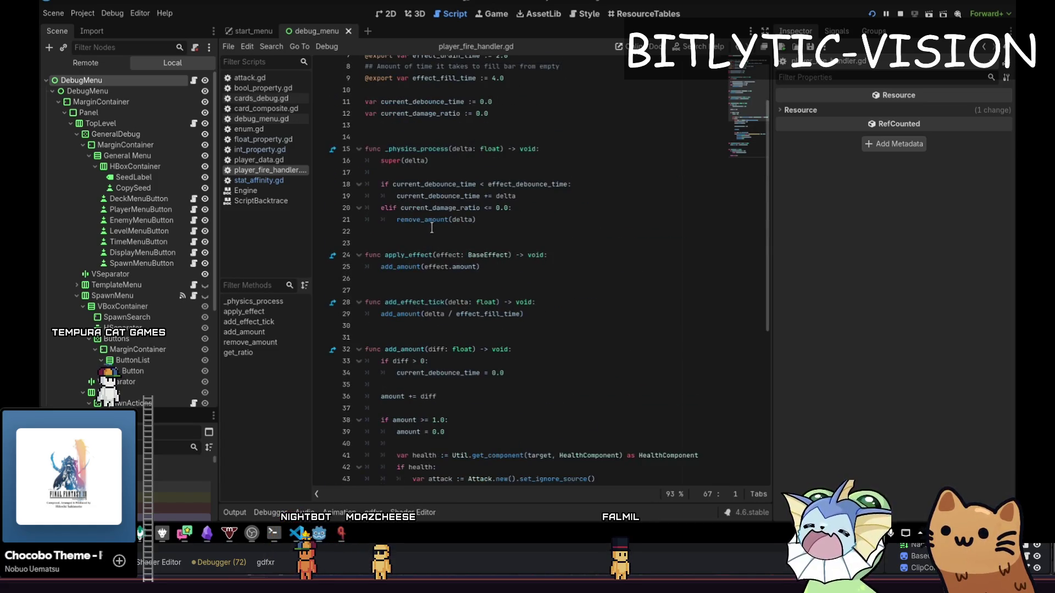
# - Review the add_amount(effect.amount) call and line 12 of player_fire_handler.gd
pyautogui.click(446, 270)
pyautogui.scroll(2, 447, 272)
pyautogui.scroll(-10, 501, 273)
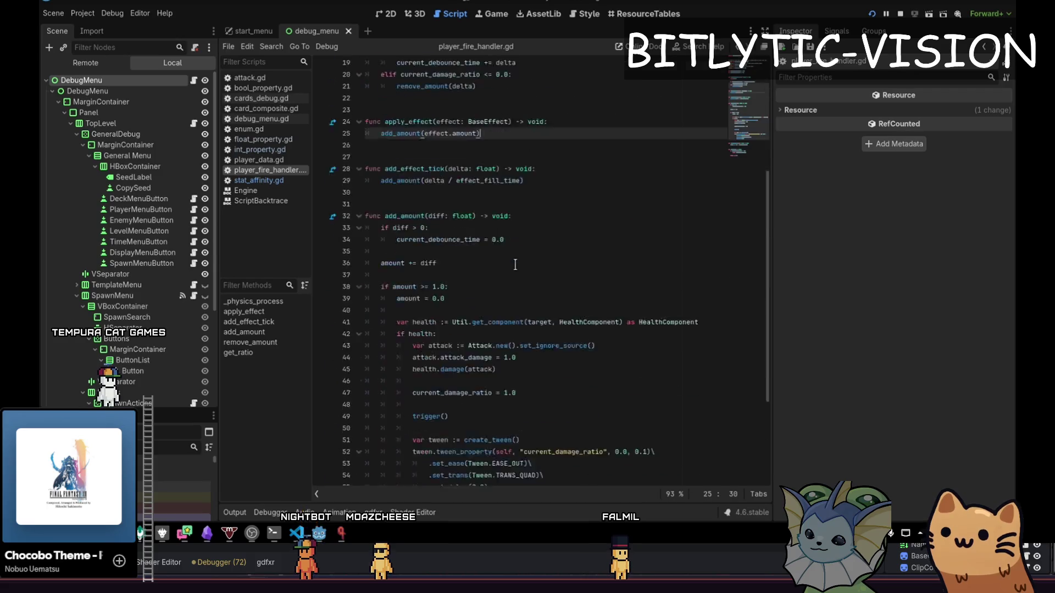
pyautogui.moveTo(492, 458); pyautogui.dragTo(385, 190)
pyautogui.scroll(10, 495, 275)
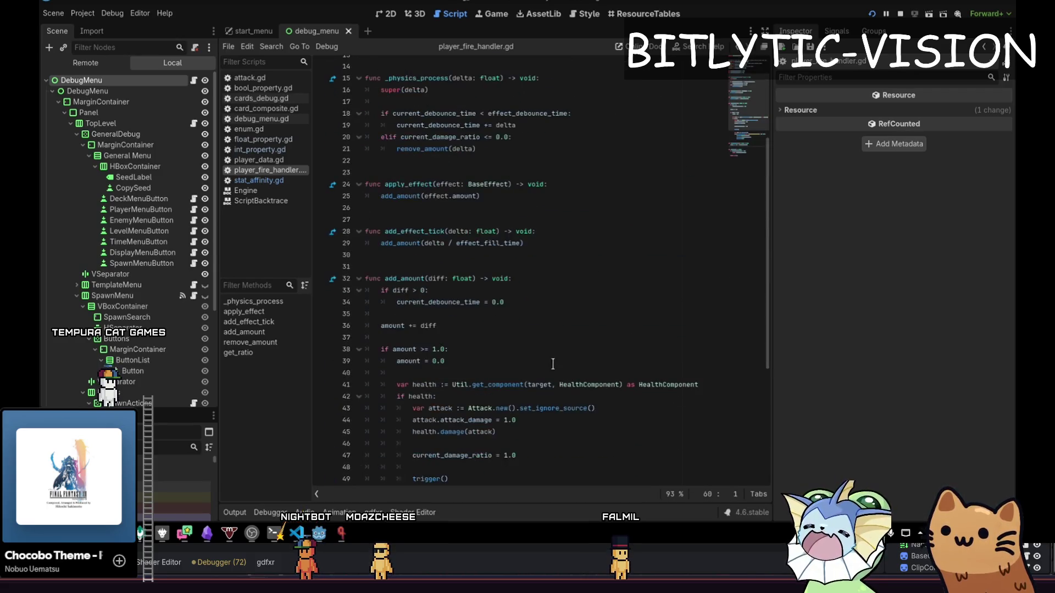
pyautogui.click(521, 195)
pyautogui.hotkey('ctrl', 'shift', 'f')
# - Search all files for boolproperty and open base_effect_handler.gd at its is_active declaration
pyautogui.write('boolproperty')
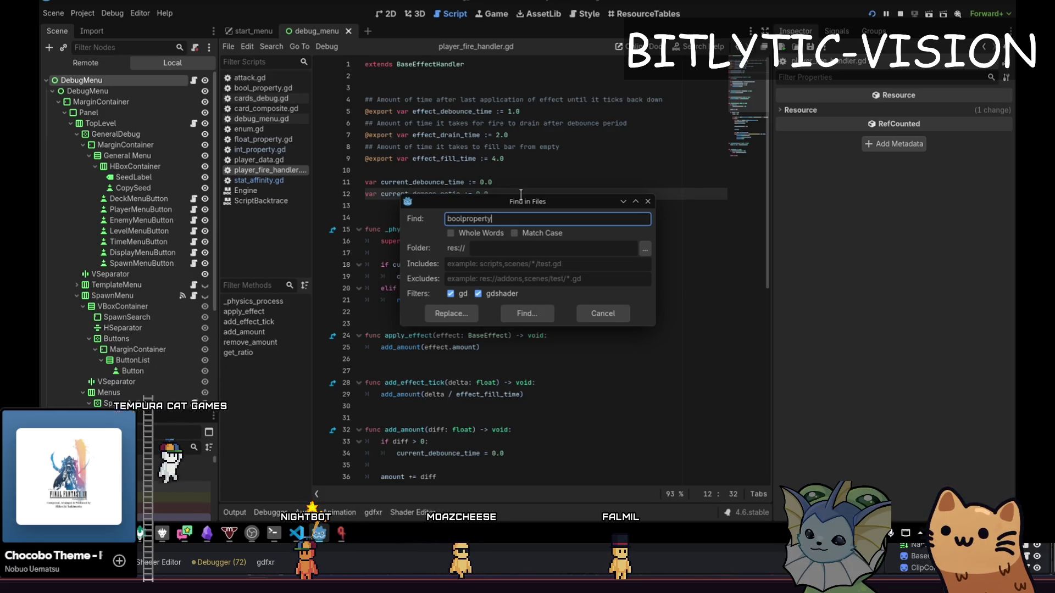
pyautogui.press('Return')
pyautogui.click(366, 408)
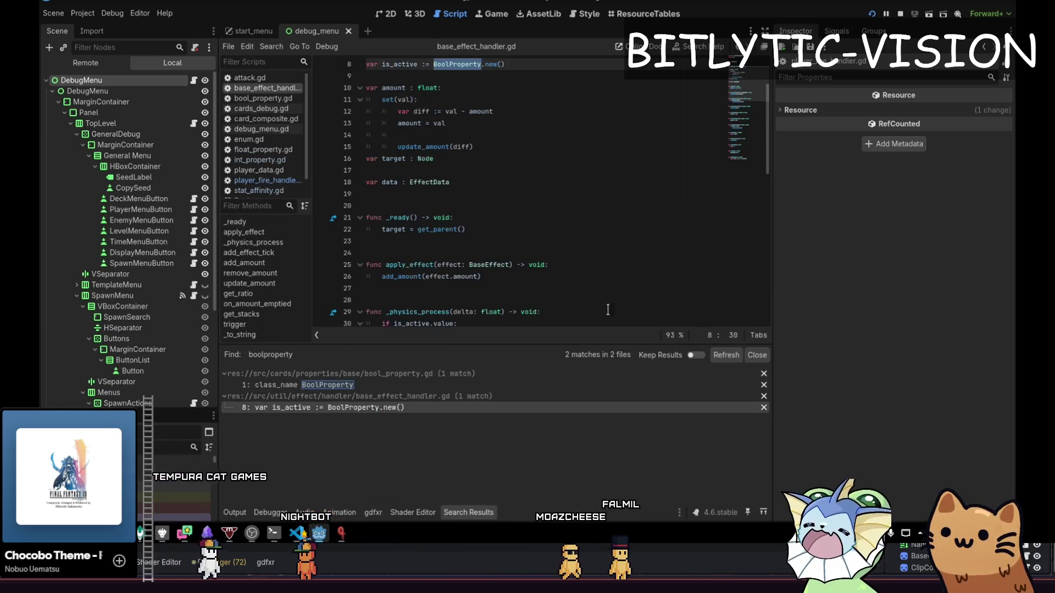
pyautogui.click(562, 149)
pyautogui.hotkey('shift', 'Up')
pyautogui.click(562, 150)
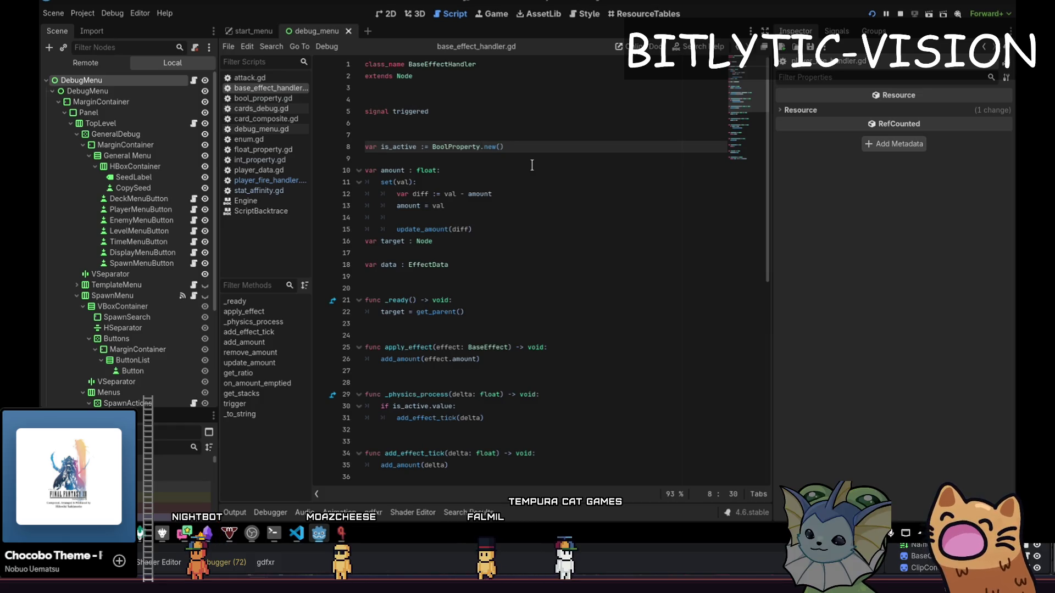
pyautogui.moveTo(12, 319)
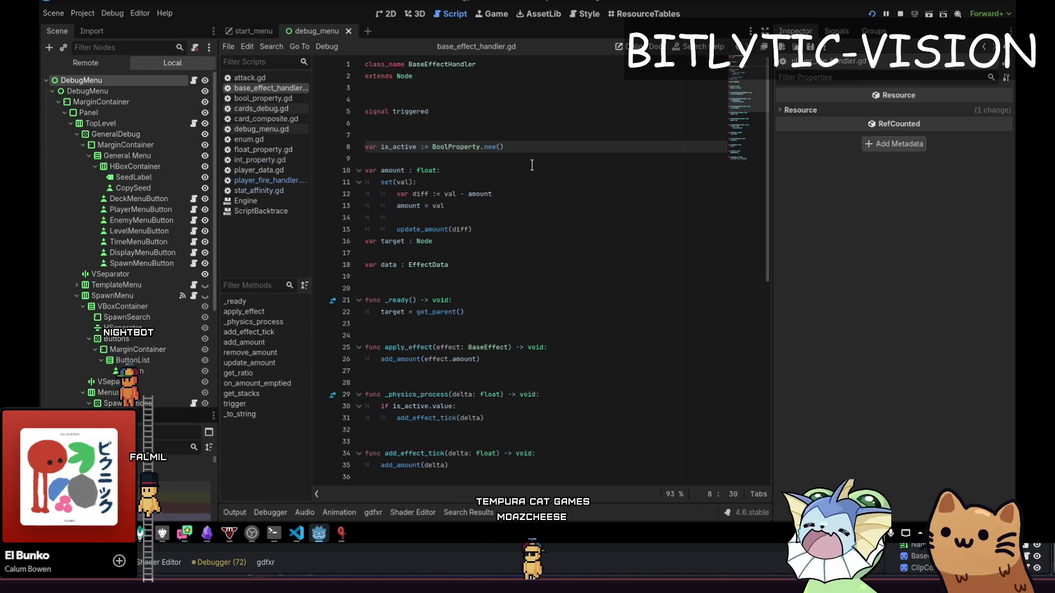
pyautogui.hotkey('ctrl', 'alt', 'o')
# - Find attack.gd in the quick script search and open it at the attack_type line
pyautogui.press('Escape')
pyautogui.hotkey('ctrl', 'alt', 'o')
pyautogui.press('Escape')
pyautogui.press('End')
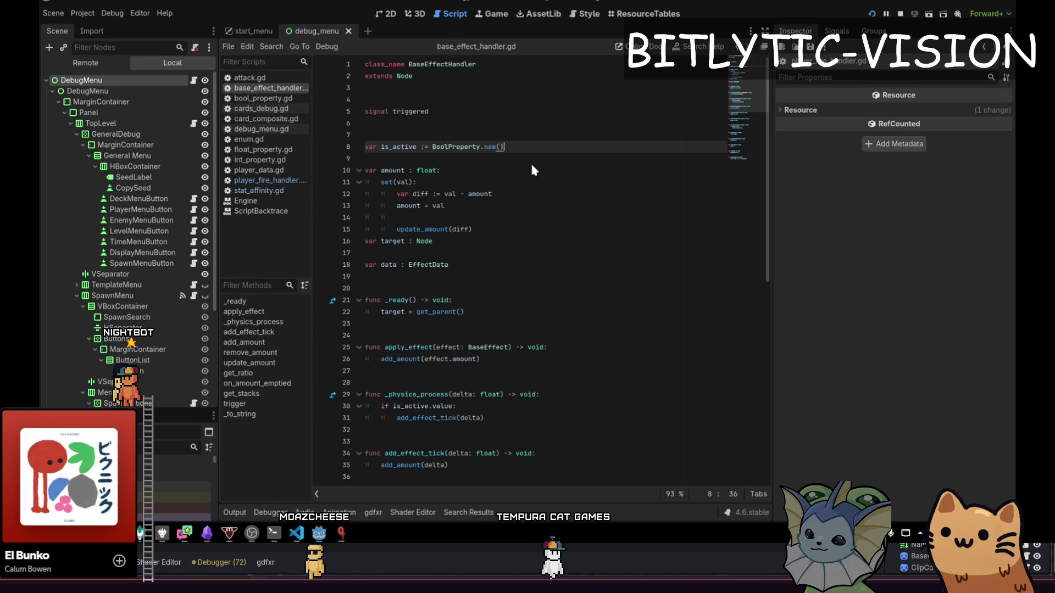
pyautogui.hotkey('ctrl', 'alt', 'o')
pyautogui.write('player')
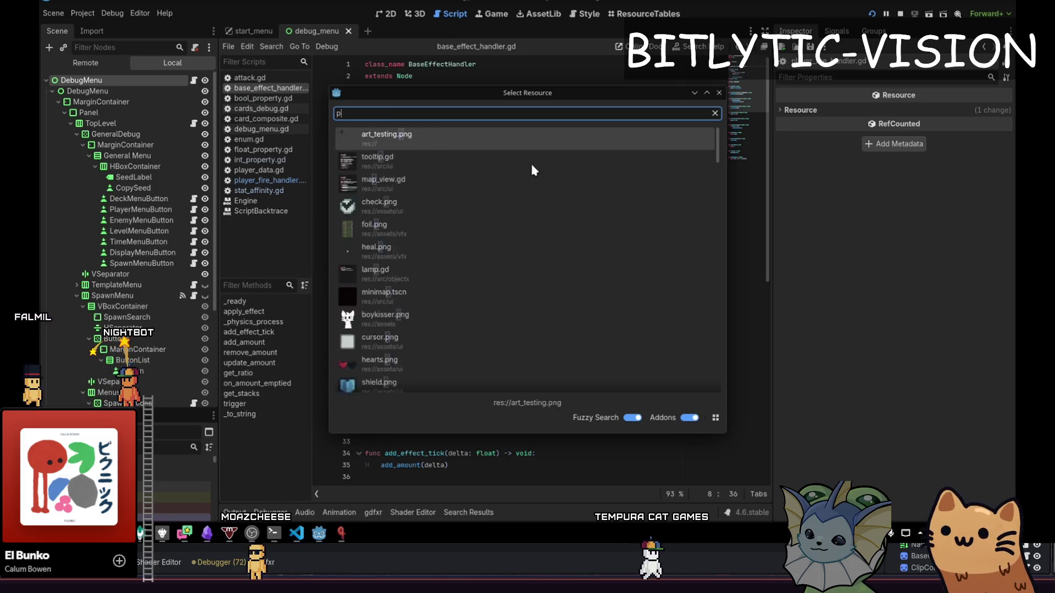
pyautogui.press('BackSpace')
pyautogui.press('BackSpace')
pyautogui.press('BackSpace')
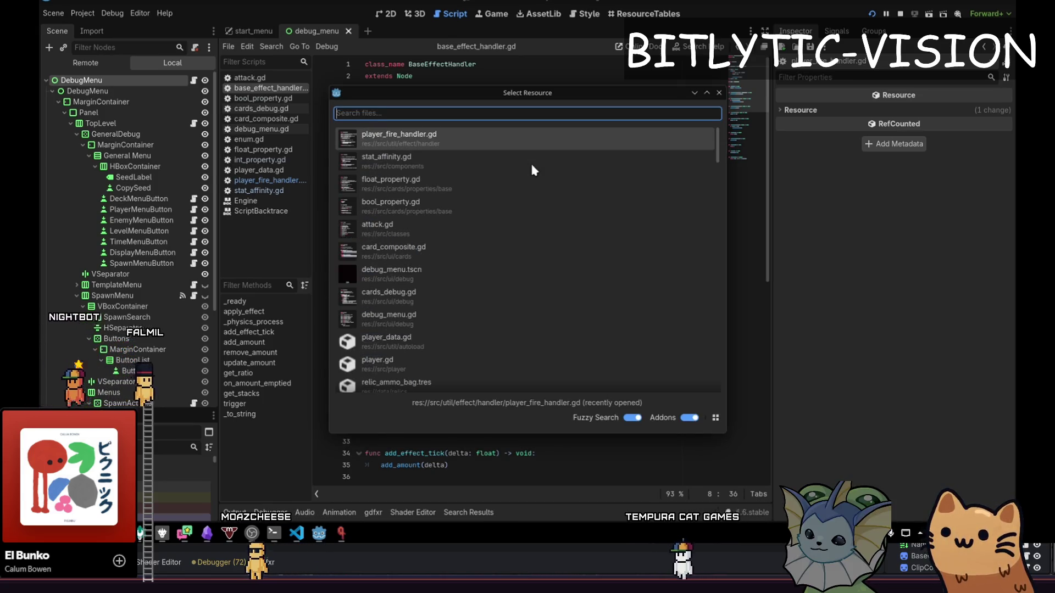
pyautogui.press('Down')
pyautogui.press('Down')
pyautogui.press('Down')
pyautogui.press('Down')
pyautogui.press('Return')
pyautogui.press('Down')
pyautogui.hotkey('ctrl', 'shift', 'Left')
pyautogui.hotkey('ctrl', 'shift', 'Left')
pyautogui.hotkey('ctrl', 'shift', 'Left')
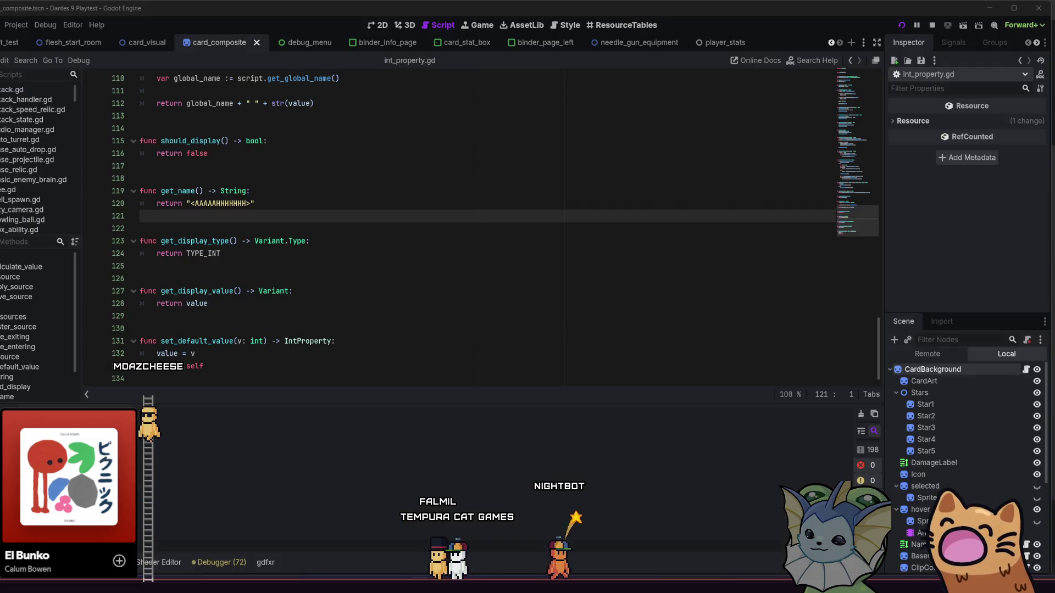
# - Stop the running game from the top-right toolbar
pyautogui.click(445, 268)
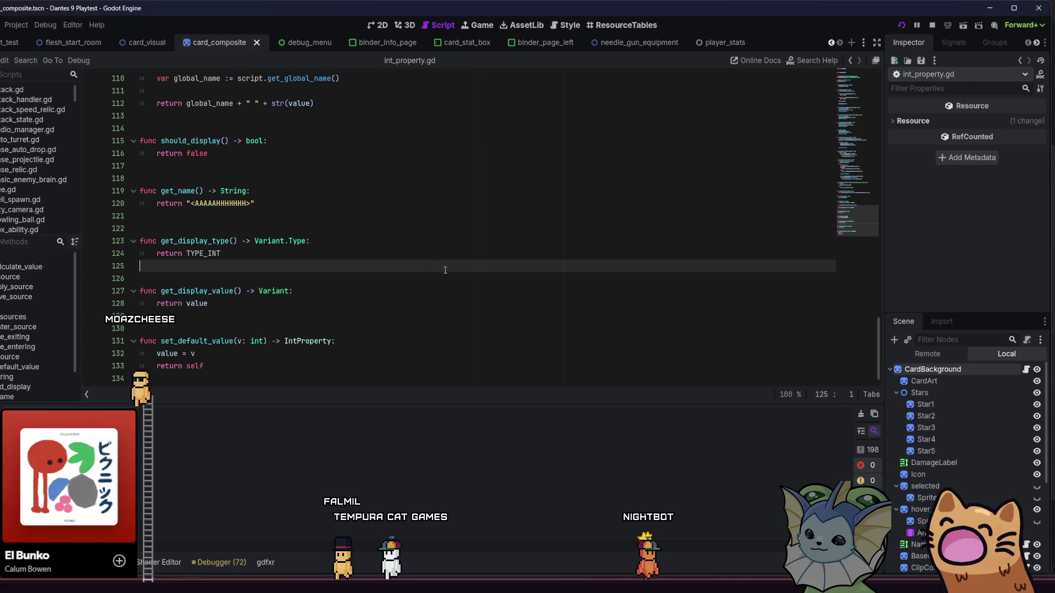
pyautogui.click(928, 25)
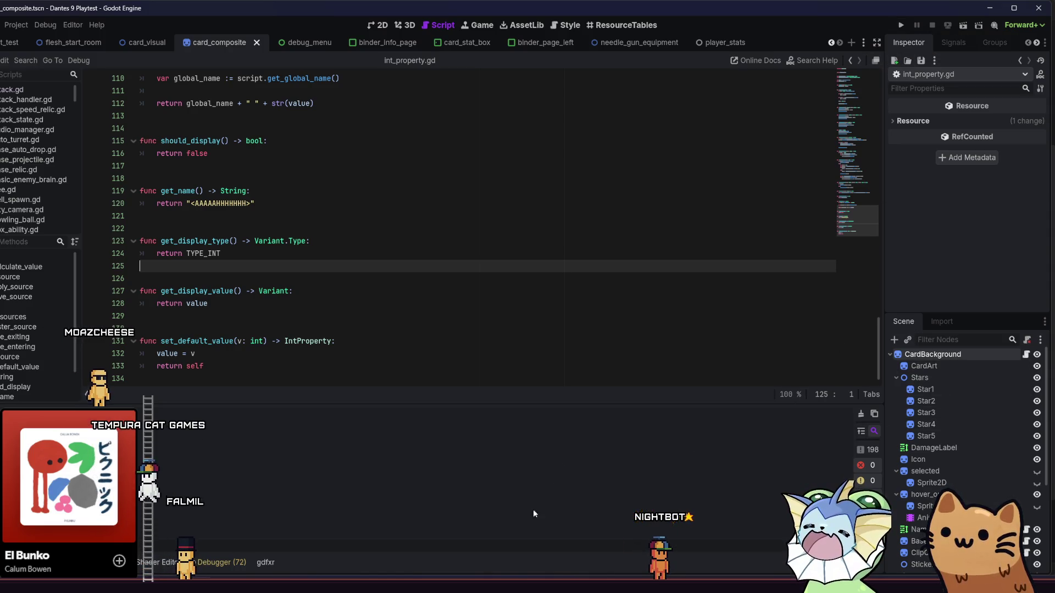
pyautogui.moveTo(430, 585)
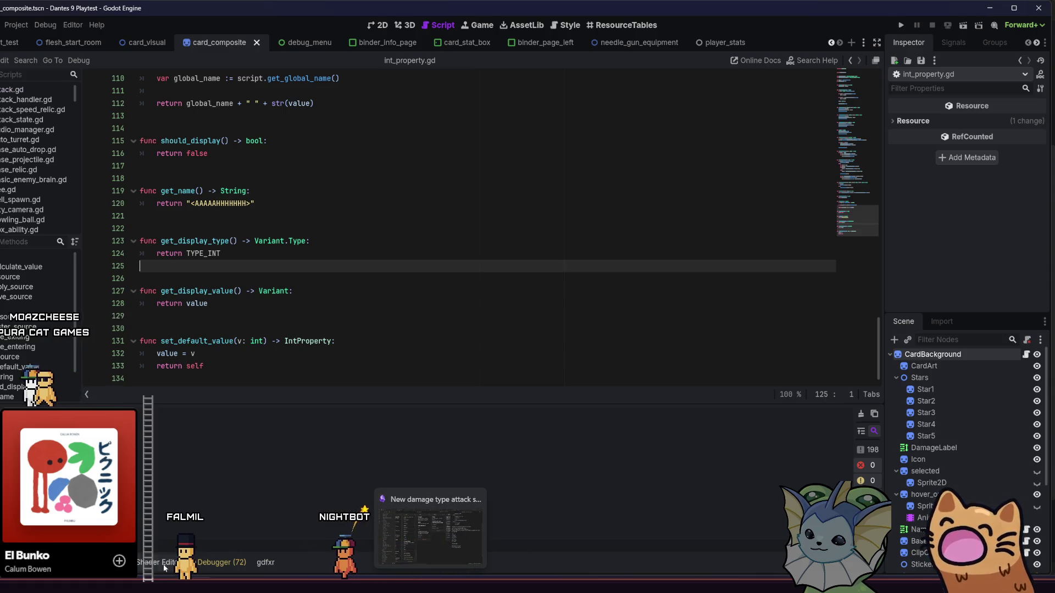
# - Show the FileSystem file browser filtered to 'fire'
pyautogui.hotkey('alt', 'f')
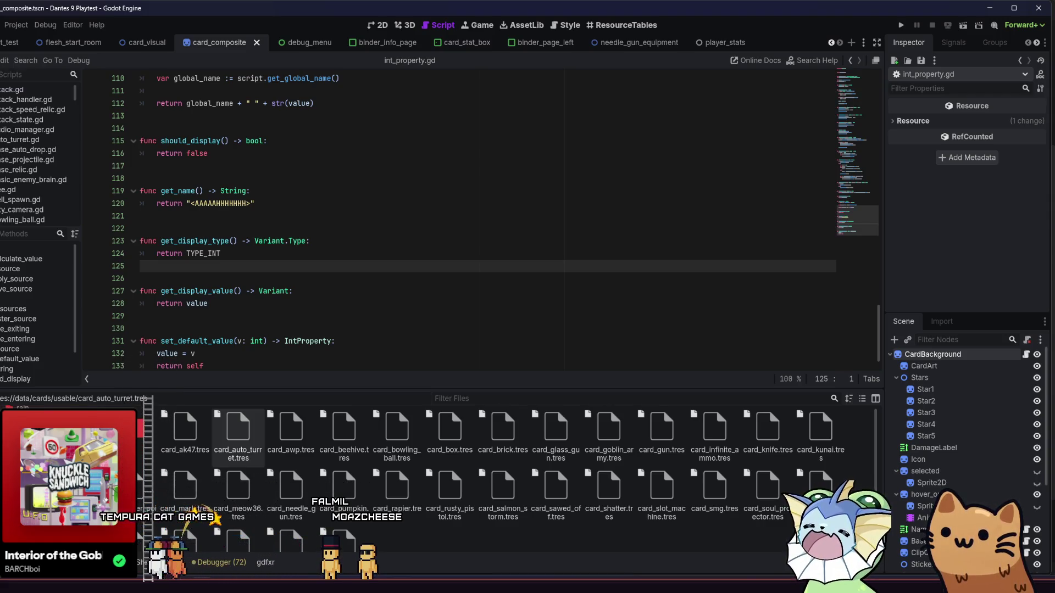
pyautogui.click(492, 398)
pyautogui.write('fire')
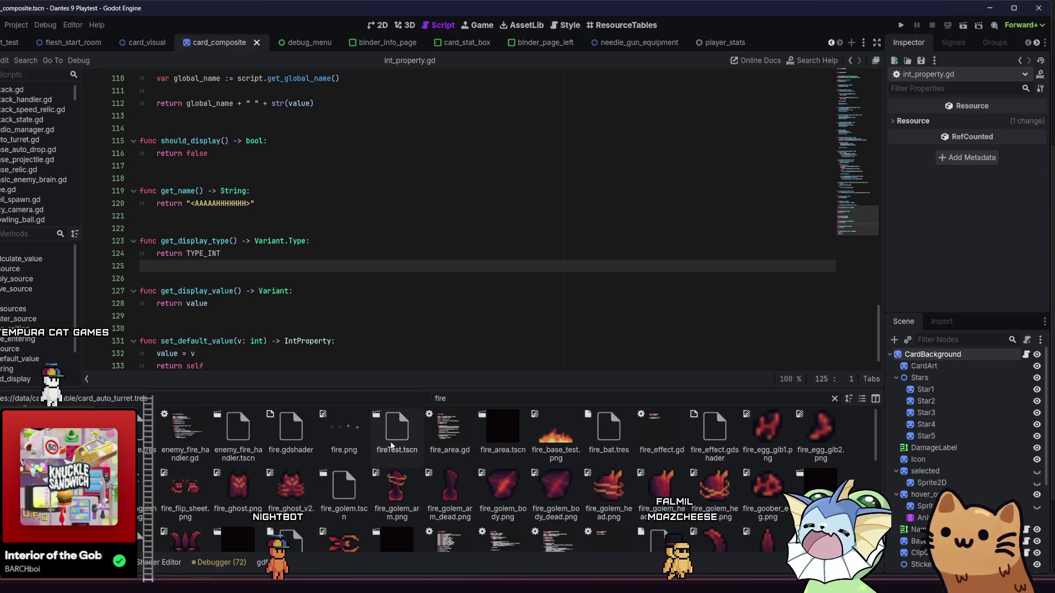
# - Duplicate effect_fire.tres as effect_poison.tres in res://data/effects and select the copy
pyautogui.rightClick(138, 408)
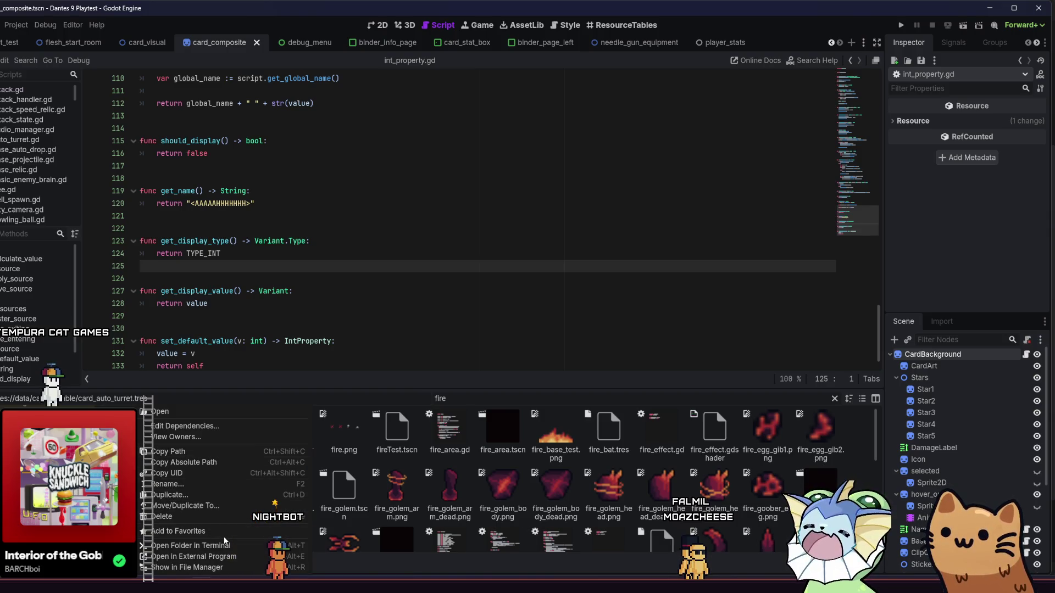
pyautogui.click(144, 531)
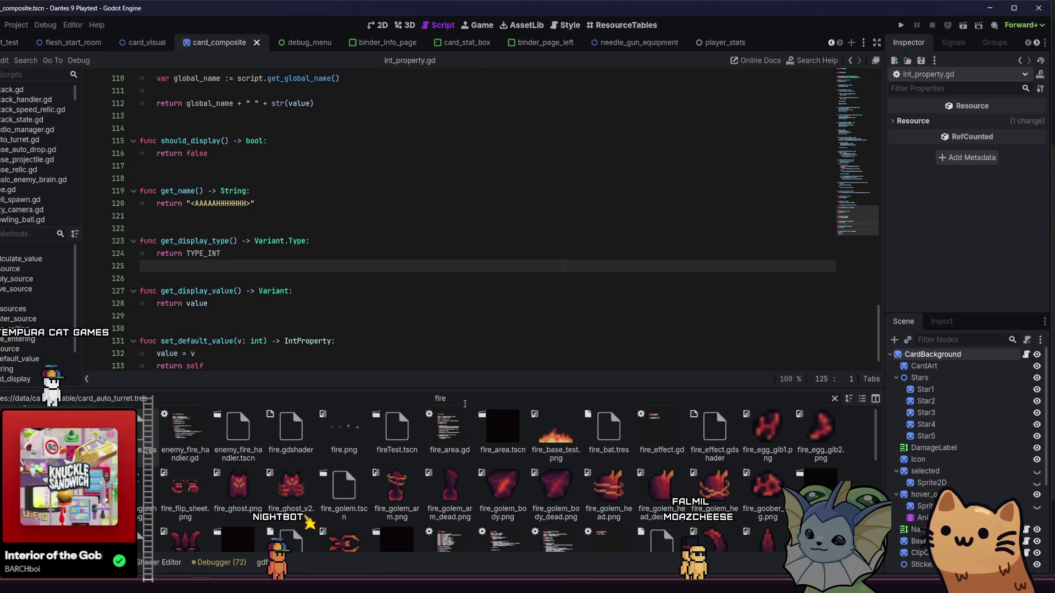
pyautogui.press('BackSpace')
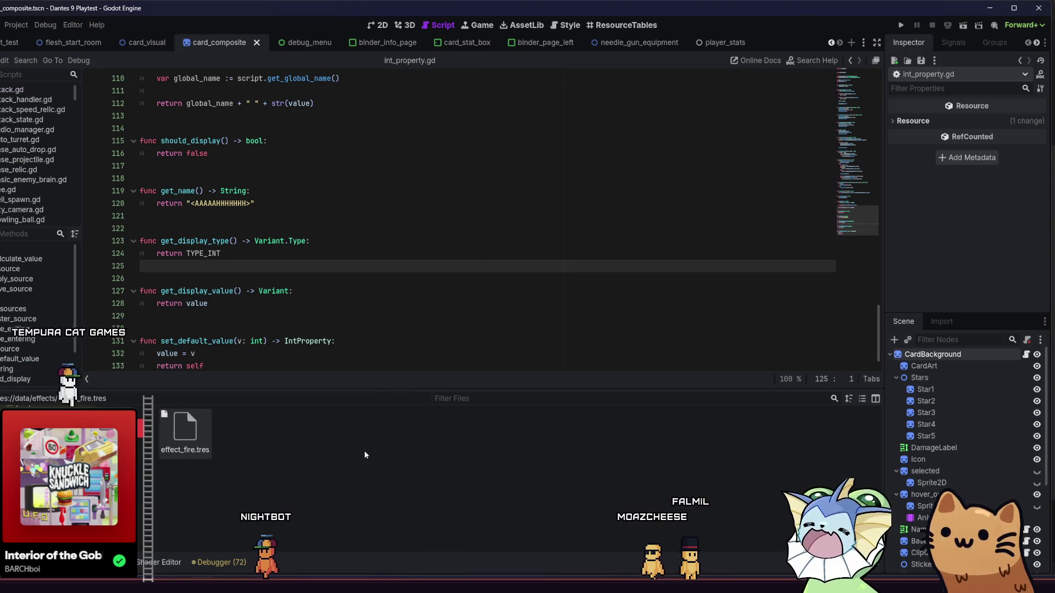
pyautogui.rightClick(194, 440)
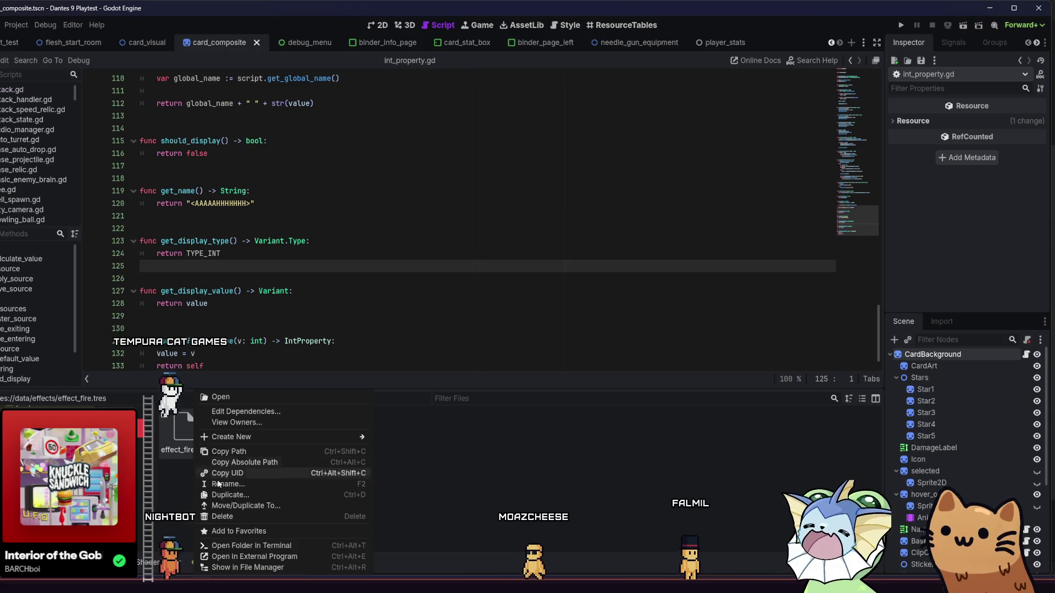
pyautogui.click(234, 499)
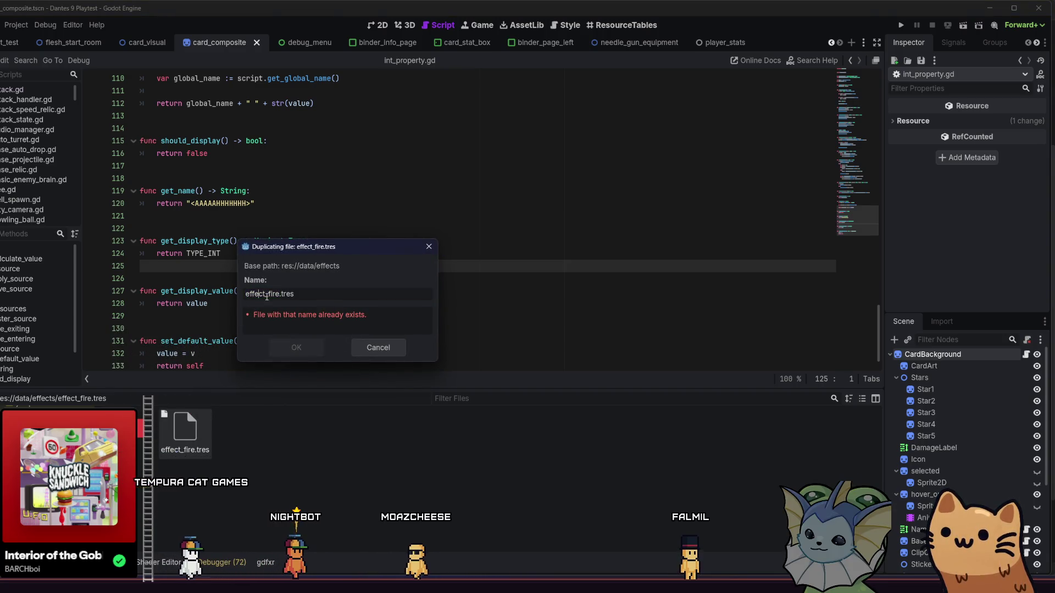
pyautogui.doubleClick(273, 295)
pyautogui.write('poison')
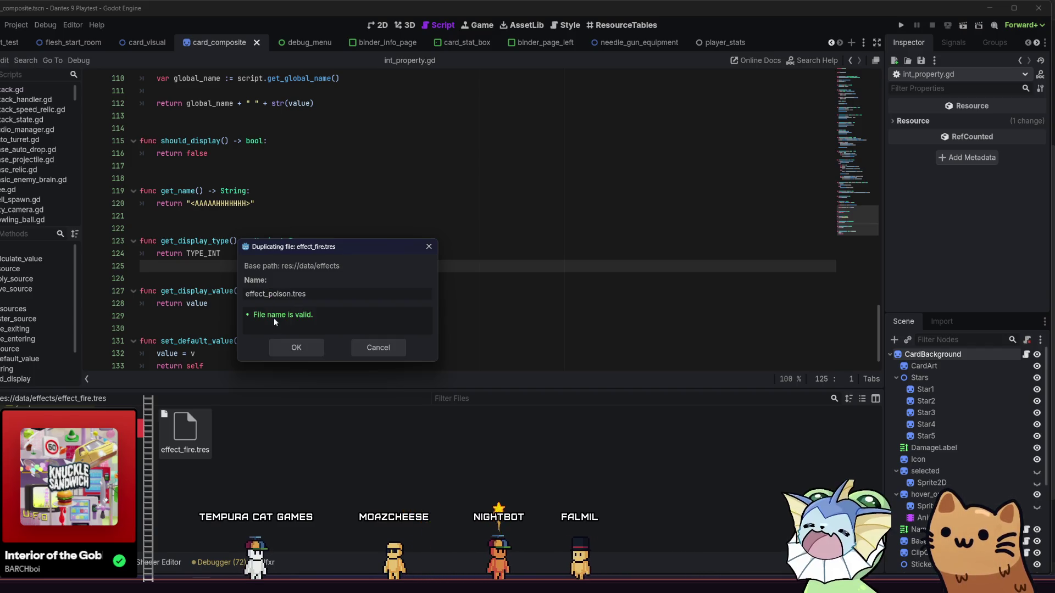
pyautogui.click(295, 347)
pyautogui.click(250, 448)
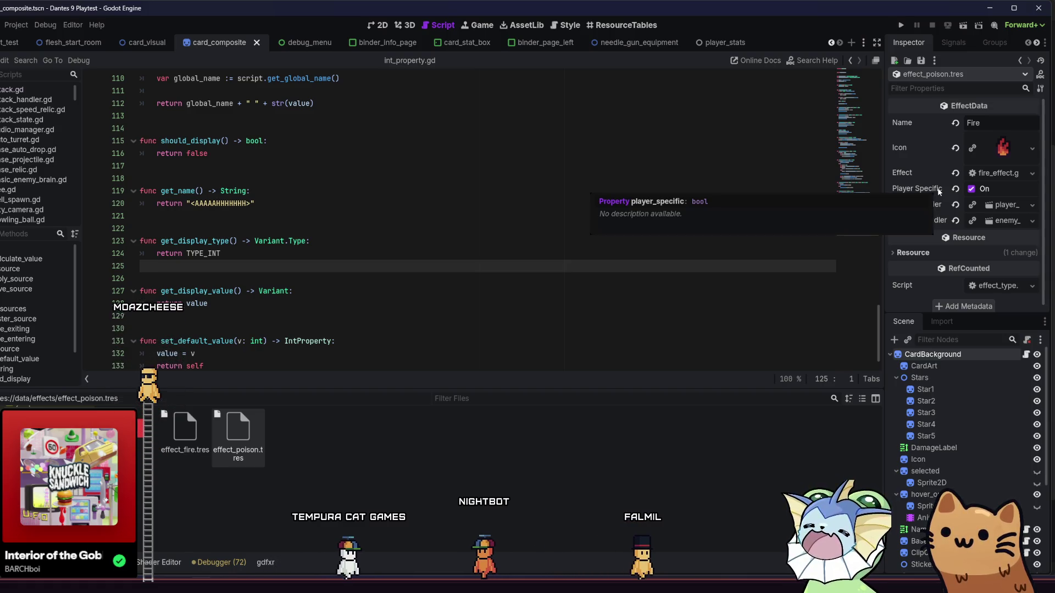
# - Rename the effect to Poison and set its Icon to poison.png via Quick Load
pyautogui.doubleClick(973, 123)
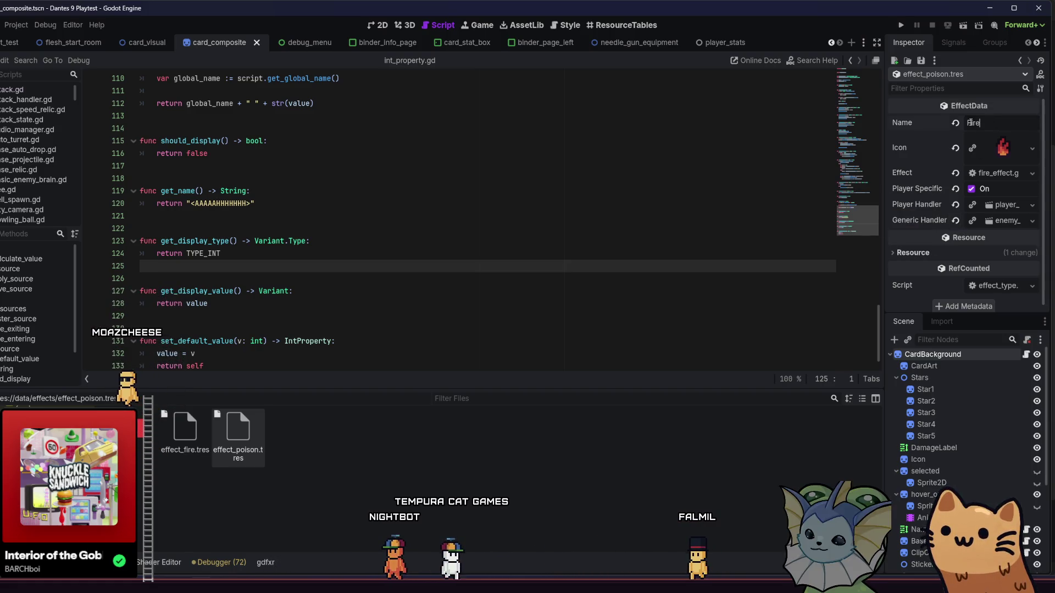
pyautogui.write('Poison')
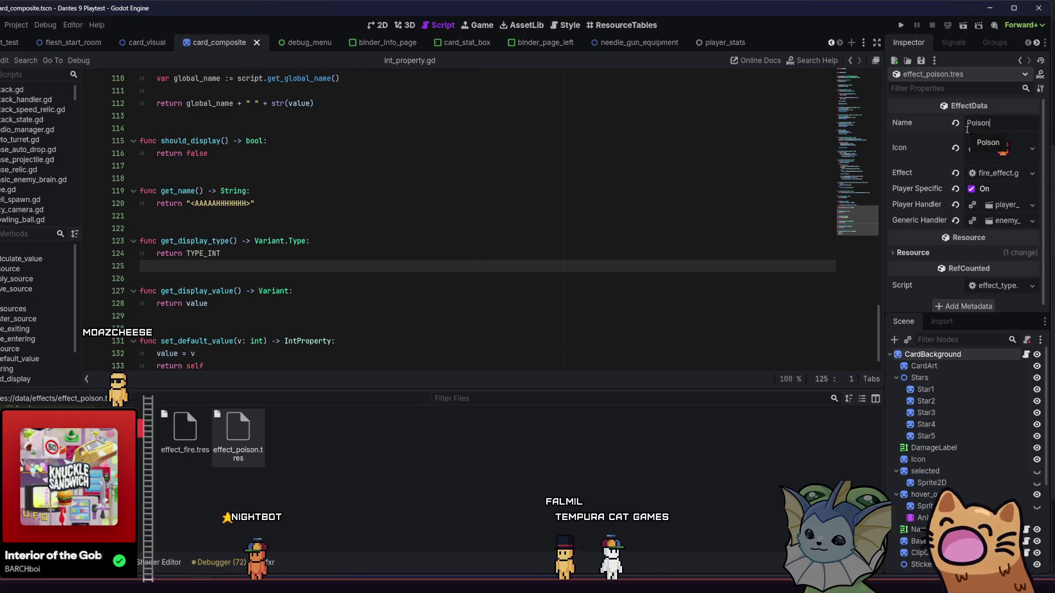
pyautogui.rightClick(979, 147)
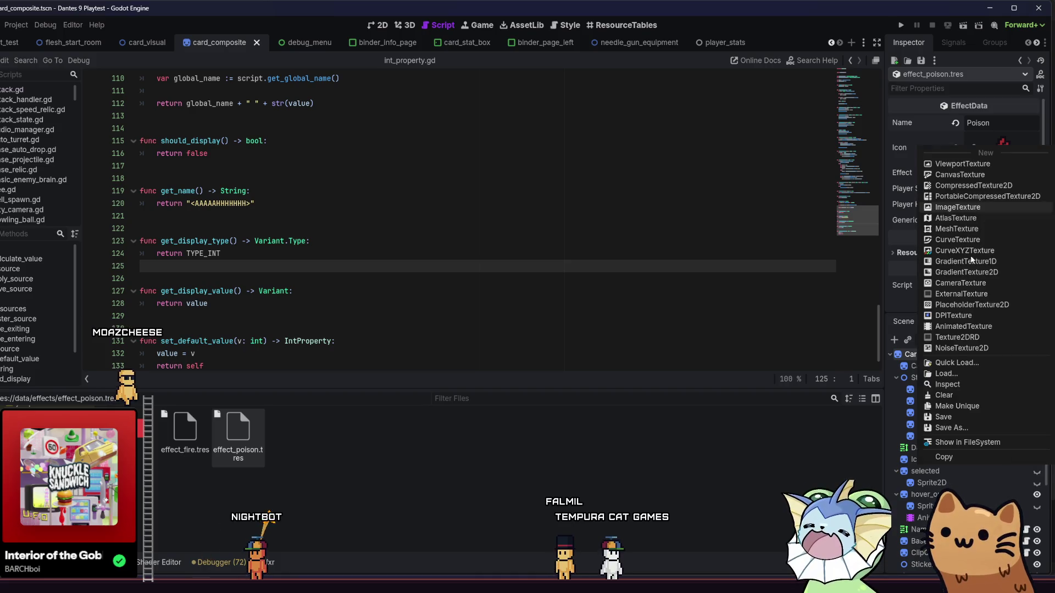
pyautogui.click(950, 363)
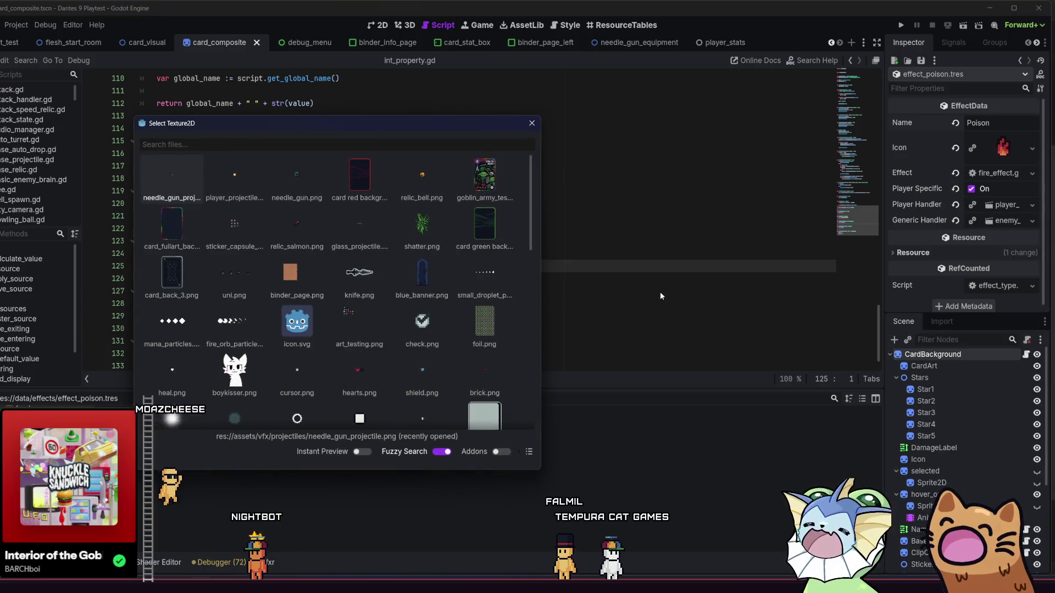
pyautogui.write('pols')
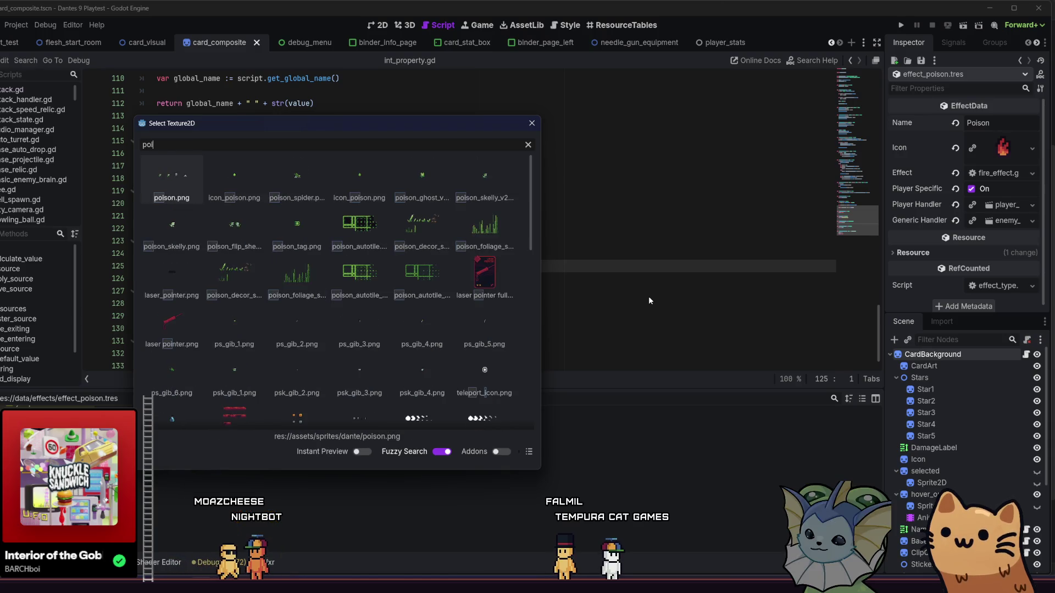
pyautogui.doubleClick(219, 183)
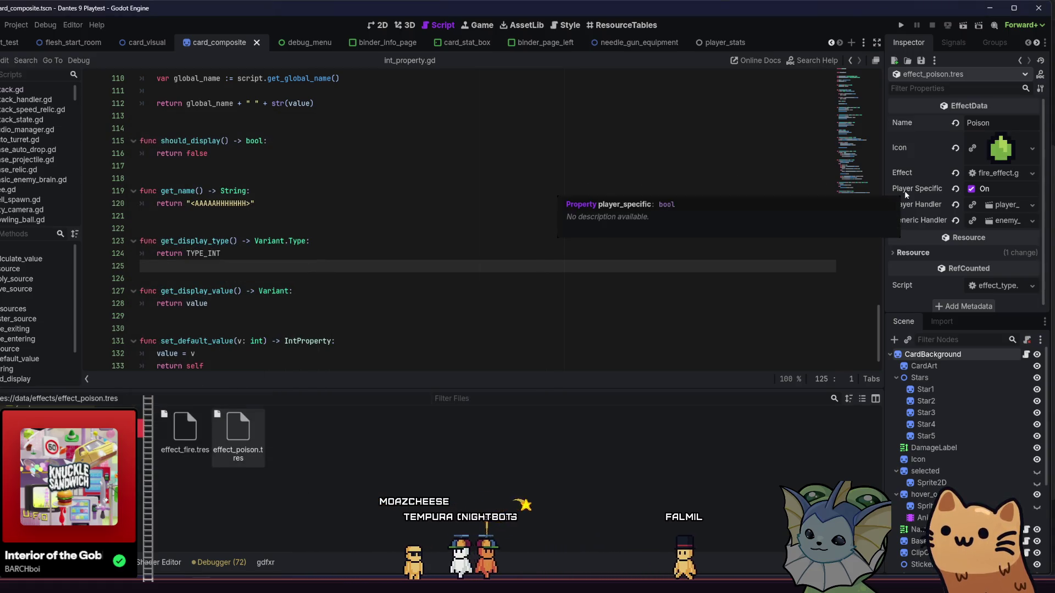
# - Turn off Player Specific for effect_poison.tres
pyautogui.click(976, 188)
pyautogui.click(976, 189)
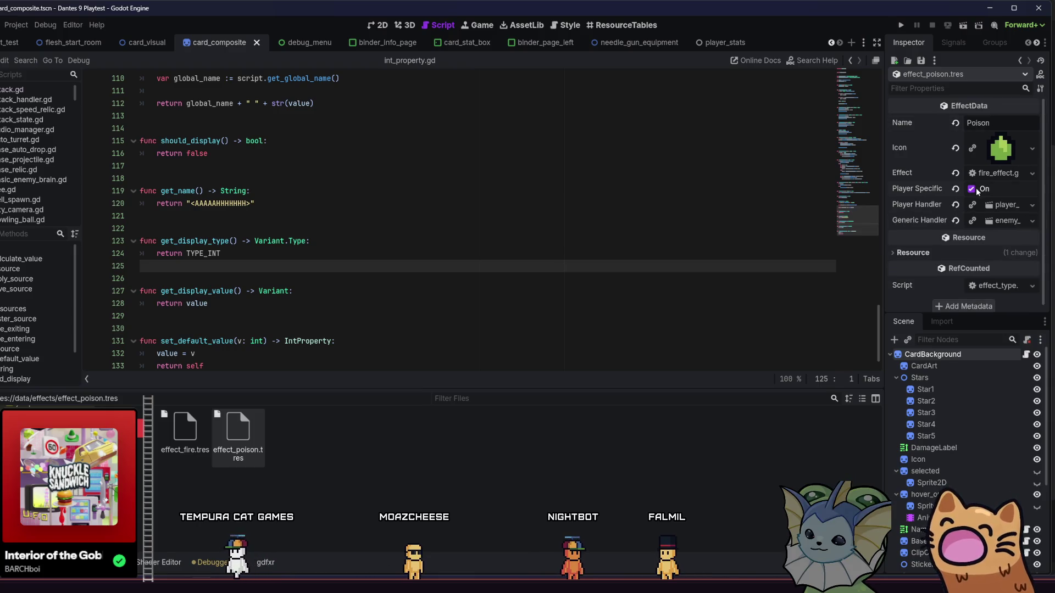
pyautogui.click(973, 189)
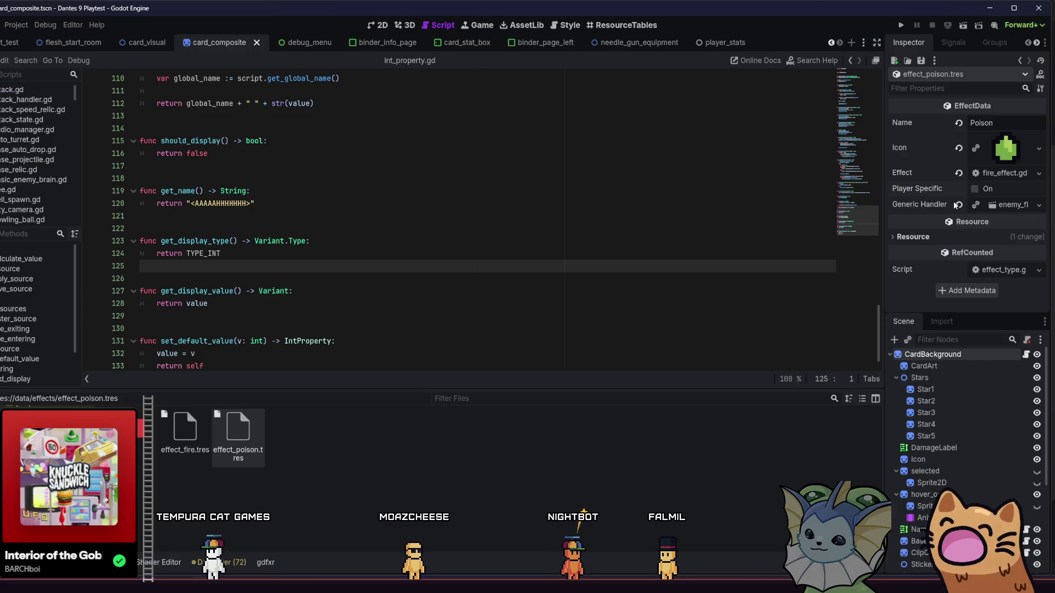
pyautogui.click(974, 190)
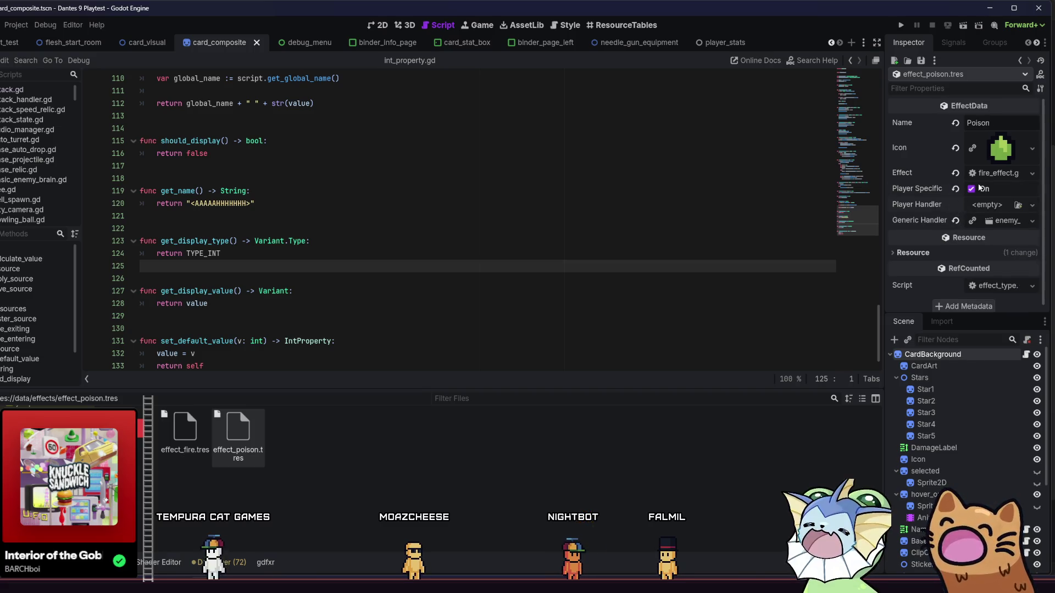
pyautogui.click(974, 189)
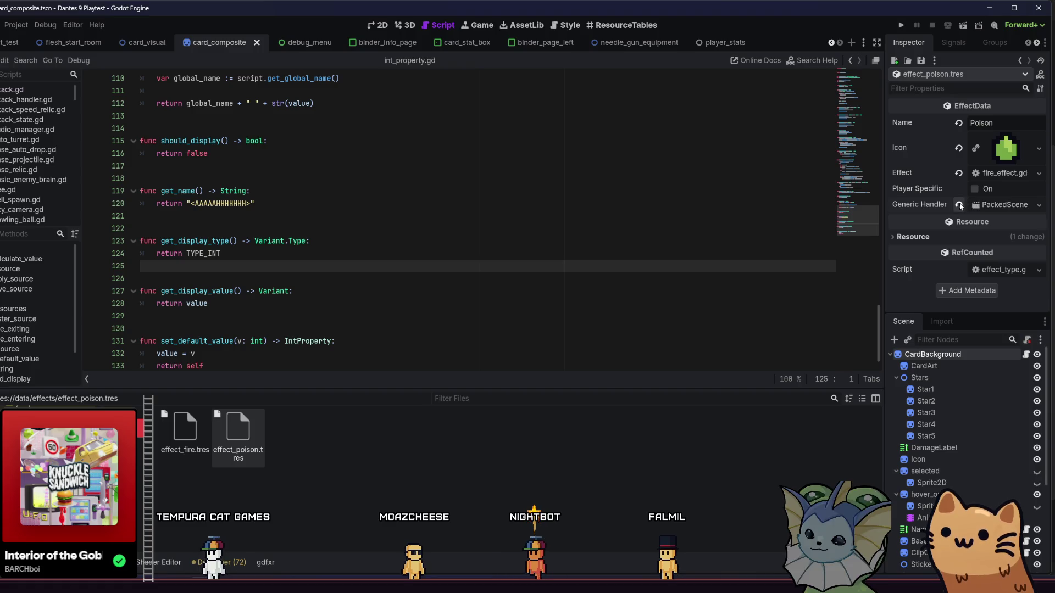
# - Open the Generic Handler scene, enemy_fire_handler, for editing
pyautogui.click(981, 205)
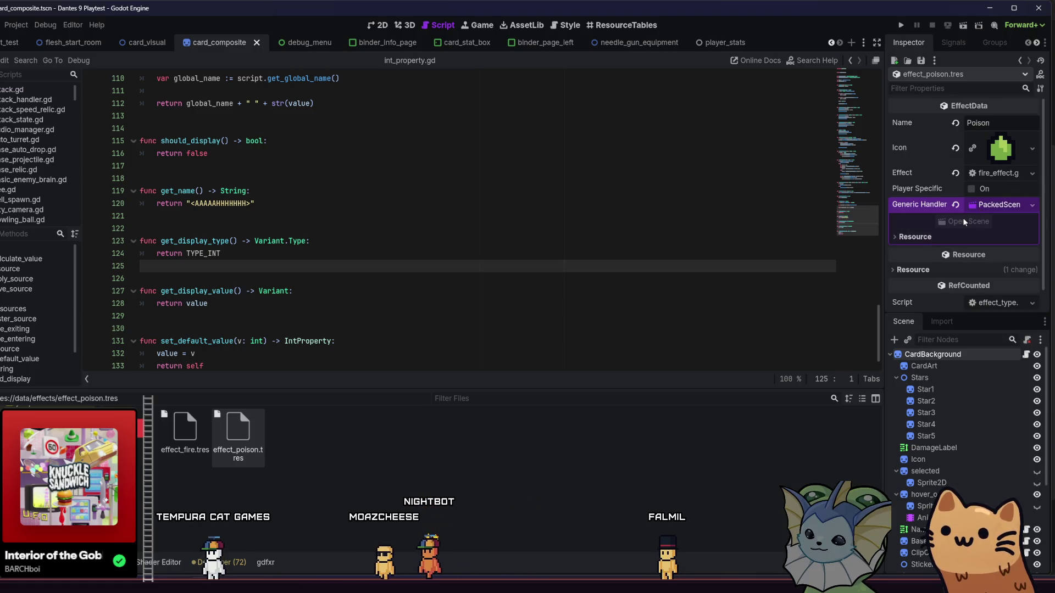
pyautogui.rightClick(975, 209)
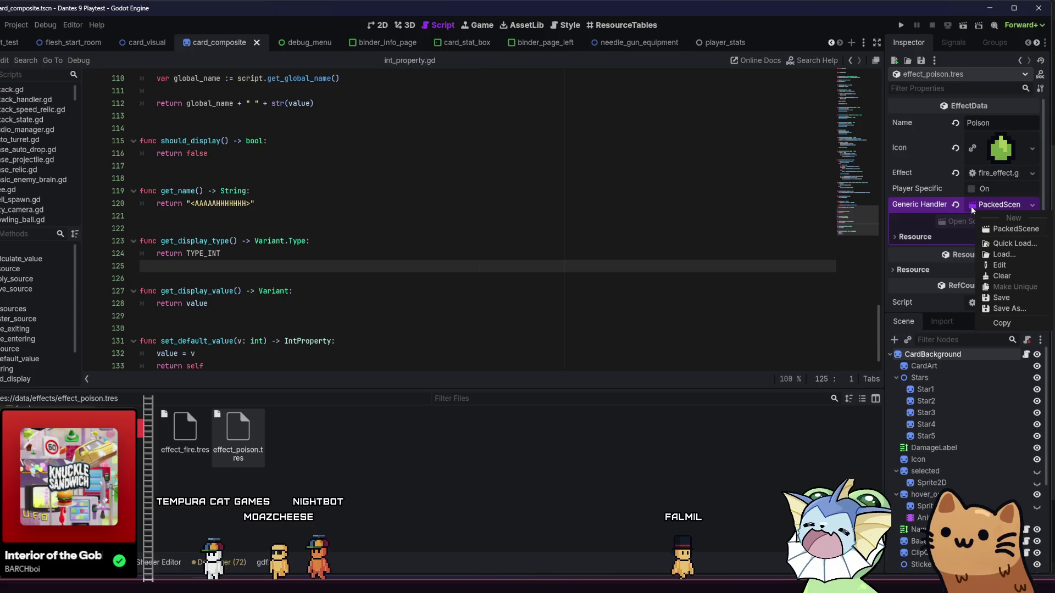
pyautogui.click(971, 206)
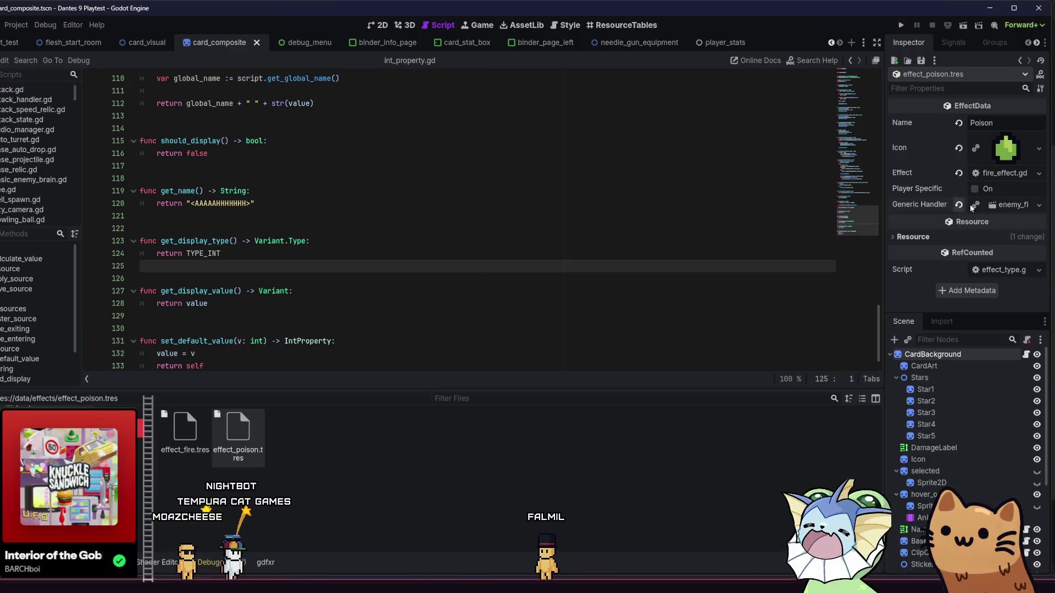
pyautogui.click(1002, 206)
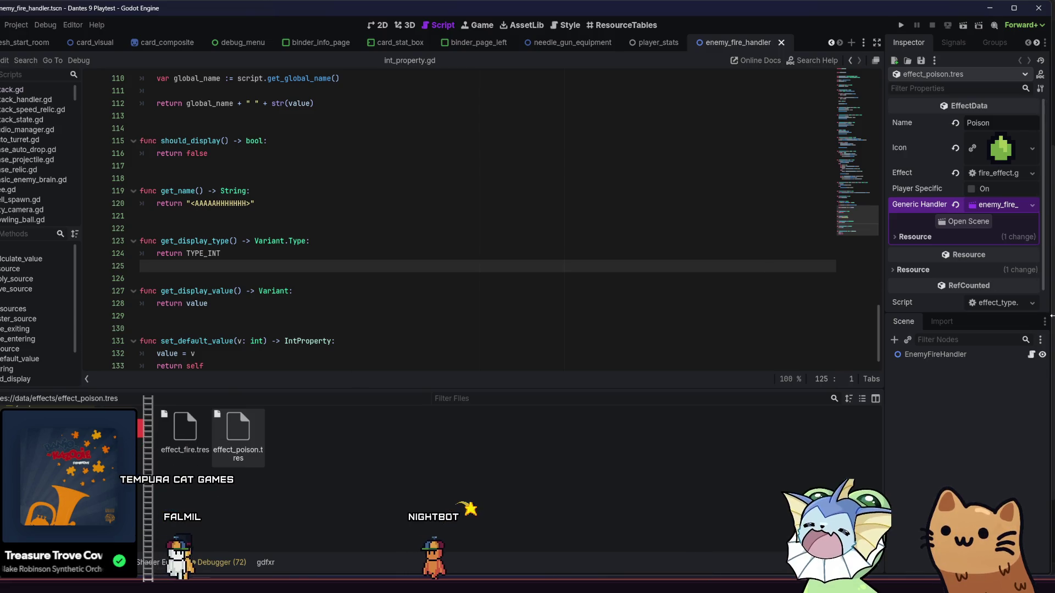
# - Show the EnemyFireHandler node's properties and locate its scene in the FileSystem
pyautogui.click(983, 387)
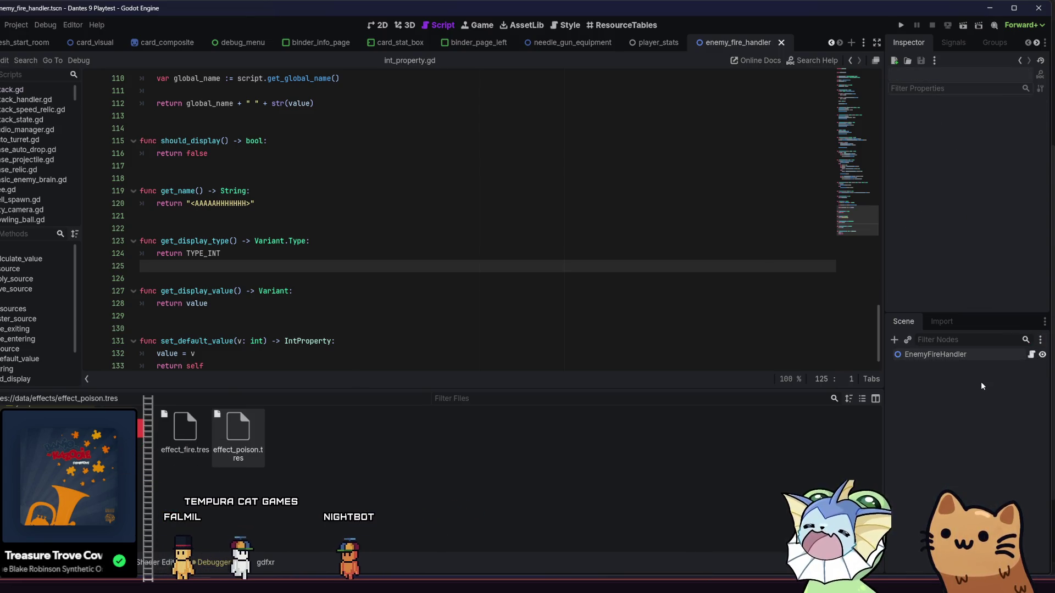
pyautogui.click(956, 356)
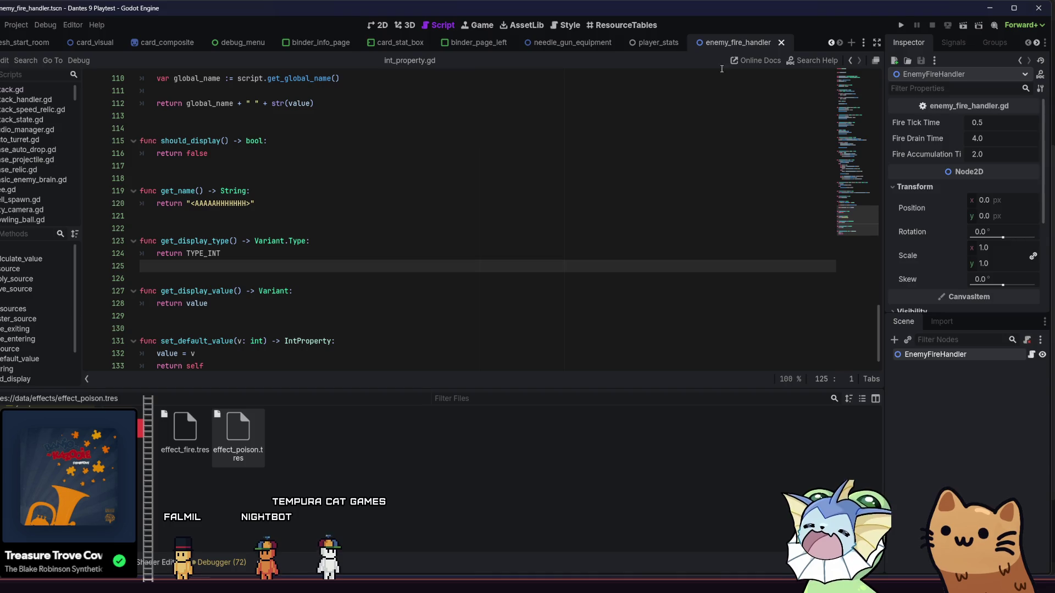
pyautogui.rightClick(732, 44)
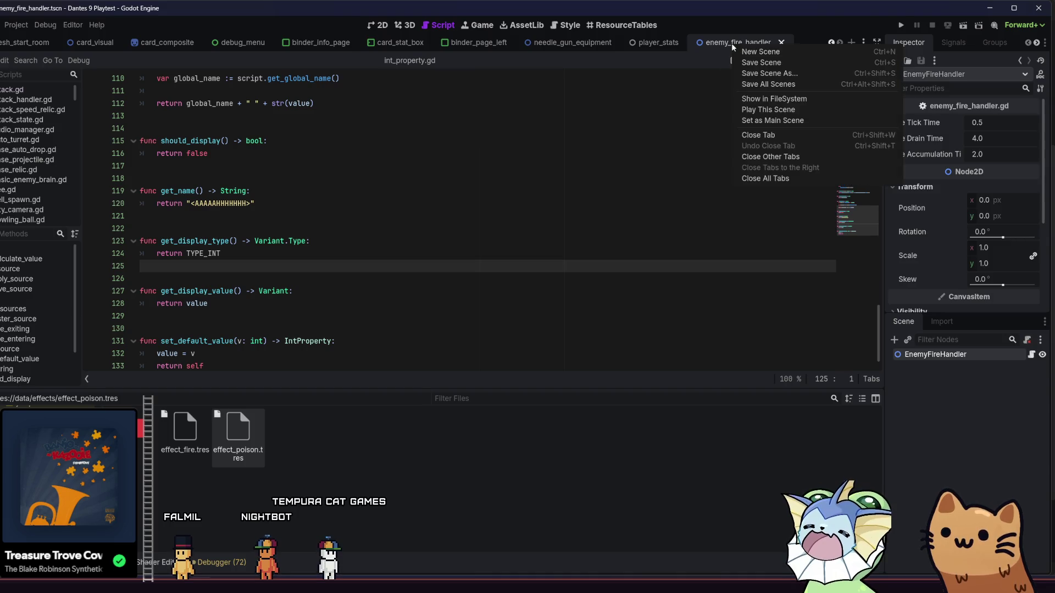
pyautogui.click(787, 98)
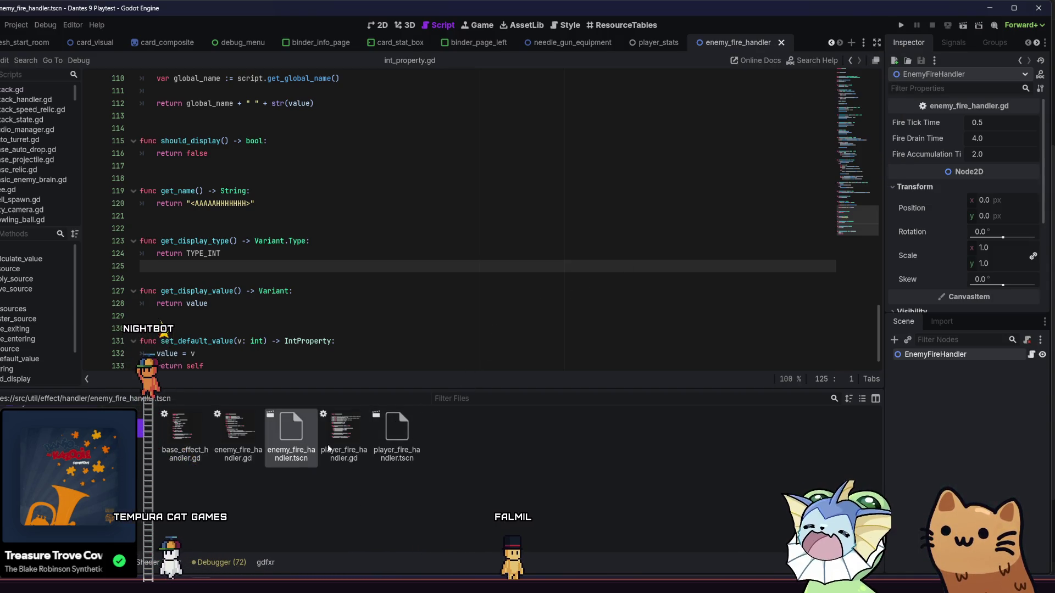
# - Browse the handler folder, selecting enemy_fire_handler.gd and player_fire_handler.gd
pyautogui.rightClick(299, 440)
pyautogui.click(256, 469)
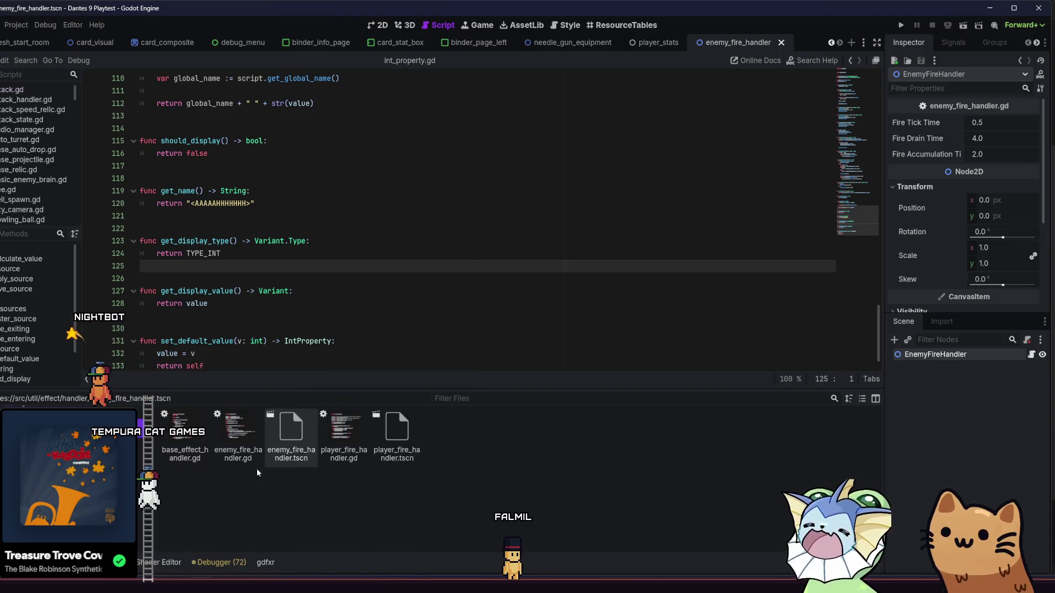
pyautogui.rightClick(291, 439)
pyautogui.click(254, 490)
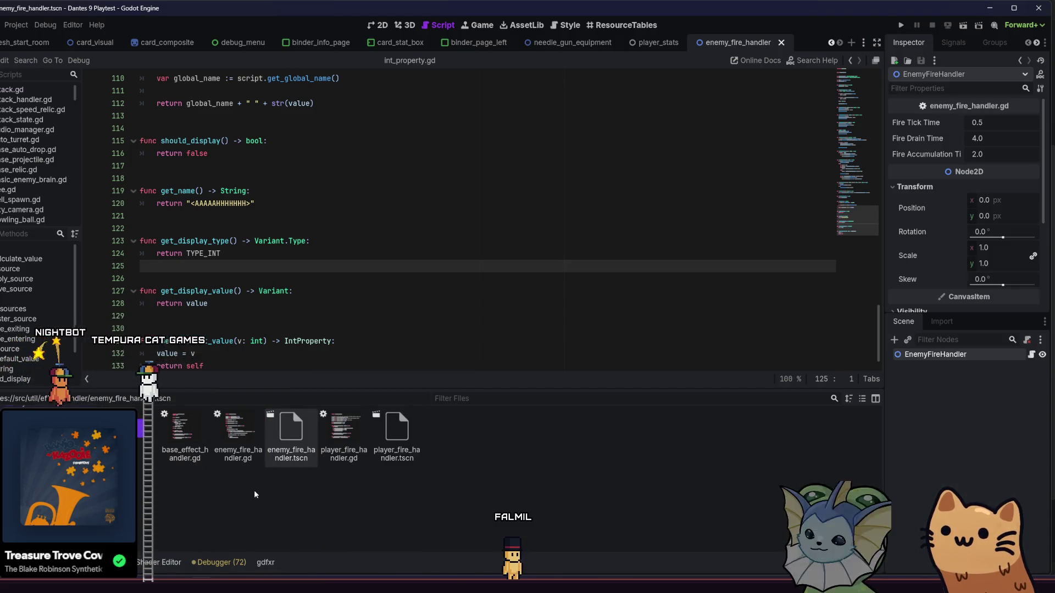
pyautogui.click(242, 439)
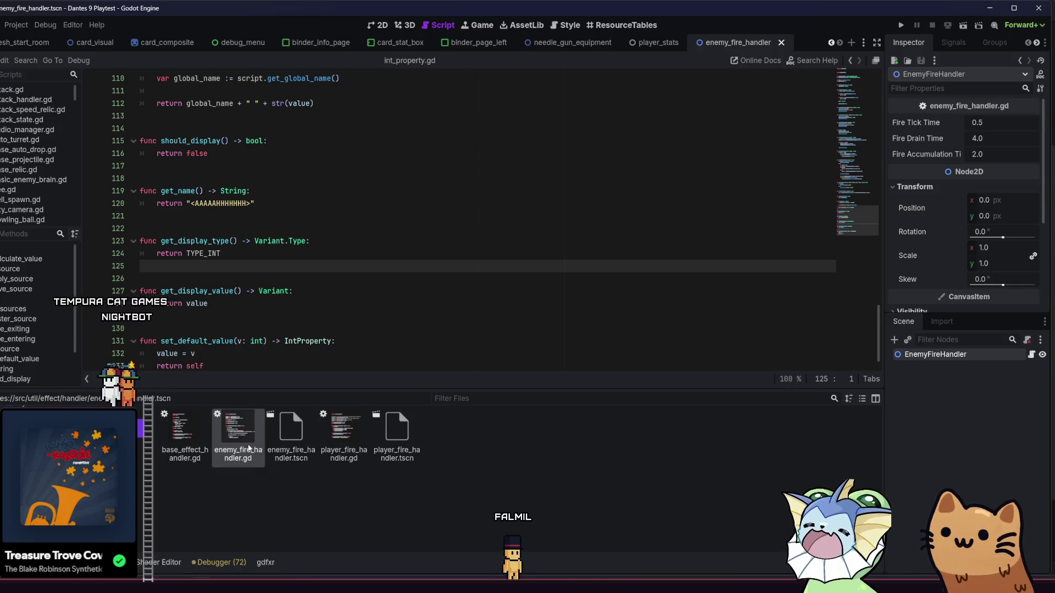
pyautogui.click(324, 436)
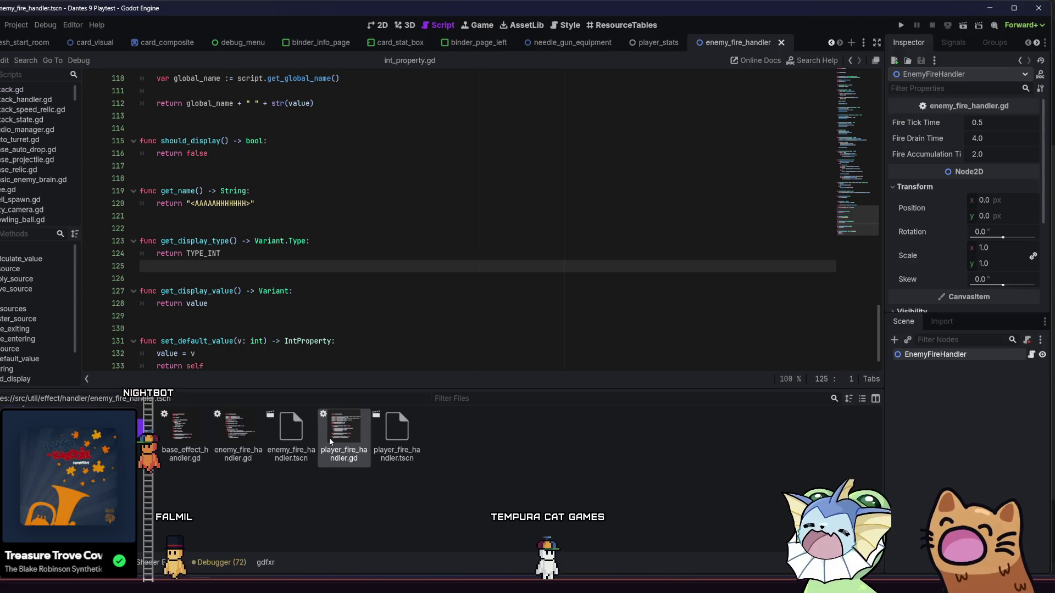
# - Duplicate enemy_fire_handler.gd as enemy_poison_handler.gd and open the new script
pyautogui.rightClick(243, 437)
pyautogui.click(291, 493)
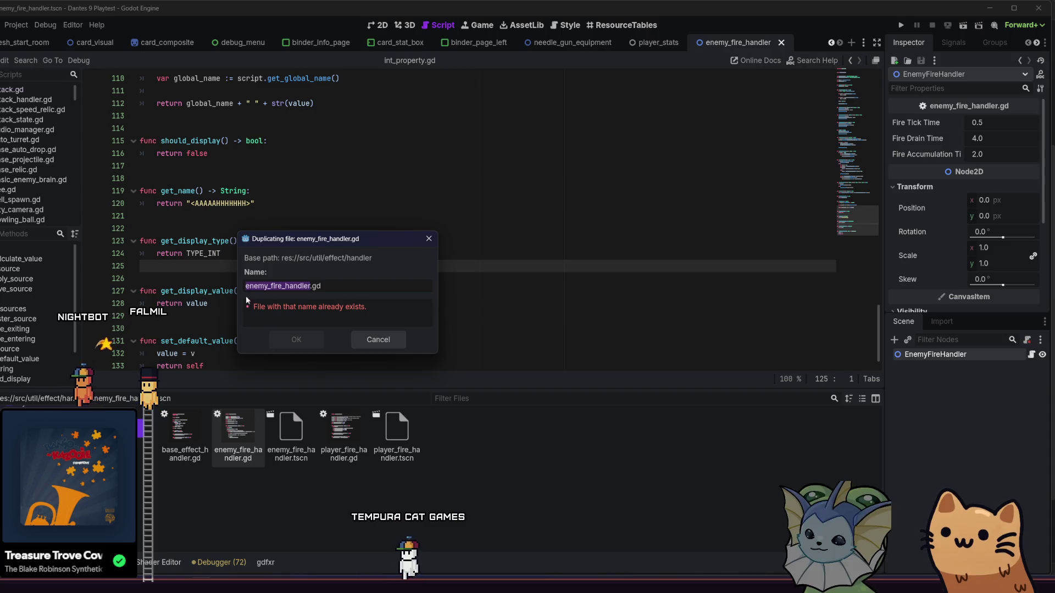
pyautogui.click(274, 287)
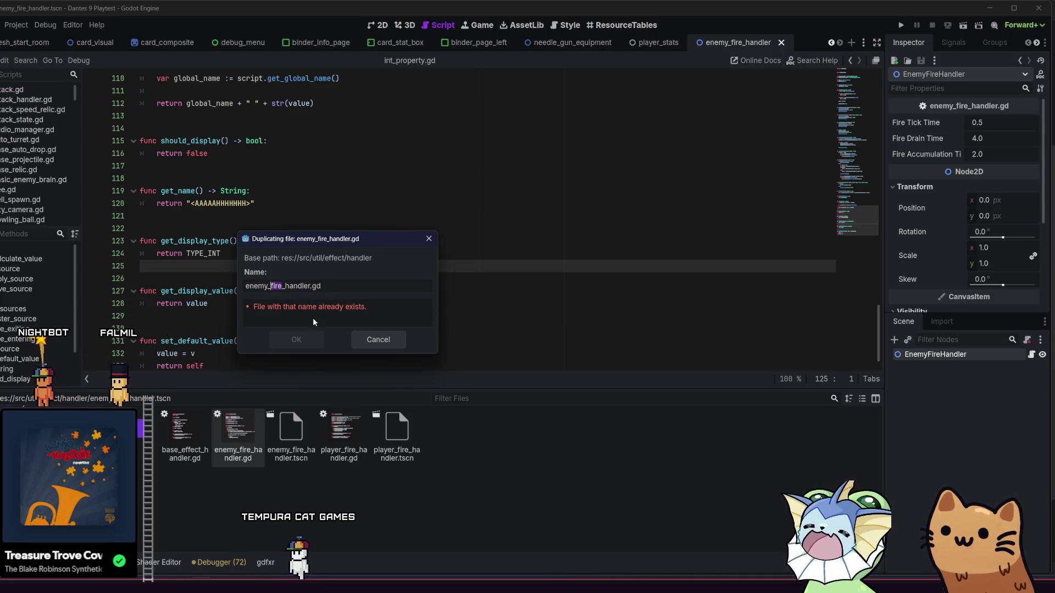
pyautogui.press('BackSpace')
pyautogui.press('BackSpace')
pyautogui.press('BackSpace')
pyautogui.write('poison')
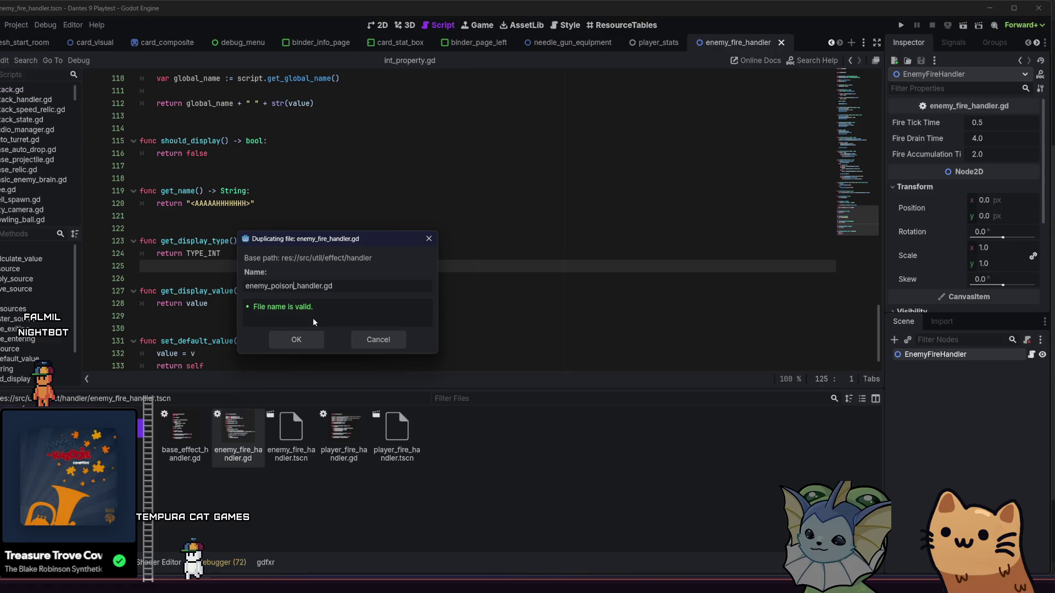
pyautogui.click(308, 341)
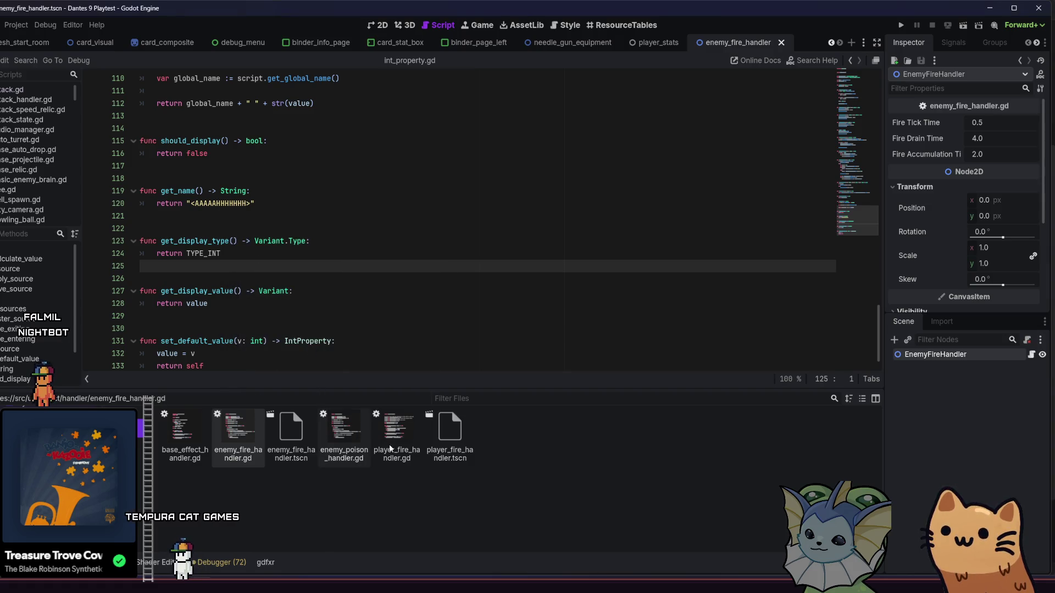
pyautogui.doubleClick(348, 434)
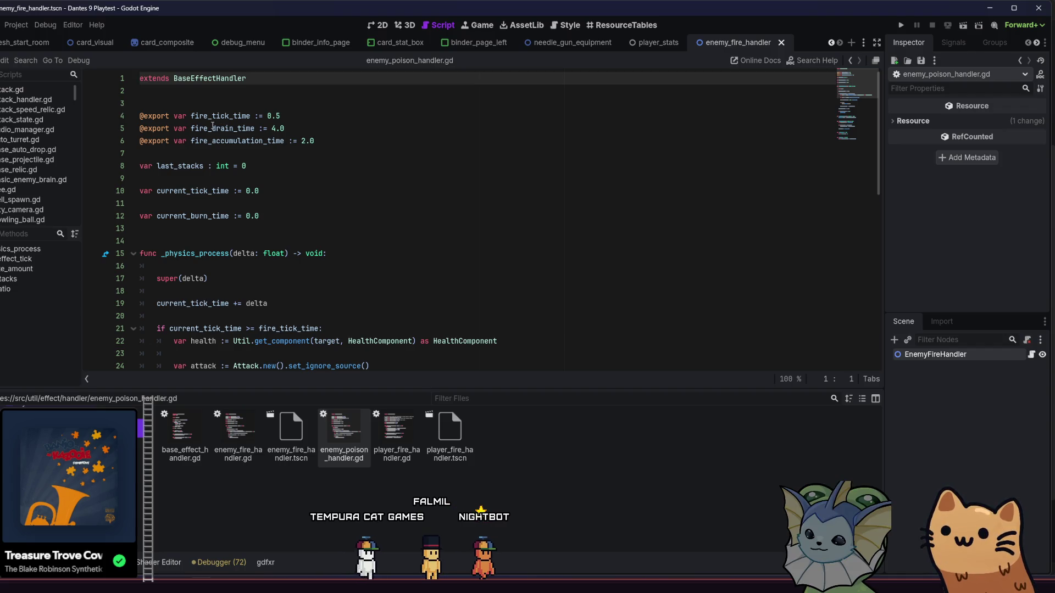
# - Rename the fire_tick_time, fire_drain_time and fire_accumulation_time declarations to their poison names
pyautogui.moveTo(207, 116); pyautogui.dragTo(195, 116)
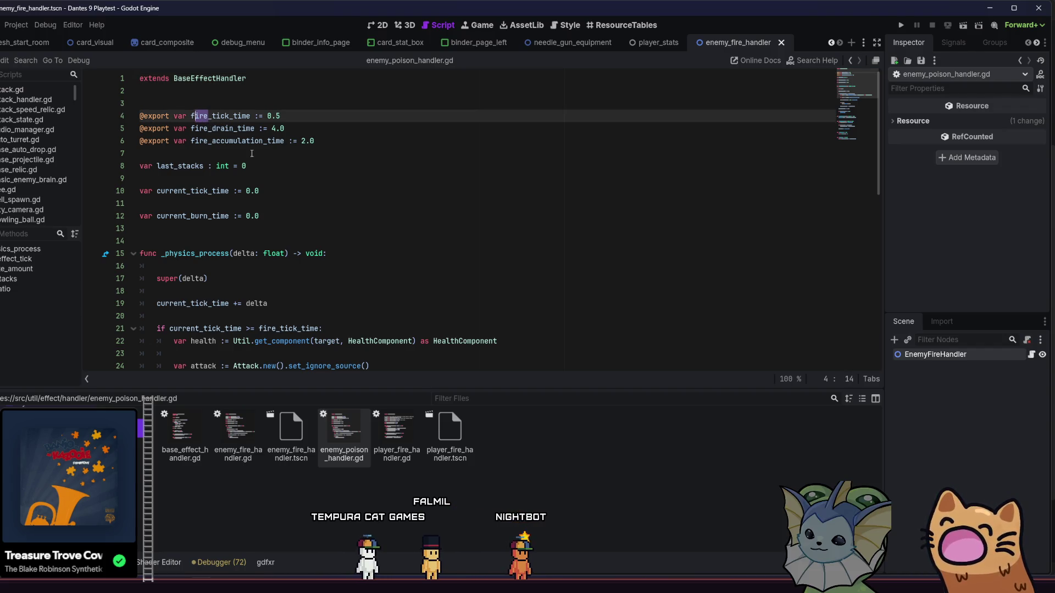
pyautogui.hotkey('shift', 'Down')
pyautogui.hotkey('shift', 'Up')
pyautogui.hotkey('shift', 'Left')
pyautogui.write('oison')
pyautogui.click(208, 128)
pyautogui.hotkey('shift', 'Left')
pyautogui.hotkey('shift', 'Left')
pyautogui.hotkey('shift', 'Left')
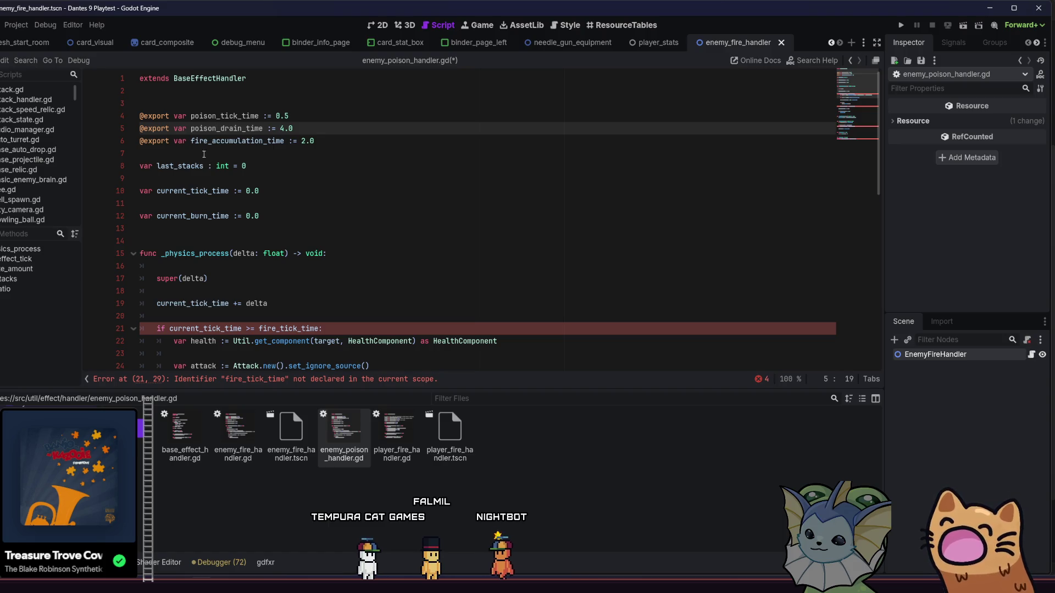
pyautogui.click(206, 141)
pyautogui.hotkey('shift', 'Left')
pyautogui.hotkey('shift', 'Left')
pyautogui.hotkey('shift', 'Left')
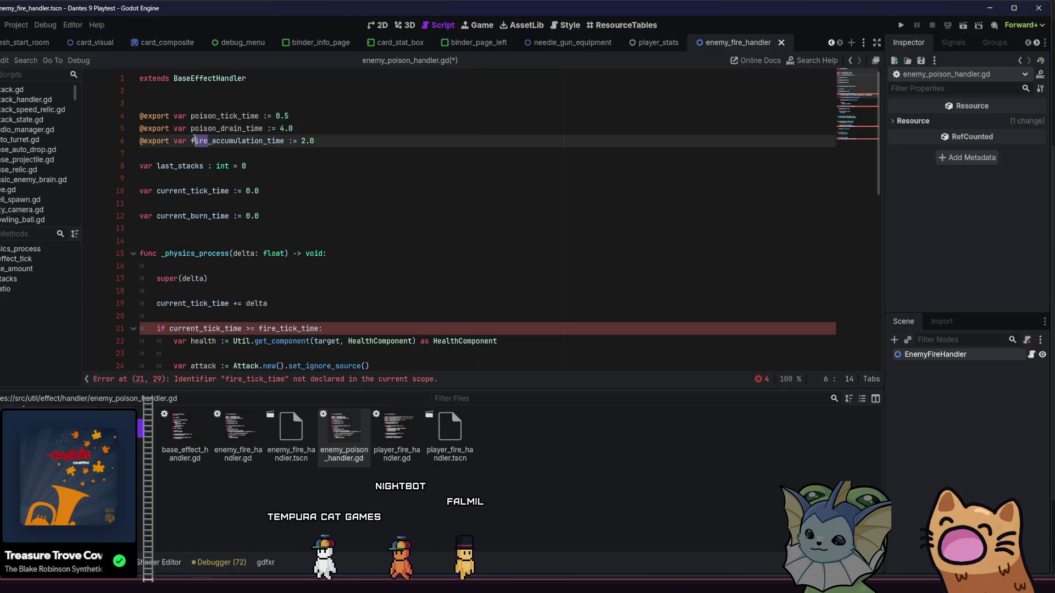
pyautogui.write('poison')
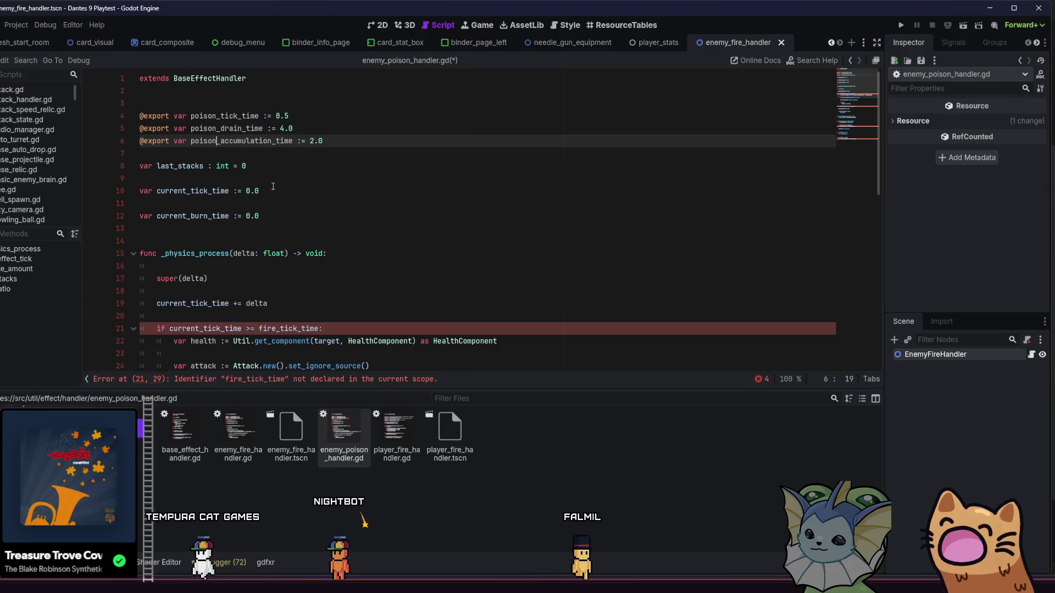
pyautogui.click(280, 240)
# - Change both fire_tick_time references near line 21 to poison_tick_time
pyautogui.scroll(-2, 283, 266)
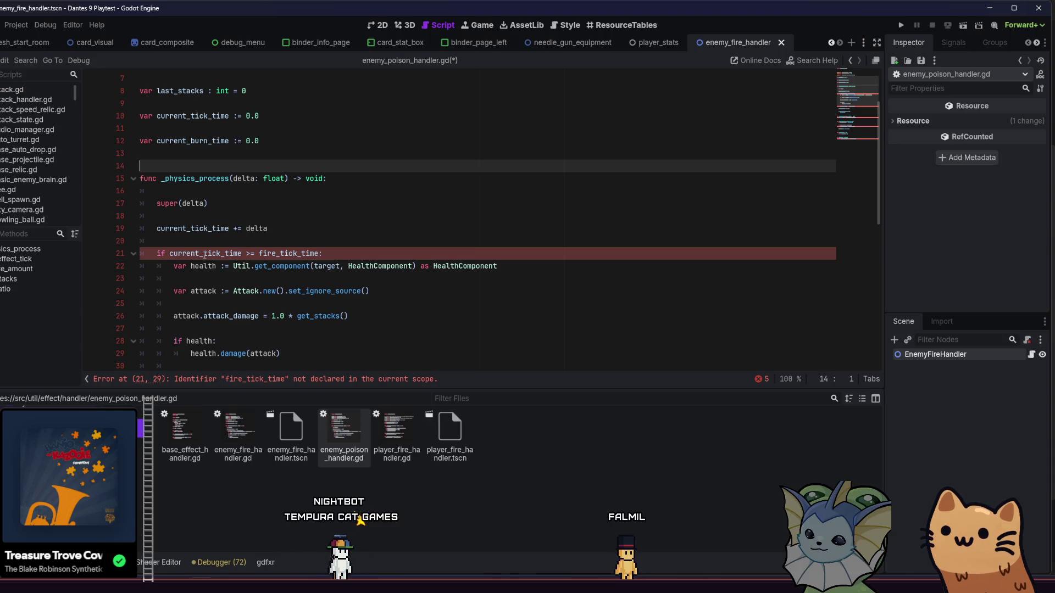
pyautogui.doubleClick(289, 253)
pyautogui.scroll(-3, 292, 254)
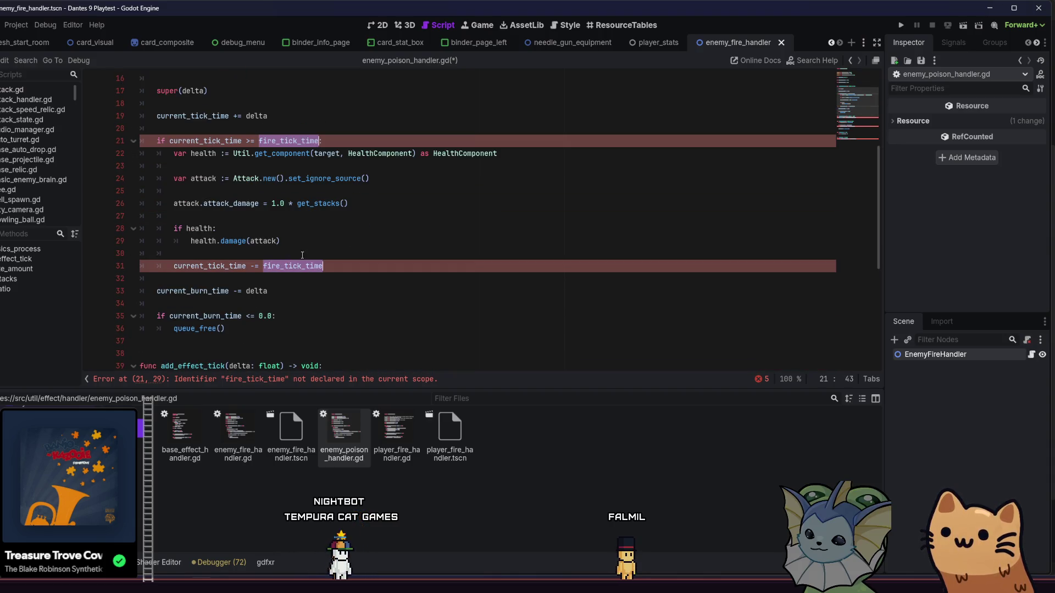
pyautogui.scroll(-3, 400, 258)
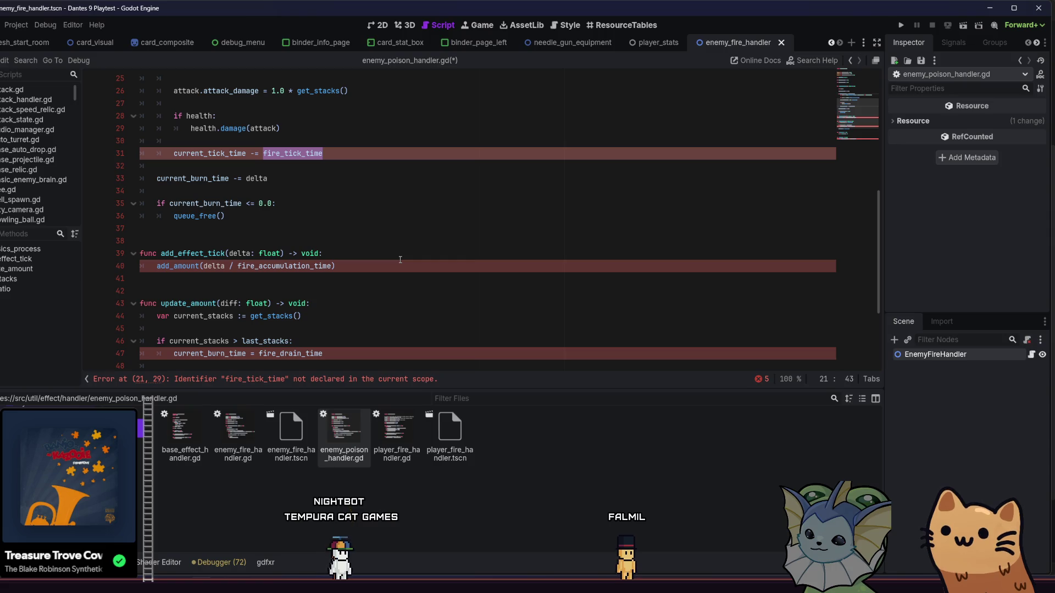
pyautogui.press('Left')
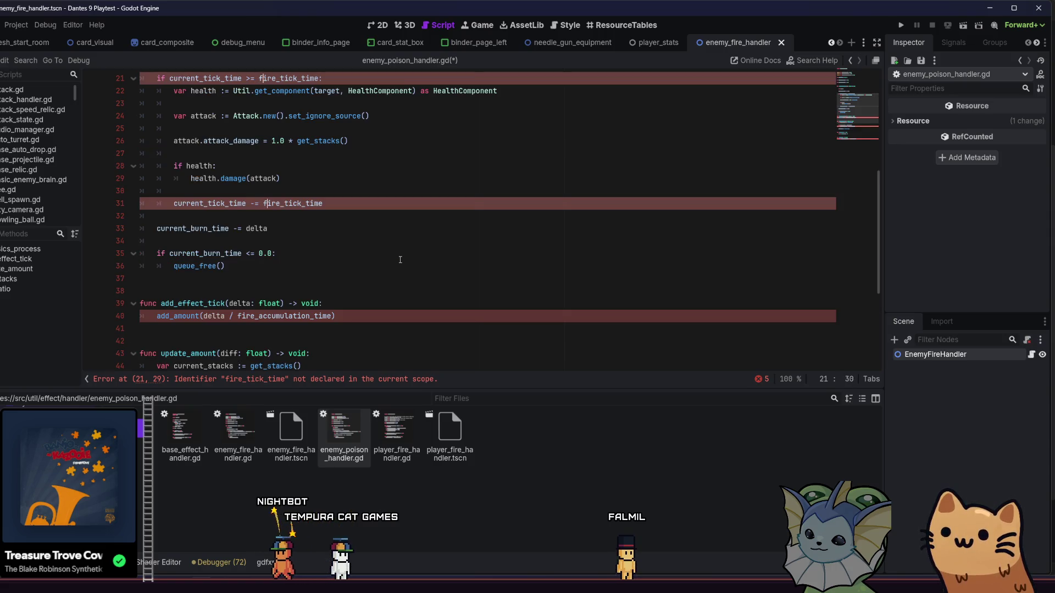
pyautogui.press('BackSpace')
pyautogui.press('BackSpace')
pyautogui.press('BackSpace')
pyautogui.write('pois')
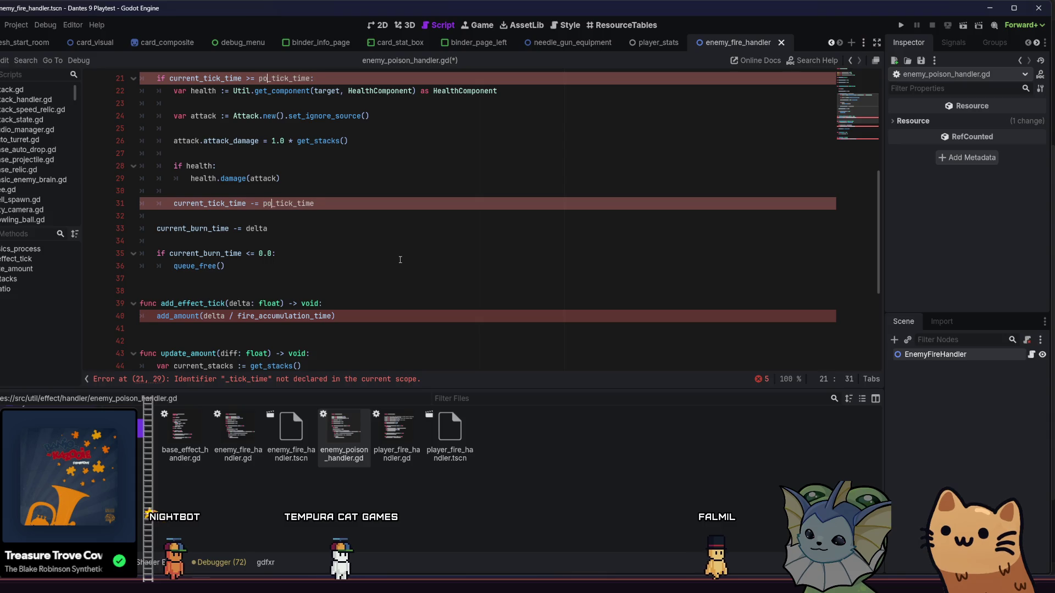
pyautogui.write('on')
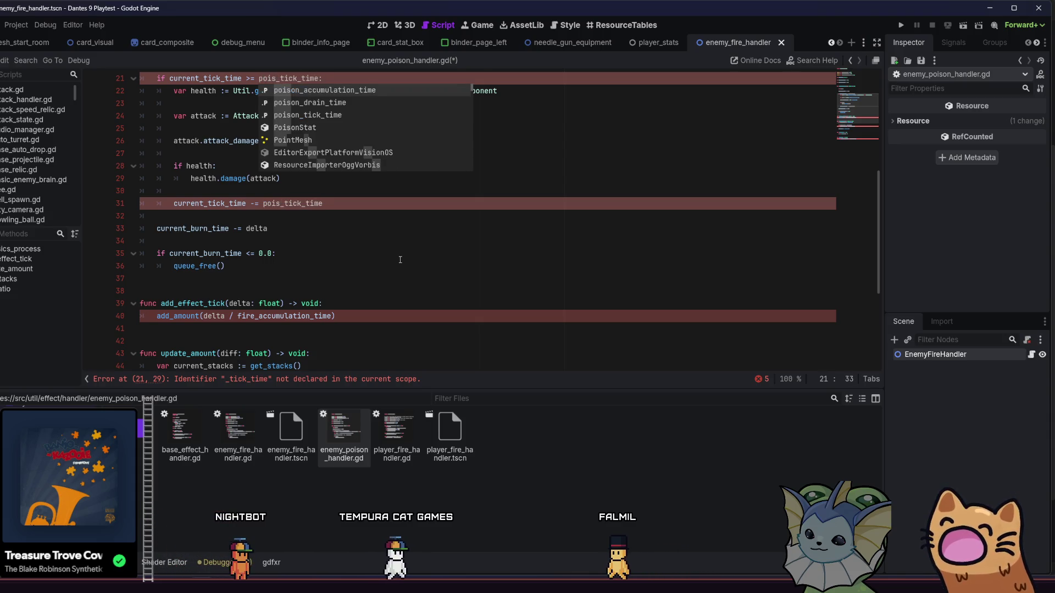
pyautogui.click(416, 279)
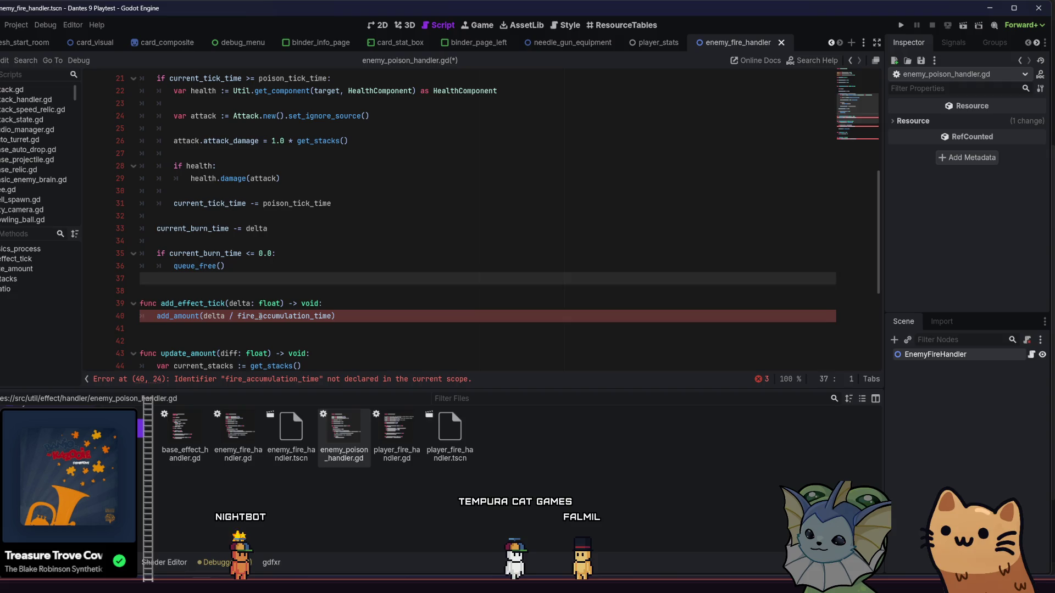
# - Change fire_accumulation_time on line 40 to poison_accumulation_time
pyautogui.click(254, 316)
pyautogui.scroll(-4, 264, 196)
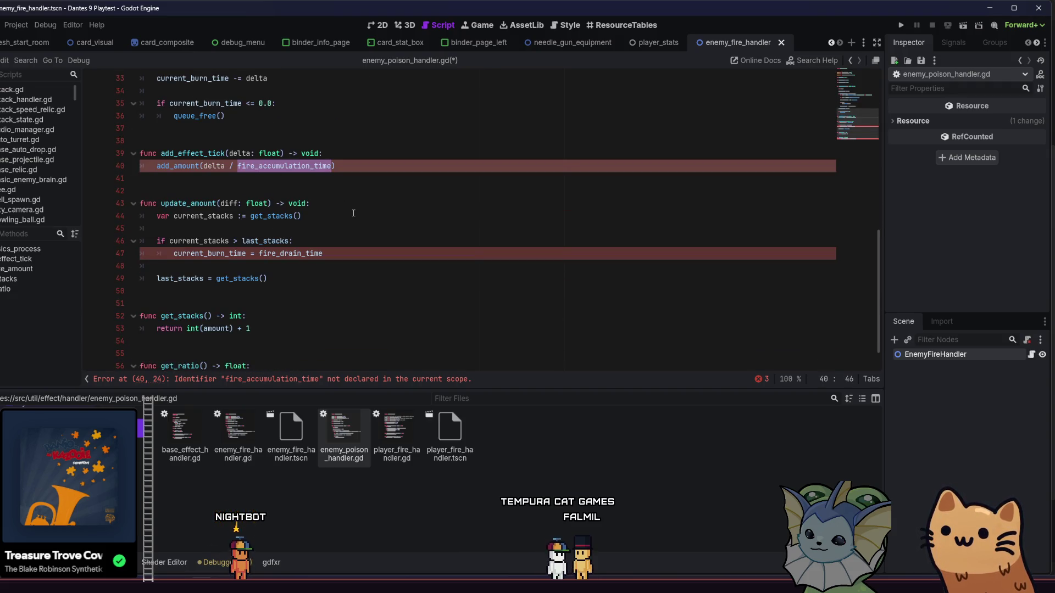
pyautogui.press('Left')
pyautogui.press('Left')
pyautogui.press('Left')
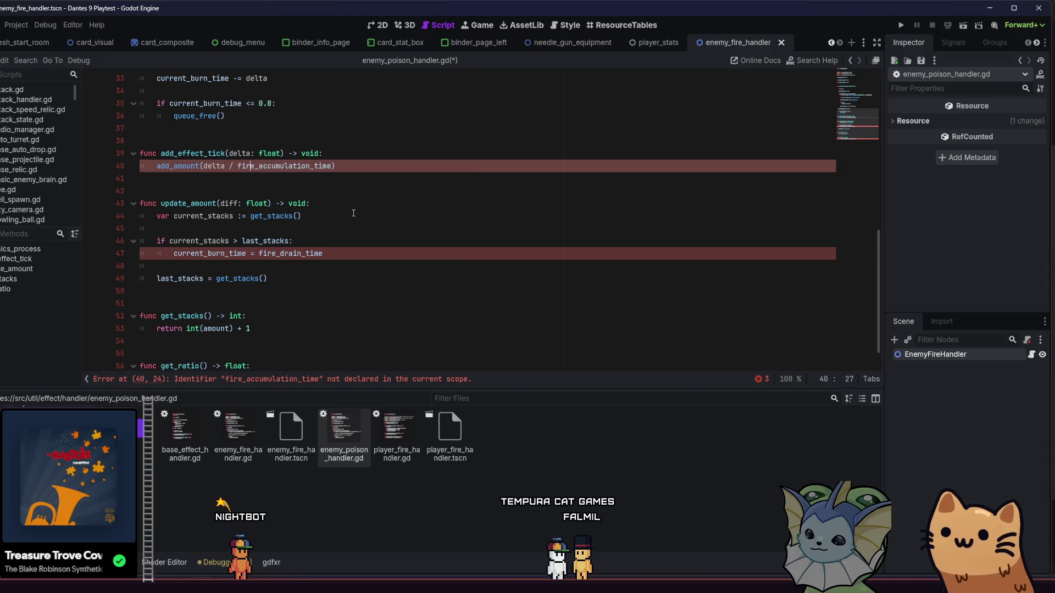
pyautogui.press('BackSpace')
pyautogui.press('BackSpace')
pyautogui.press('BackSpace')
pyautogui.write('poison')
pyautogui.press('Escape')
# - Change fire_drain_time to poison_drain_time on lines 47 and 57
pyautogui.click(277, 255)
pyautogui.press('BackSpace')
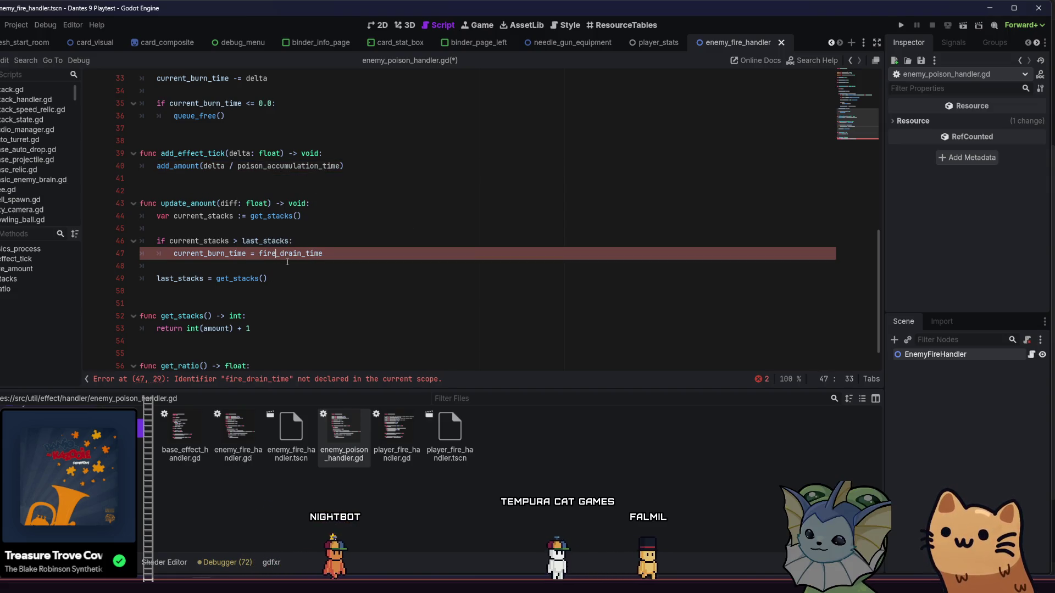
pyautogui.press('BackSpace')
pyautogui.press('BackSpace')
pyautogui.press('BackSpace')
pyautogui.write('poison')
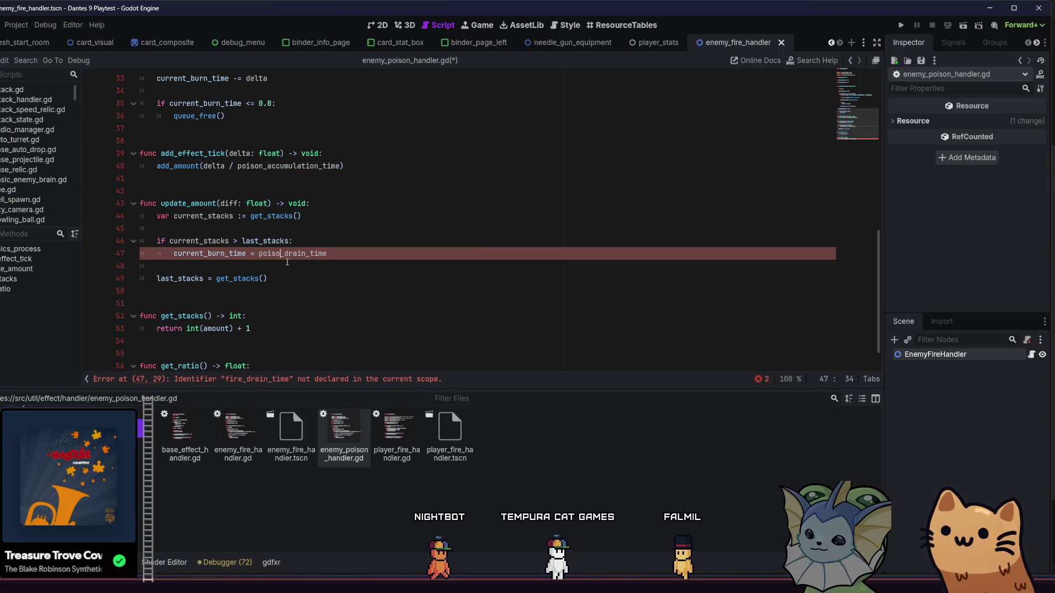
pyautogui.click(330, 240)
pyautogui.scroll(-1, 375, 280)
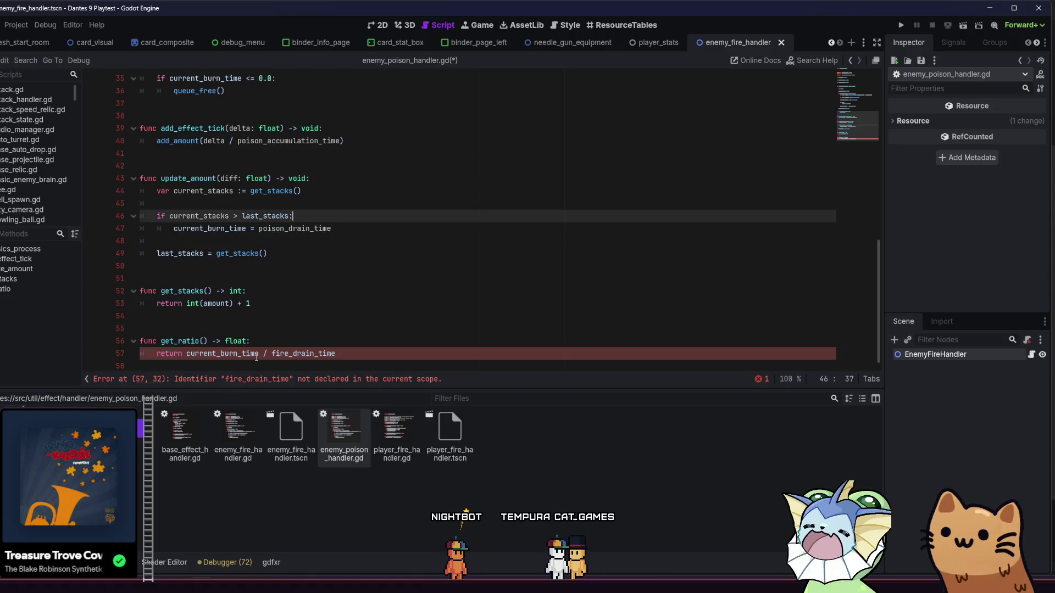
pyautogui.click(293, 353)
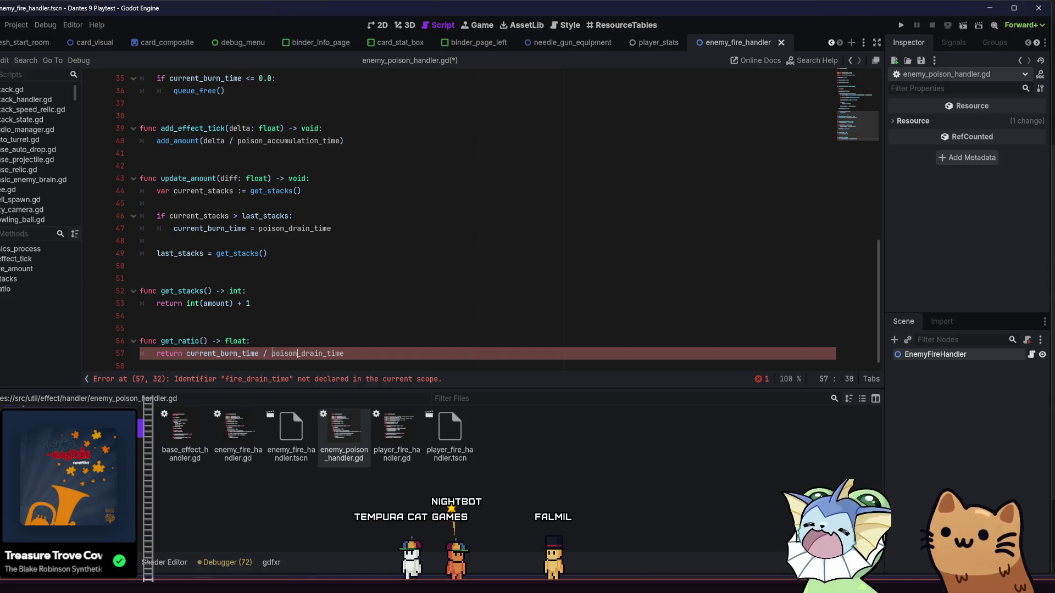
pyautogui.write('ison')
pyautogui.click(237, 354)
pyautogui.doubleClick(237, 354)
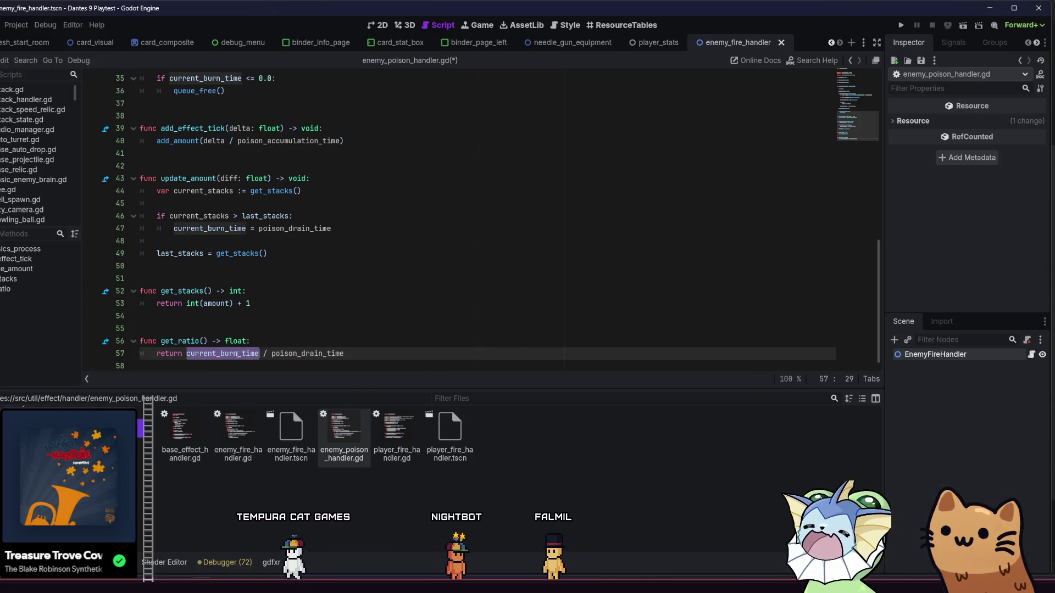
pyautogui.click(227, 228)
# - Rename current_burn_time to current_poison_time on lines 12, 33, 35, 47 and 57, then save
pyautogui.doubleClick(227, 228)
pyautogui.scroll(9, 226, 227)
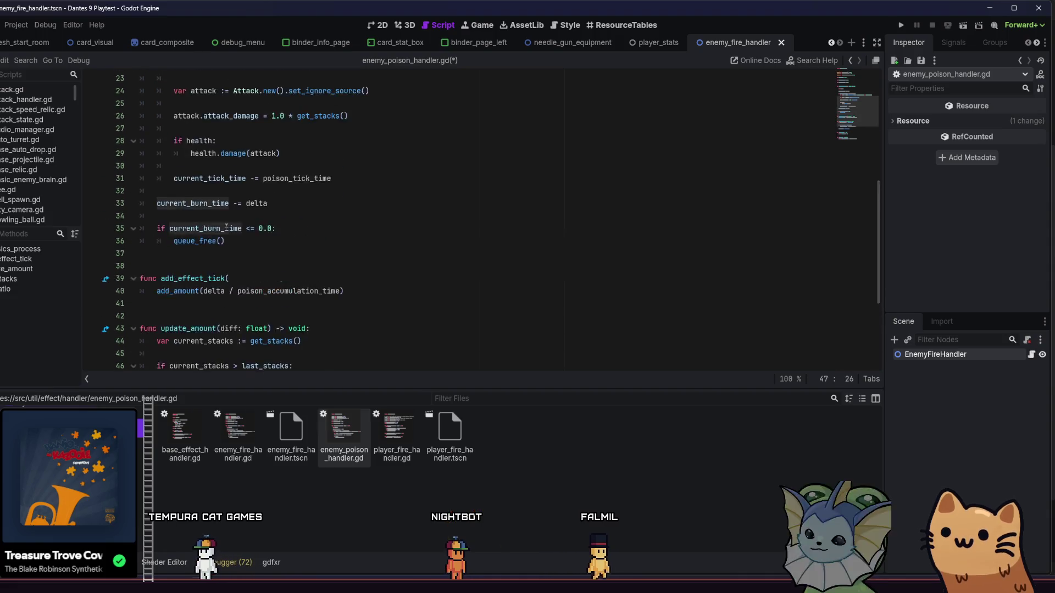
pyautogui.scroll(2, 227, 227)
pyautogui.doubleClick(193, 216)
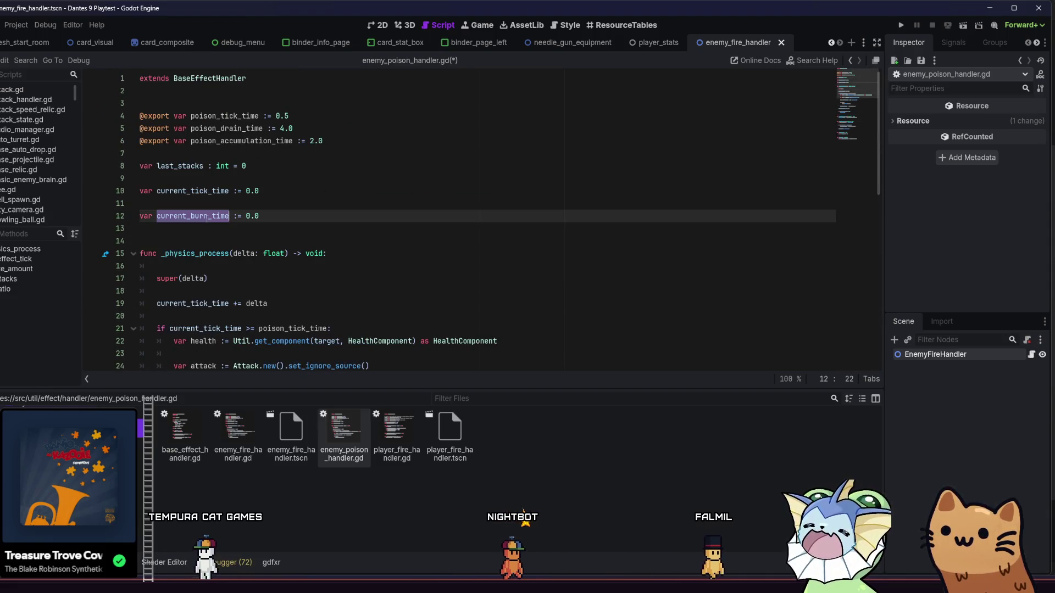
pyautogui.scroll(-11, 292, 227)
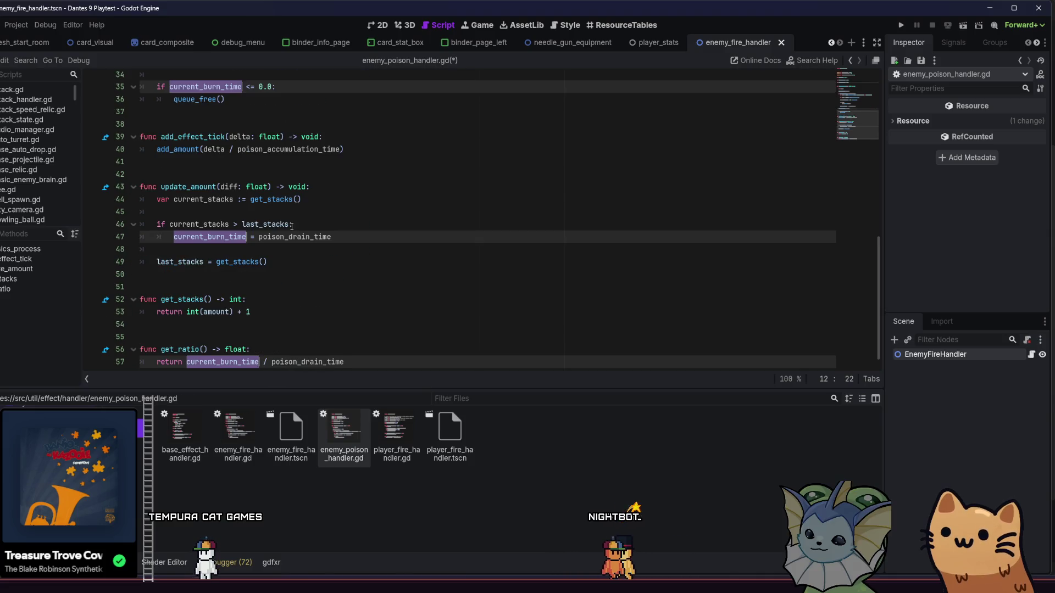
pyautogui.scroll(7, 291, 227)
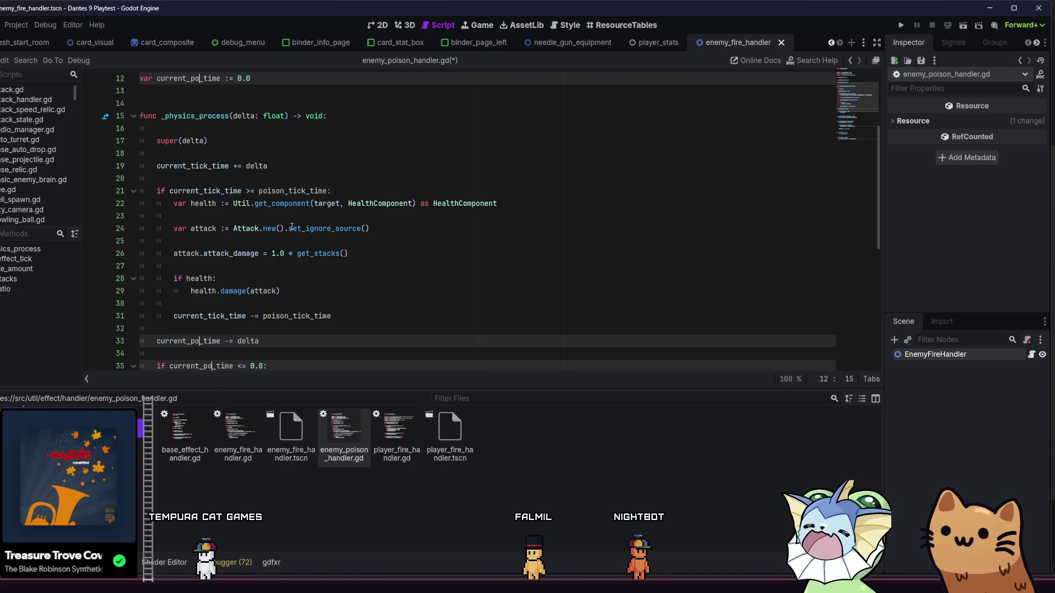
pyautogui.click(292, 227)
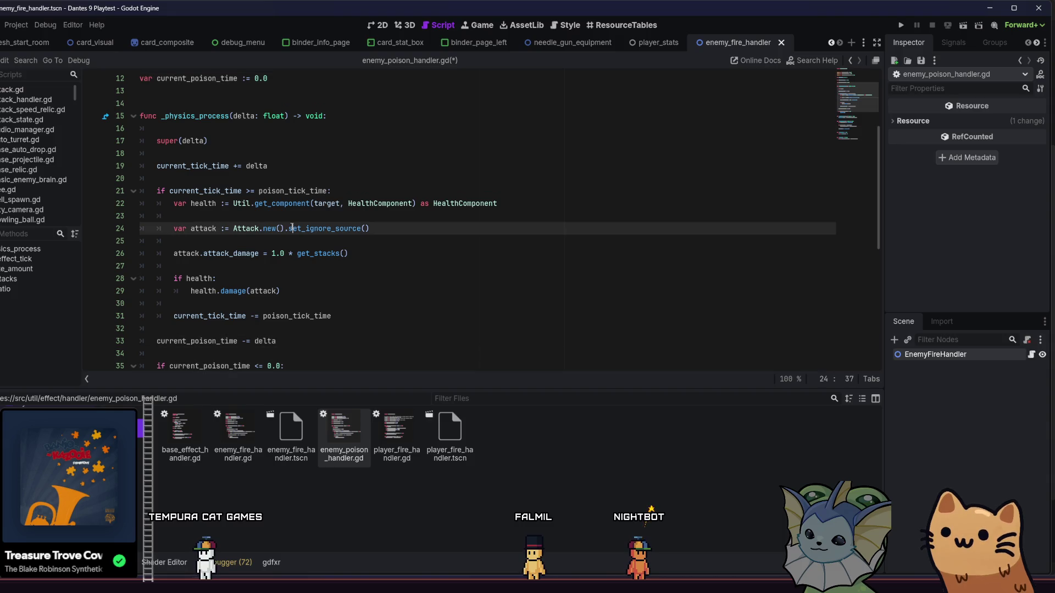
pyautogui.scroll(3, 330, 199)
pyautogui.scroll(1, 331, 199)
pyautogui.hotkey('ctrl', 's')
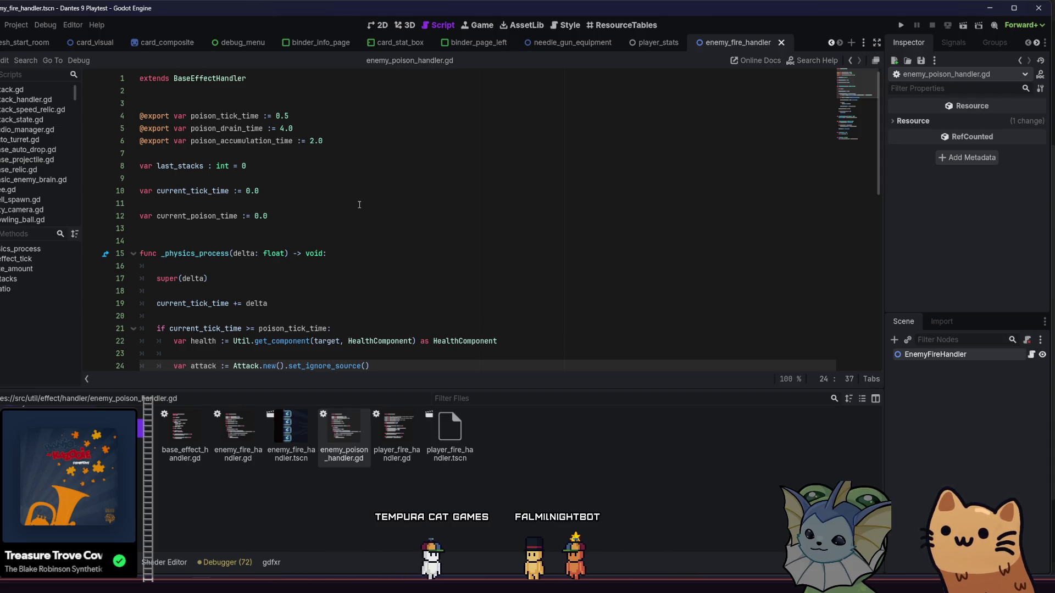
pyautogui.scroll(-5, 374, 220)
pyautogui.scroll(-6, 385, 230)
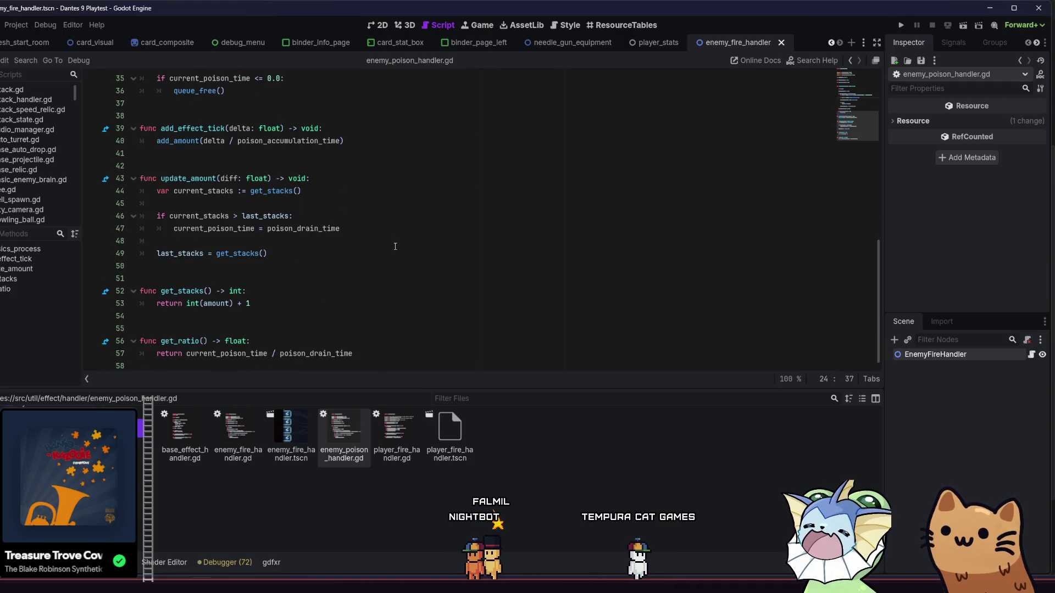
pyautogui.scroll(10, 395, 254)
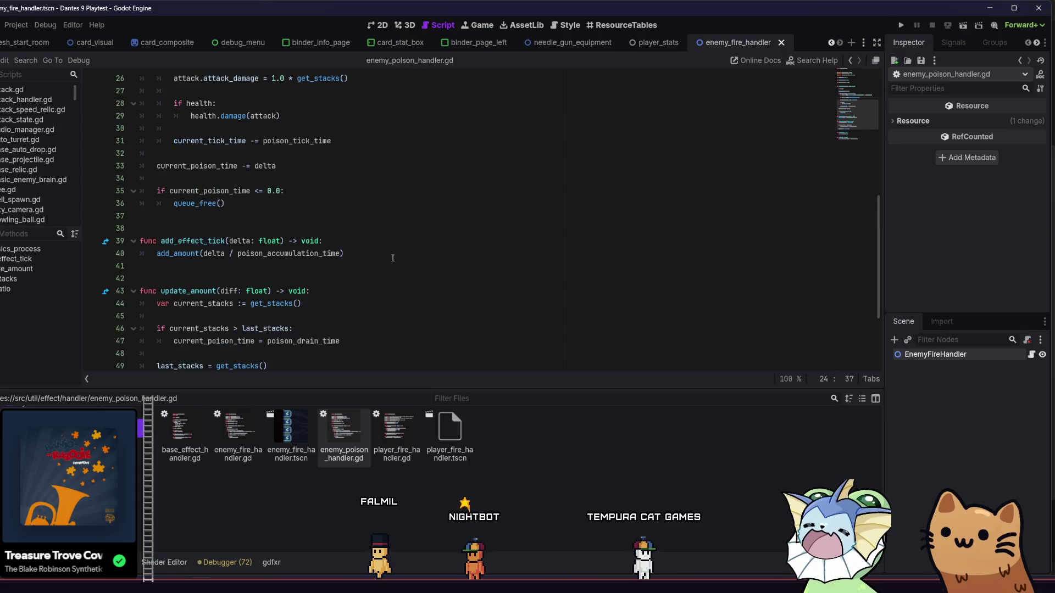
pyautogui.scroll(1, 392, 259)
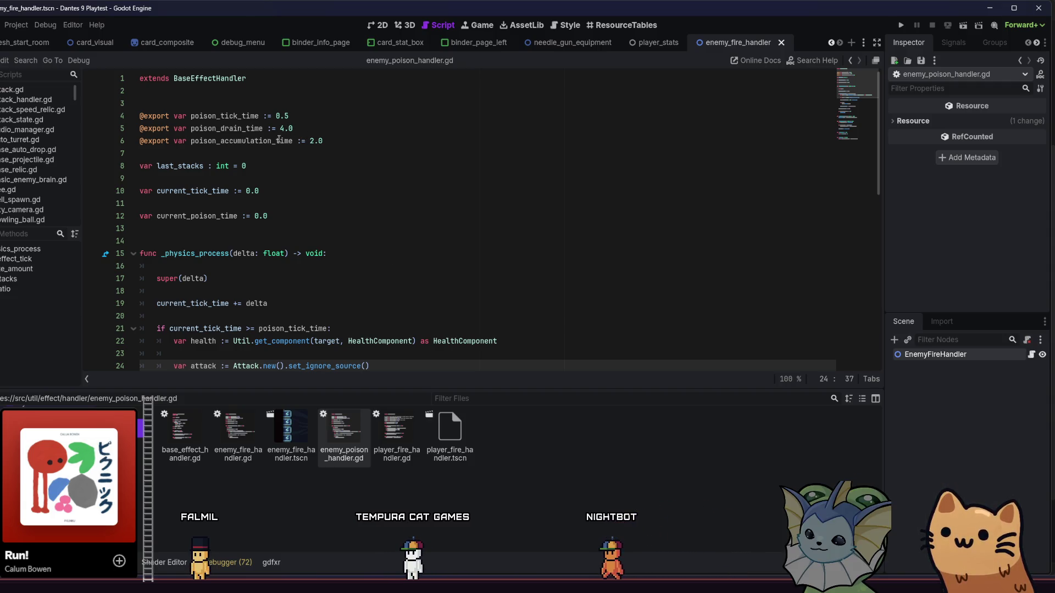
pyautogui.scroll(-1, 303, 222)
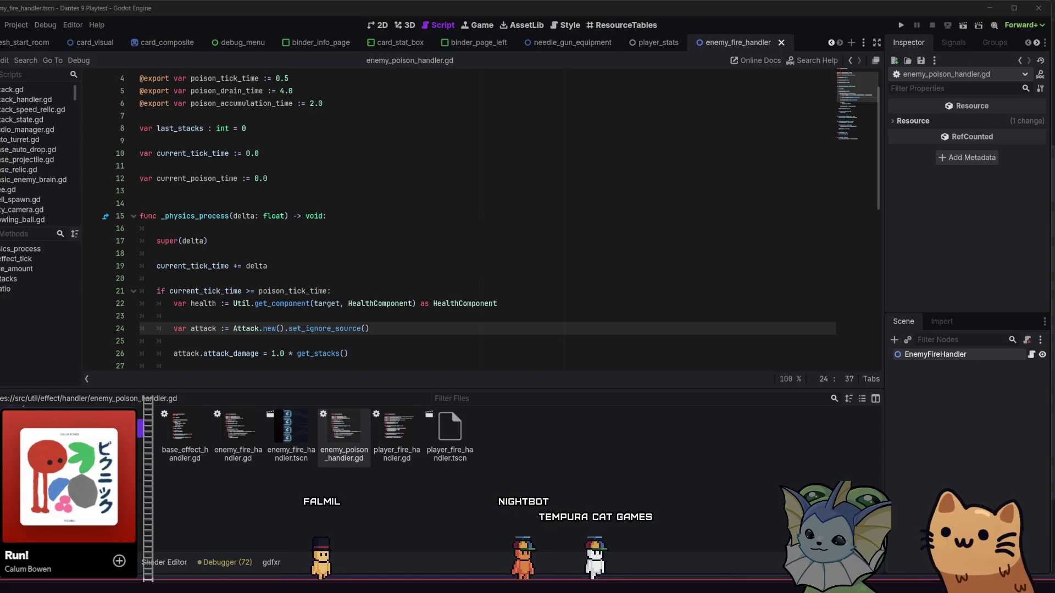
pyautogui.click(411, 237)
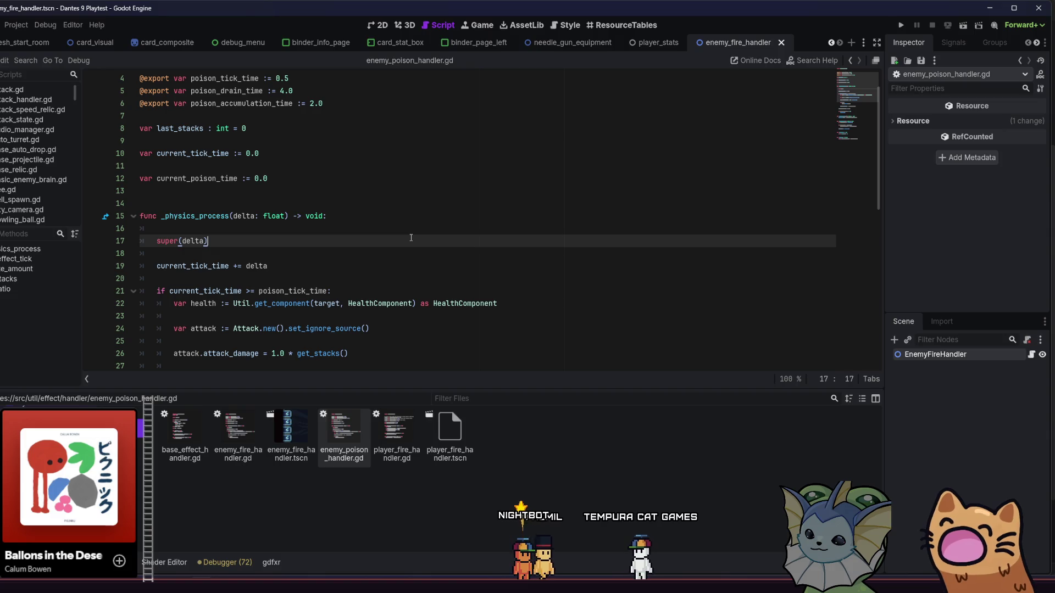
pyautogui.scroll(-2, 416, 232)
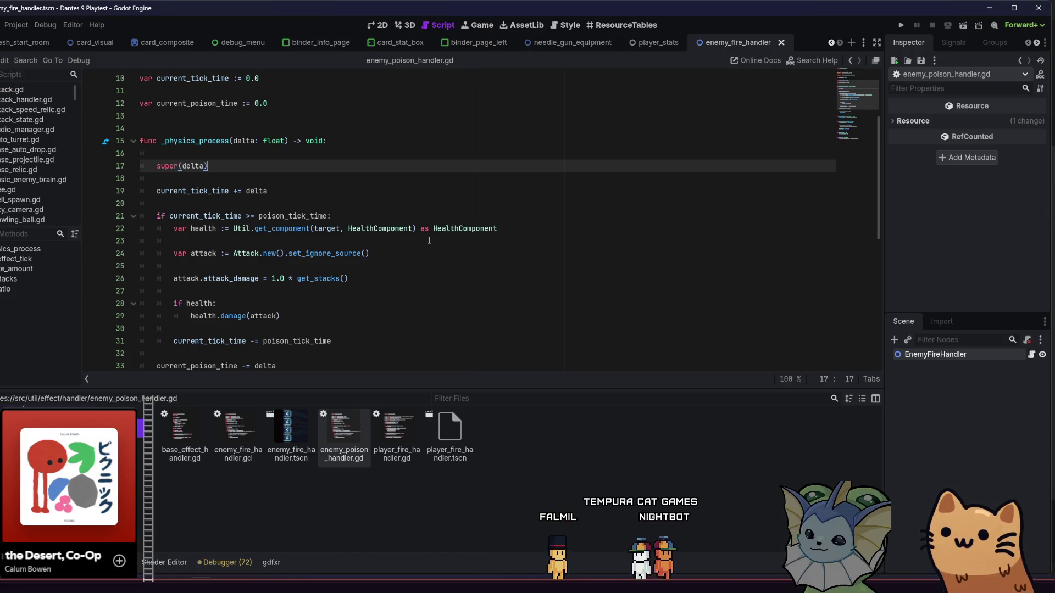
pyautogui.scroll(3, 429, 240)
pyautogui.click(335, 139)
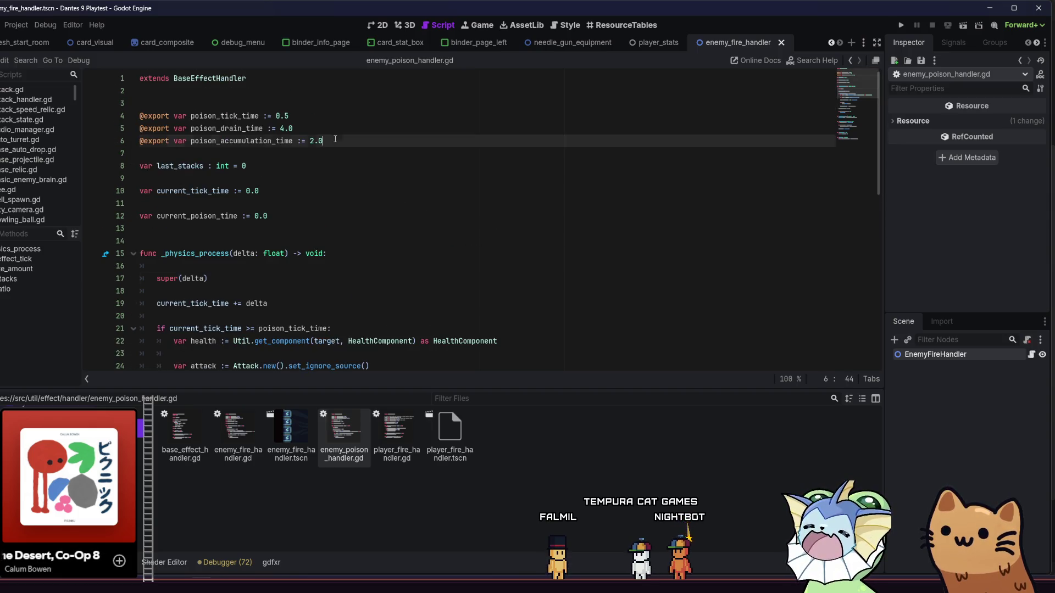
pyautogui.press('Return')
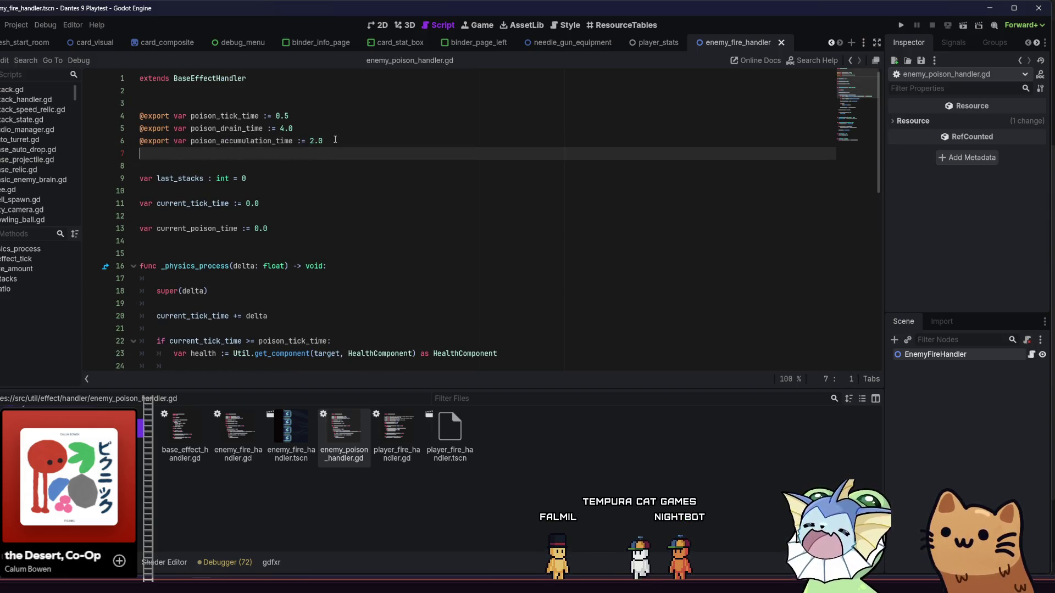
pyautogui.write('@export v')
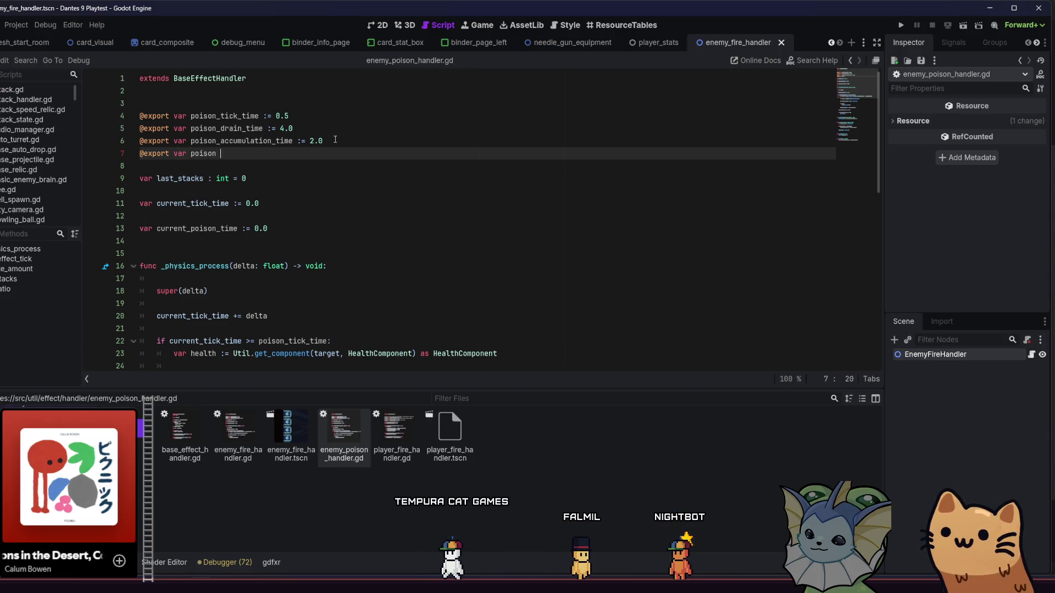
pyautogui.write('ar poison_damage ')
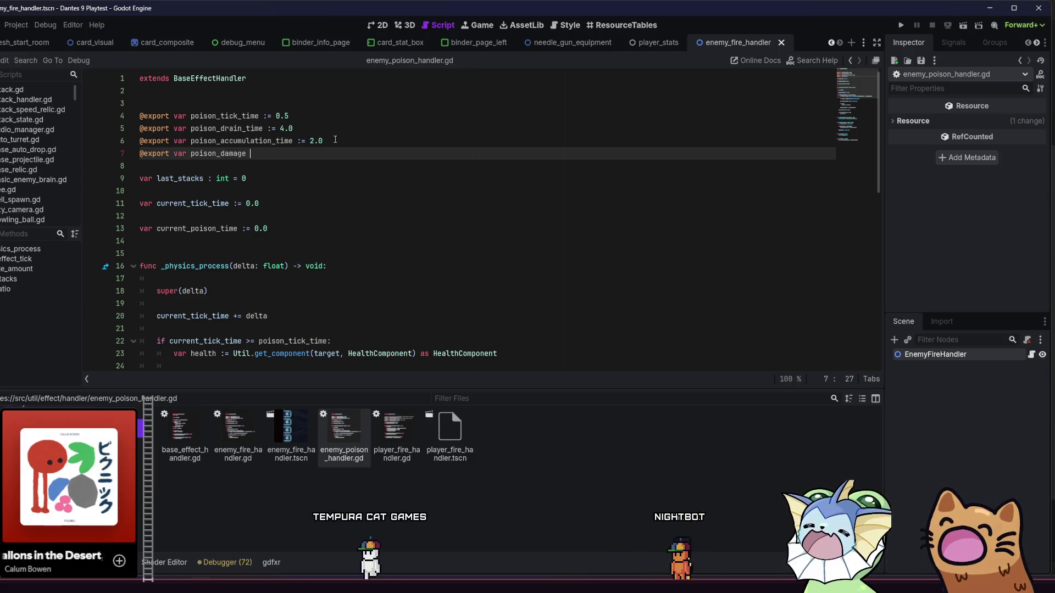
pyautogui.write(':=')
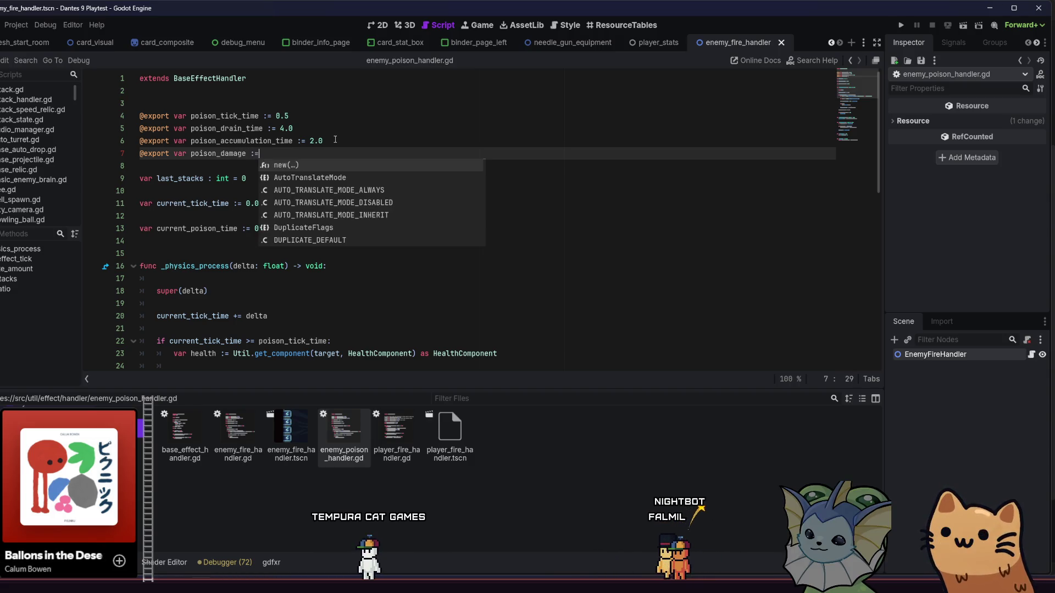
pyautogui.press('Escape')
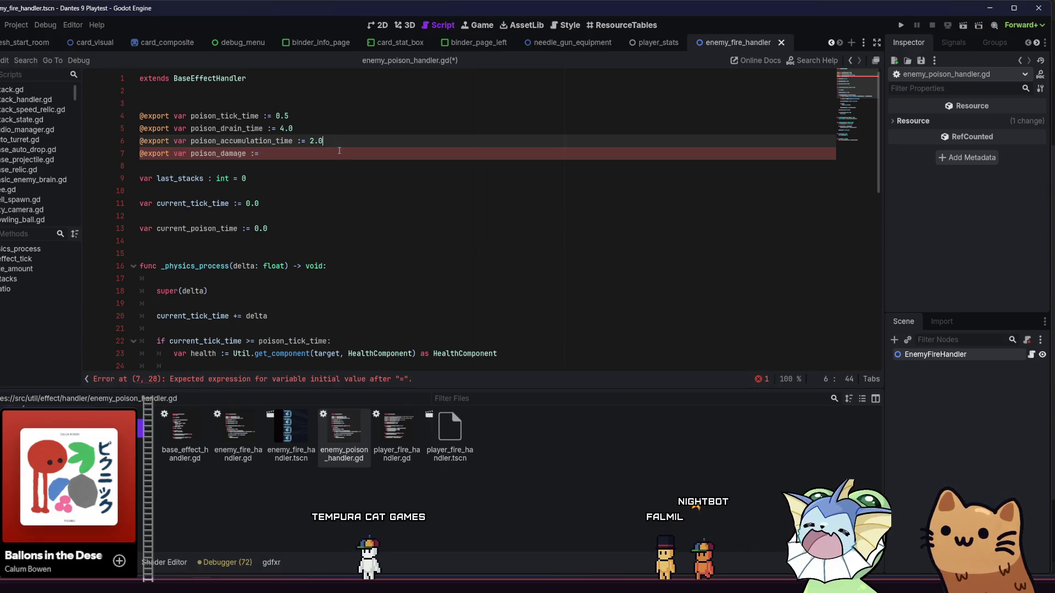
pyautogui.scroll(-2, 346, 190)
pyautogui.write('1.0')
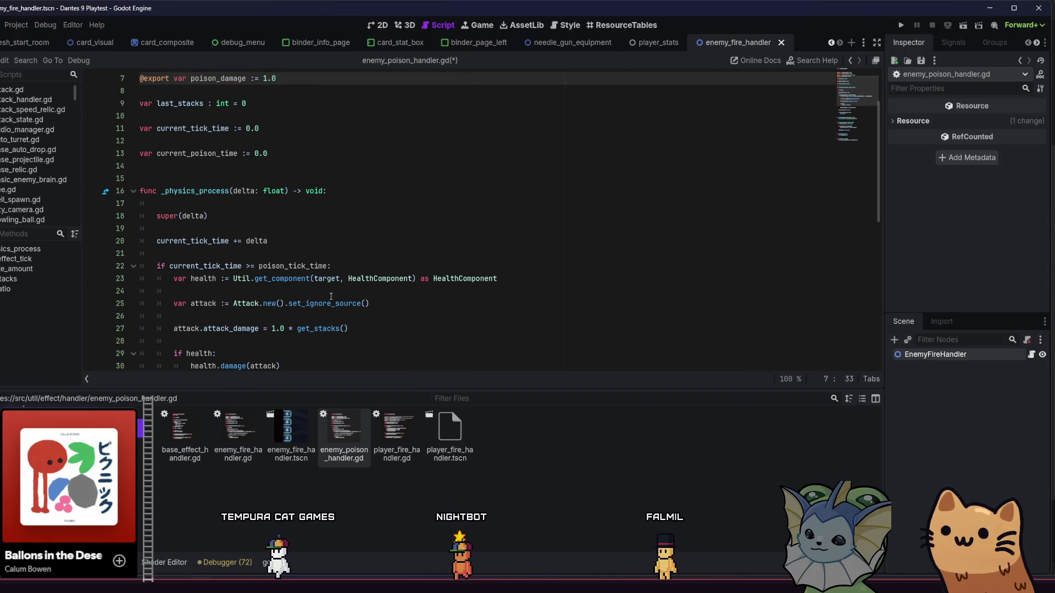
# - Replace '1.0 * get_stacks()' on line 27 with poison_damage and save the script
pyautogui.click(349, 328)
pyautogui.moveTo(349, 328); pyautogui.dragTo(274, 330)
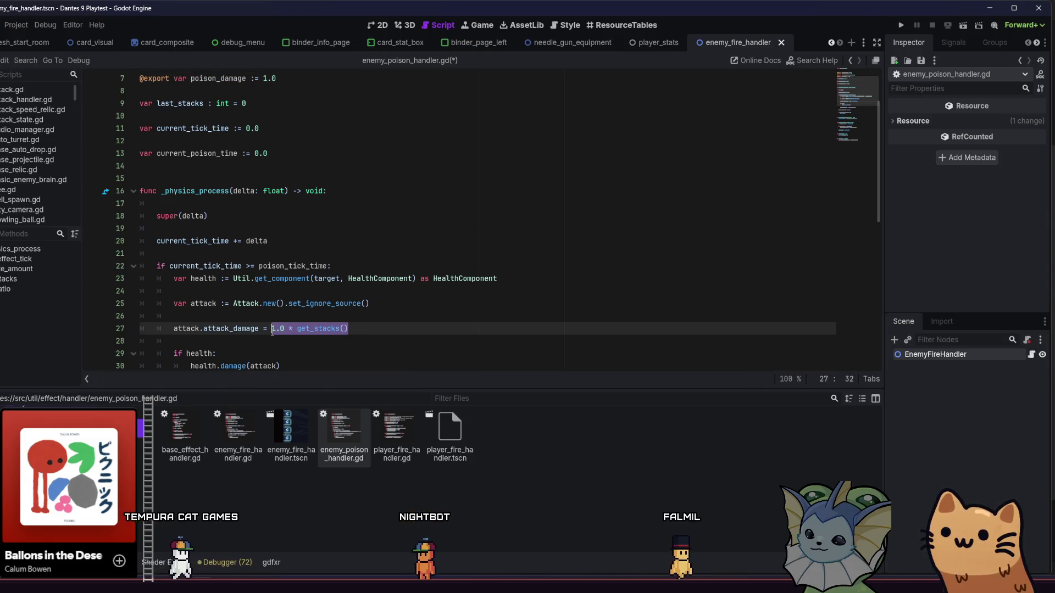
pyautogui.write('poi')
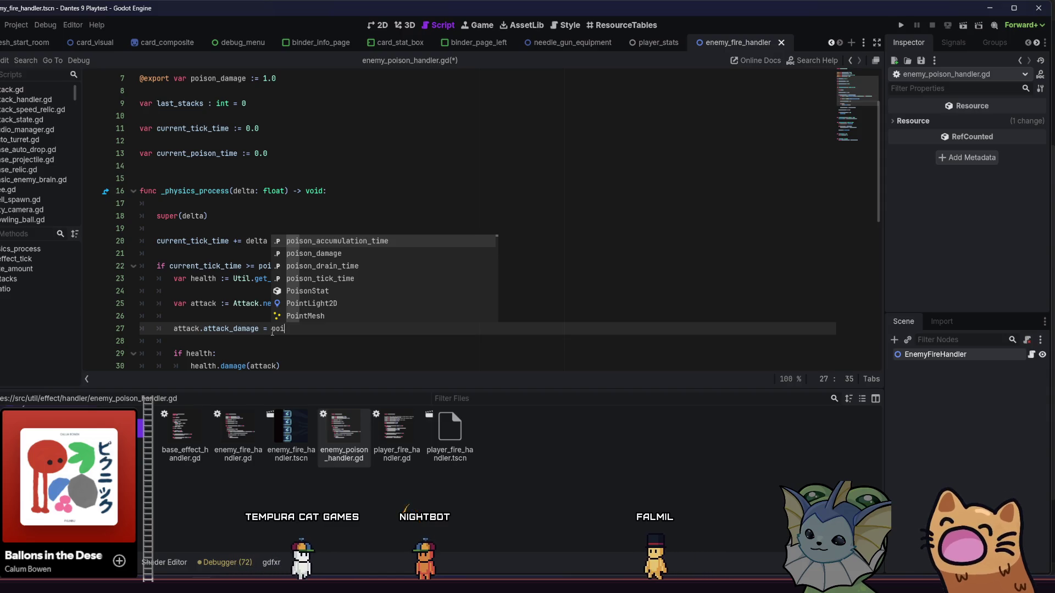
pyautogui.press('Down')
pyautogui.press('Return')
pyautogui.hotkey('ctrl', 's')
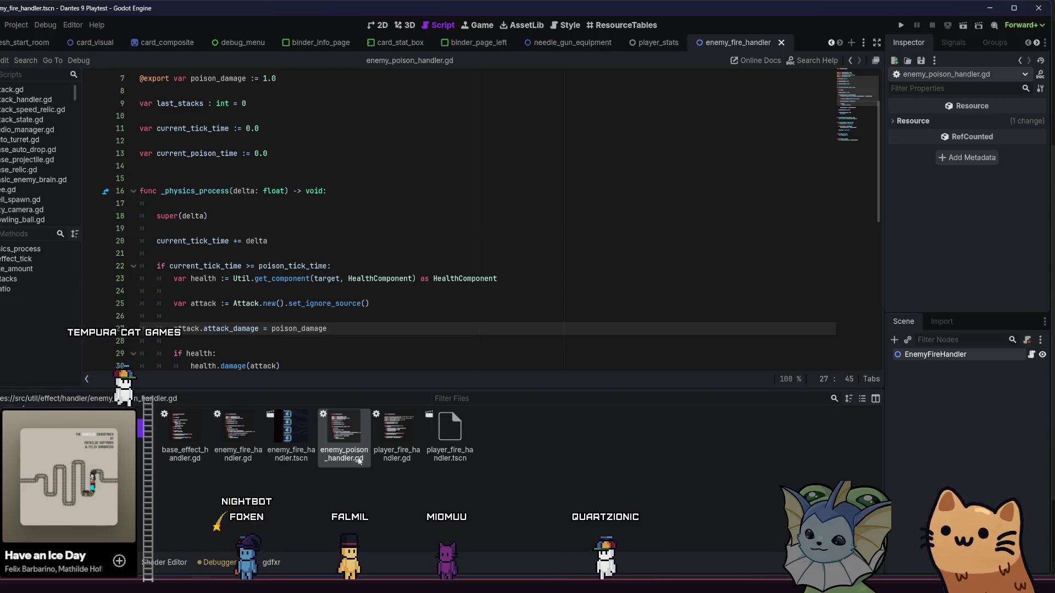
# - Place the caret on line 15 of enemy_poison_handler.gd before the playtest runs
pyautogui.press('Up')
pyautogui.scroll(2, 389, 342)
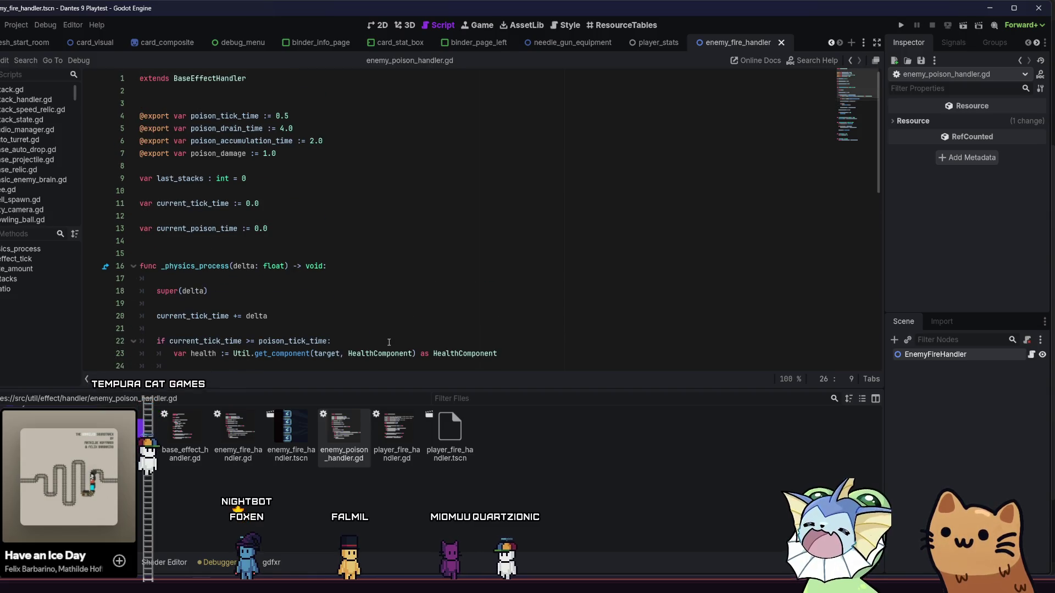
pyautogui.click(322, 252)
pyautogui.click(342, 291)
pyautogui.click(322, 253)
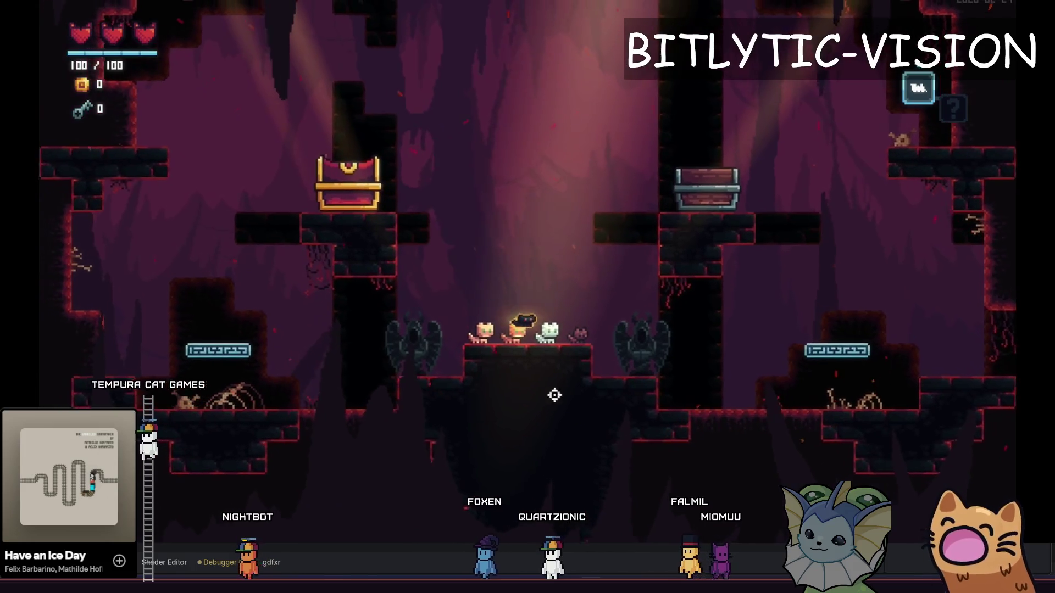
# - In the running game, add the Salmon Storm card via the debug menu, then quit
pyautogui.press('F1')
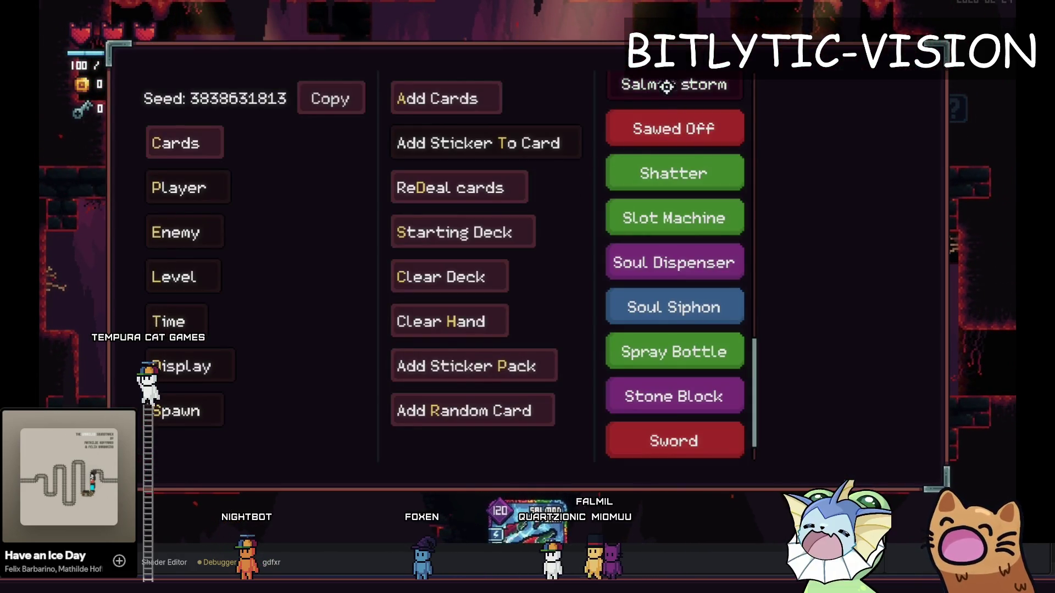
pyautogui.click(675, 85)
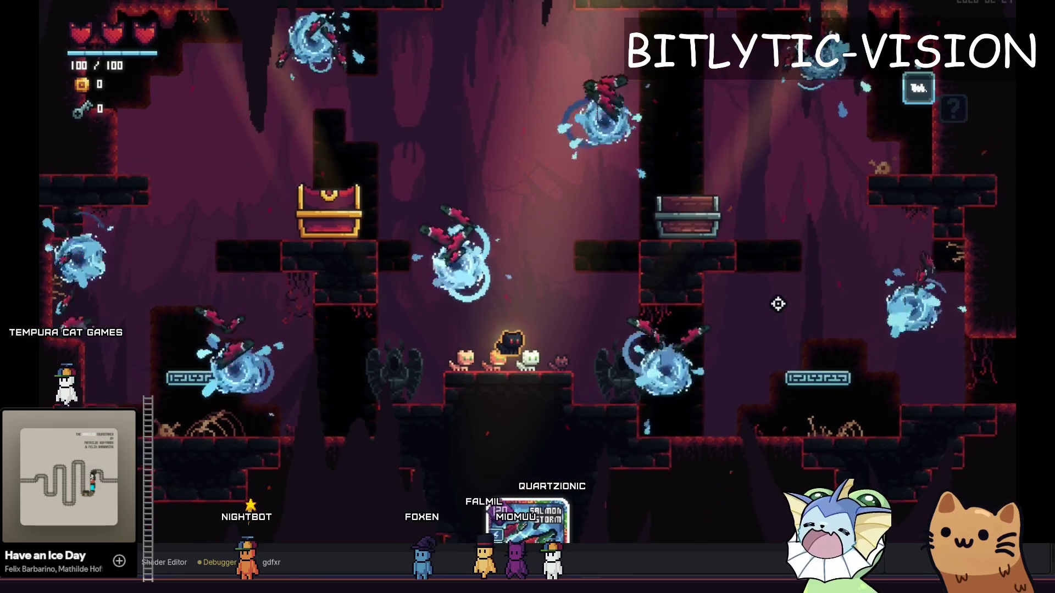
pyautogui.press('F8')
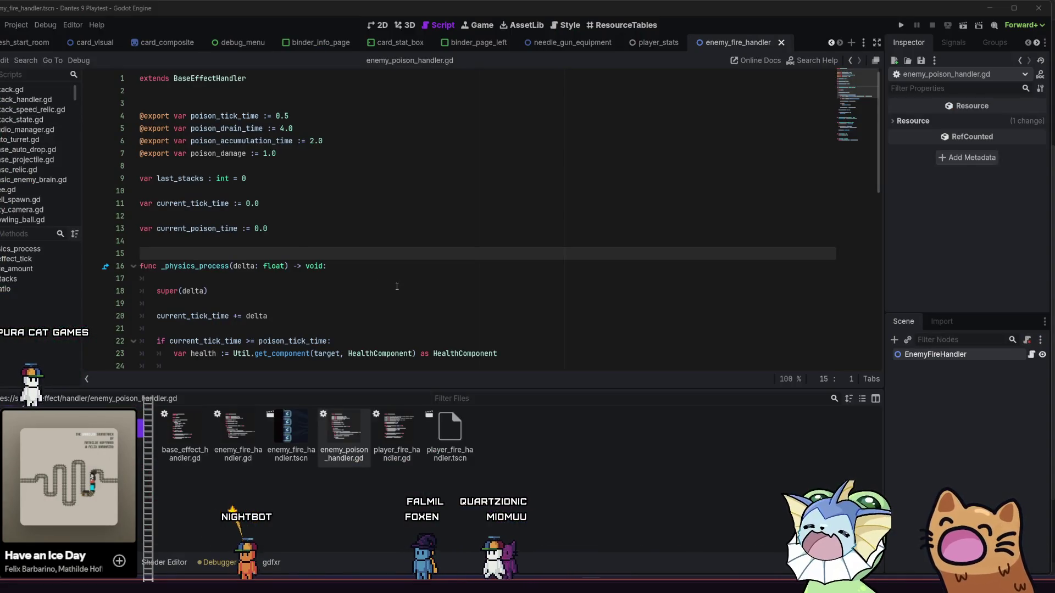
# - Select player_fire_handler.tscn and create a new scene with a Node2D root
pyautogui.click(396, 286)
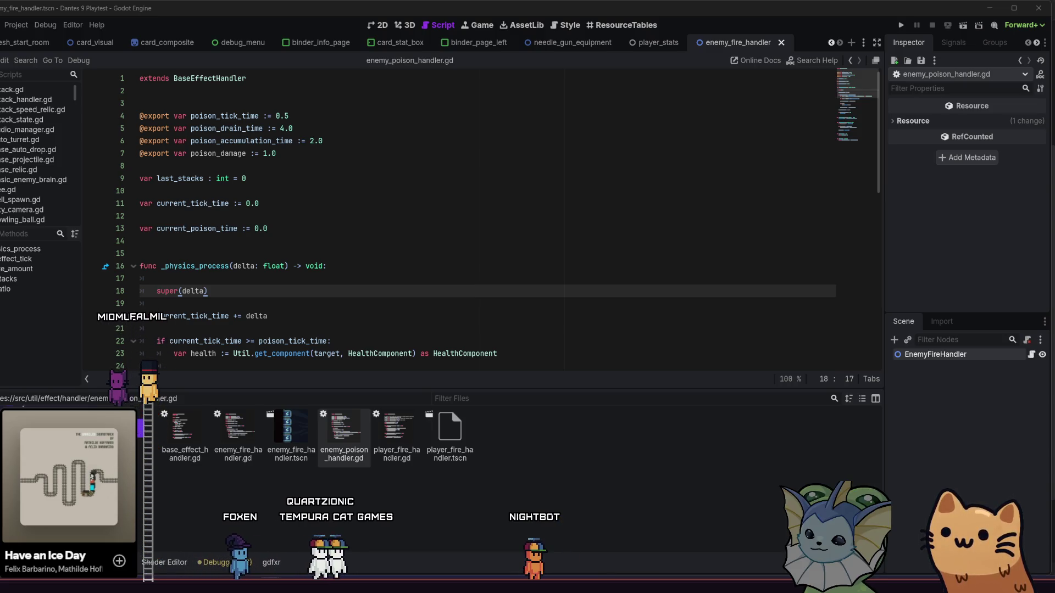
pyautogui.click(325, 254)
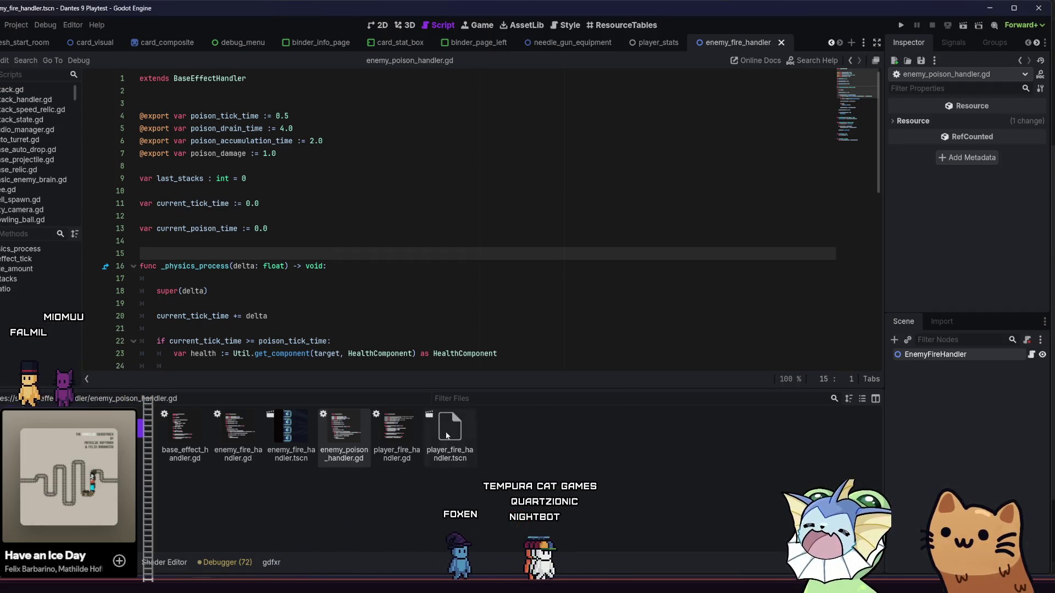
pyautogui.click(460, 437)
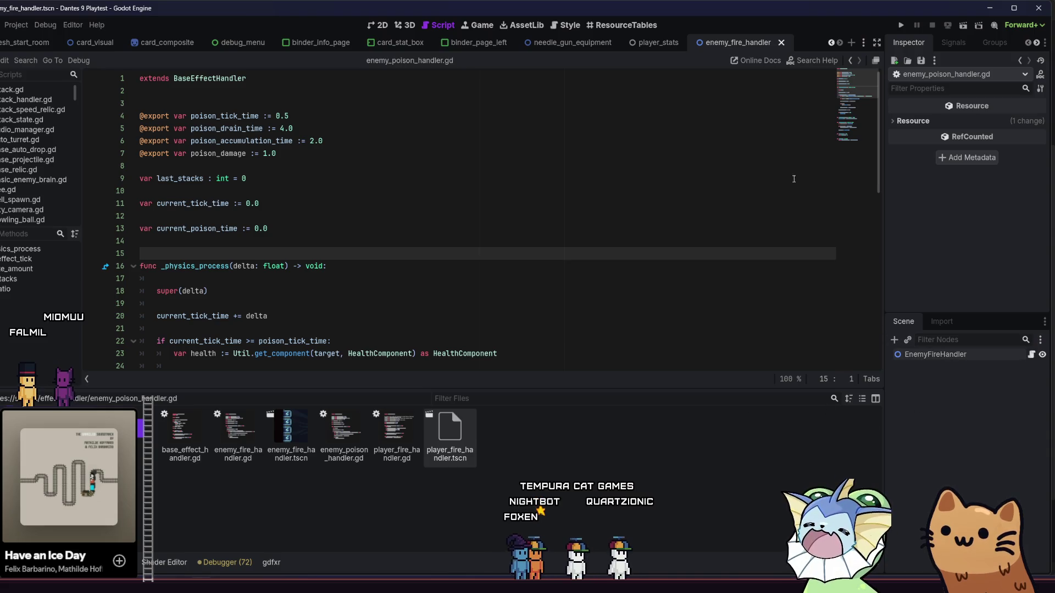
pyautogui.click(852, 44)
pyautogui.click(949, 367)
# - Name the root EnemyPoisonHandler, attach enemy_poison_handler.gd, and start saving into res://src
pyautogui.doubleClick(943, 356)
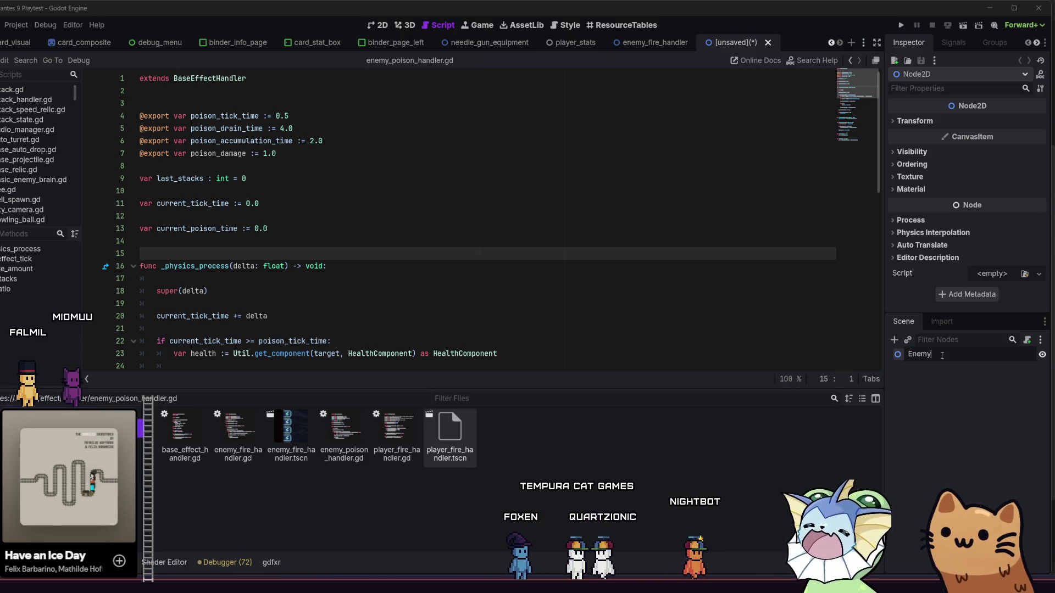
pyautogui.write('FireHandler')
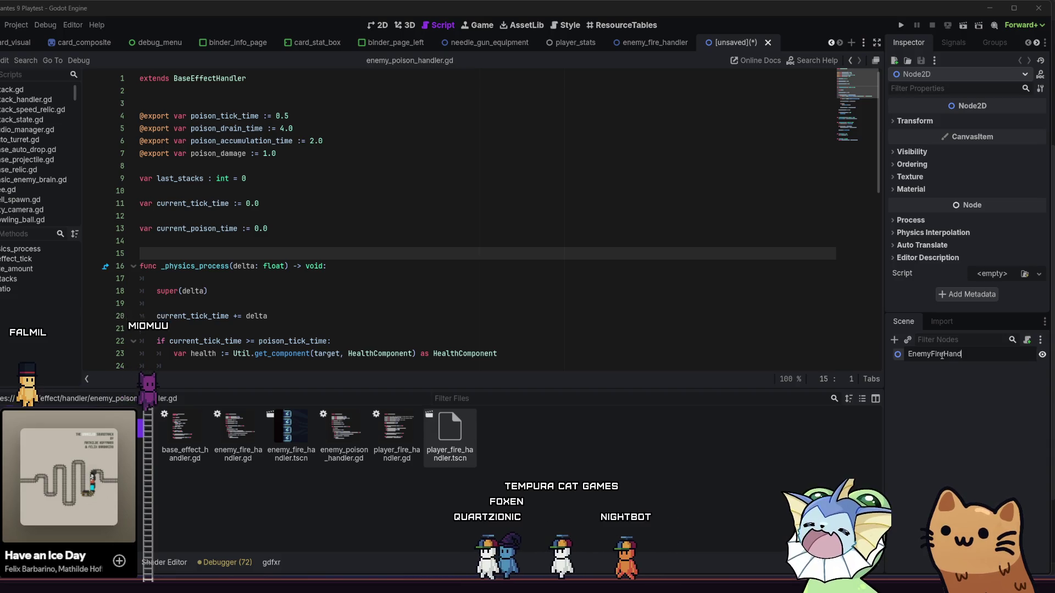
pyautogui.press('BackSpace')
pyautogui.press('BackSpace')
pyautogui.press('BackSpace')
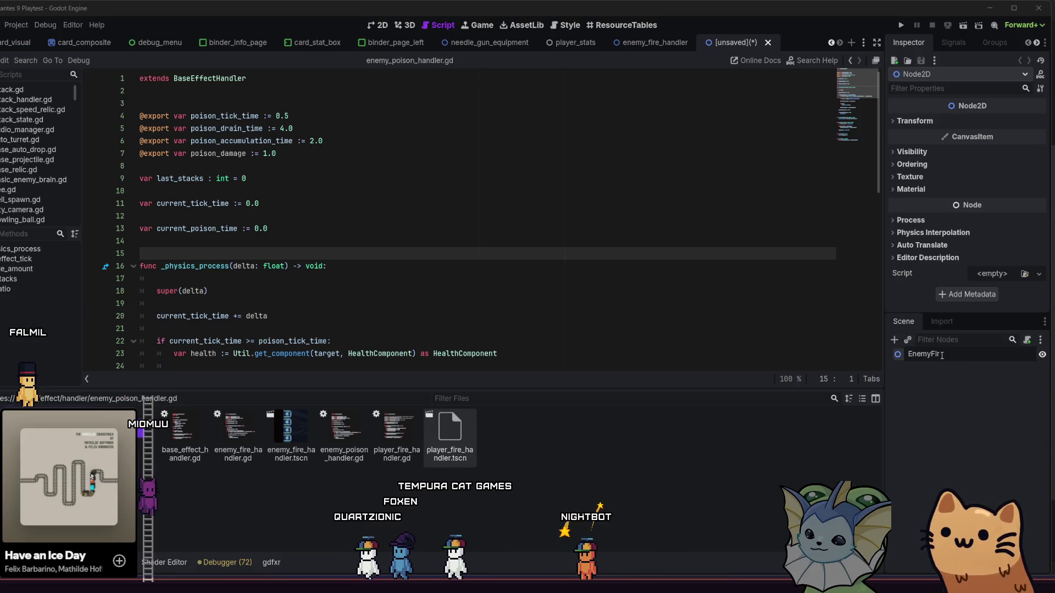
pyautogui.press('BackSpace')
pyautogui.write('Poiso')
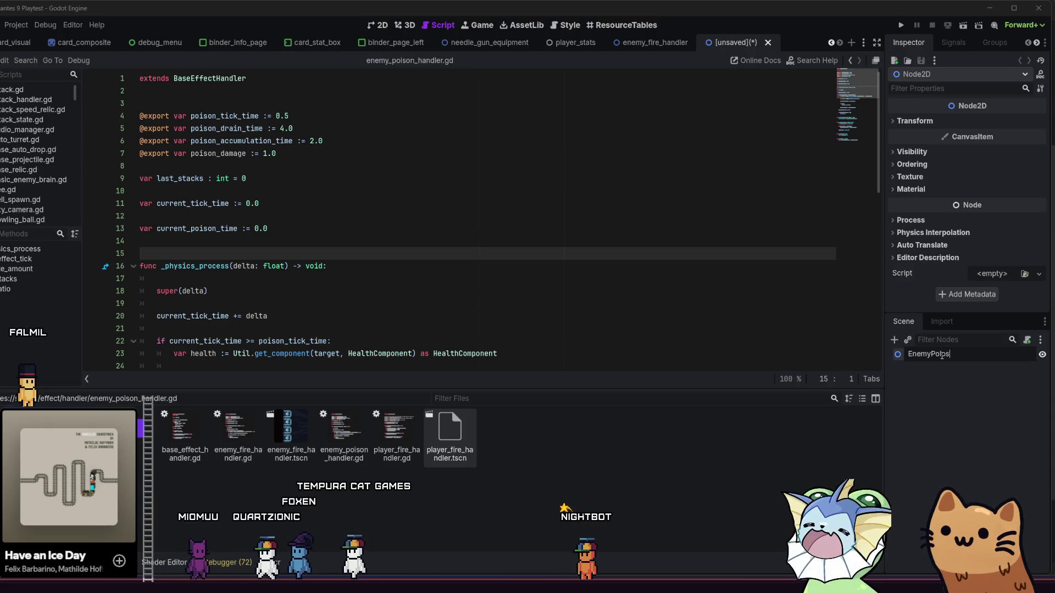
pyautogui.write('nHandler')
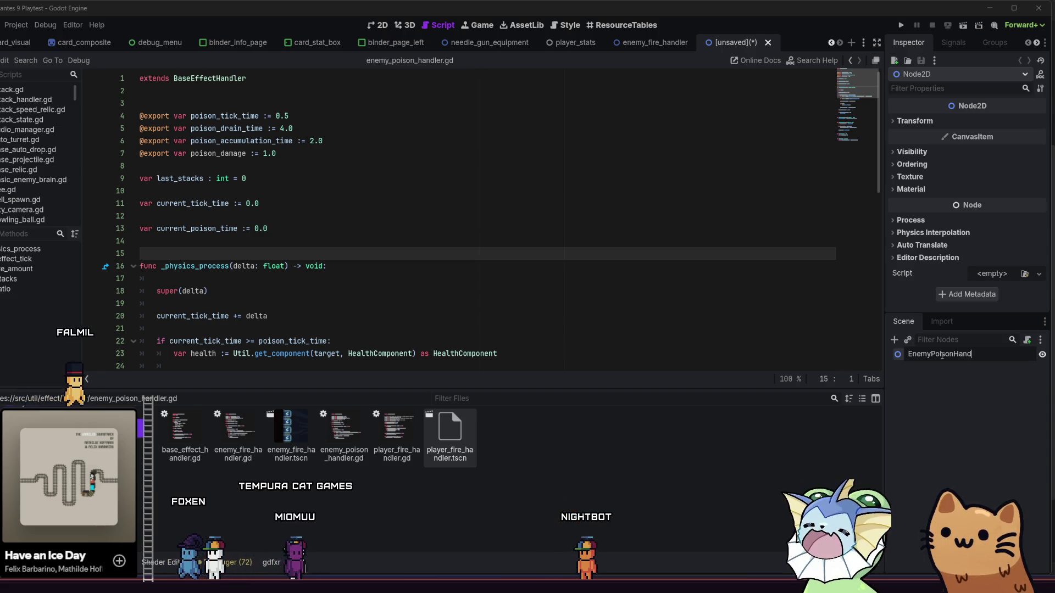
pyautogui.press('Return')
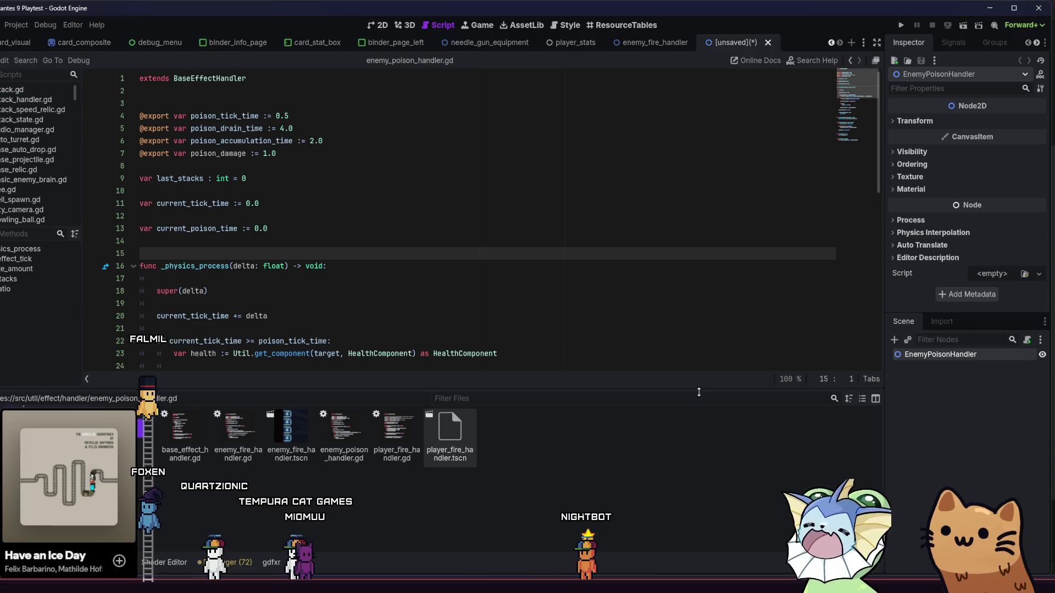
pyautogui.moveTo(344, 434)
pyautogui.mouseDown()
pyautogui.moveTo(678, 420)
pyautogui.moveTo(922, 358)
pyautogui.mouseUp()
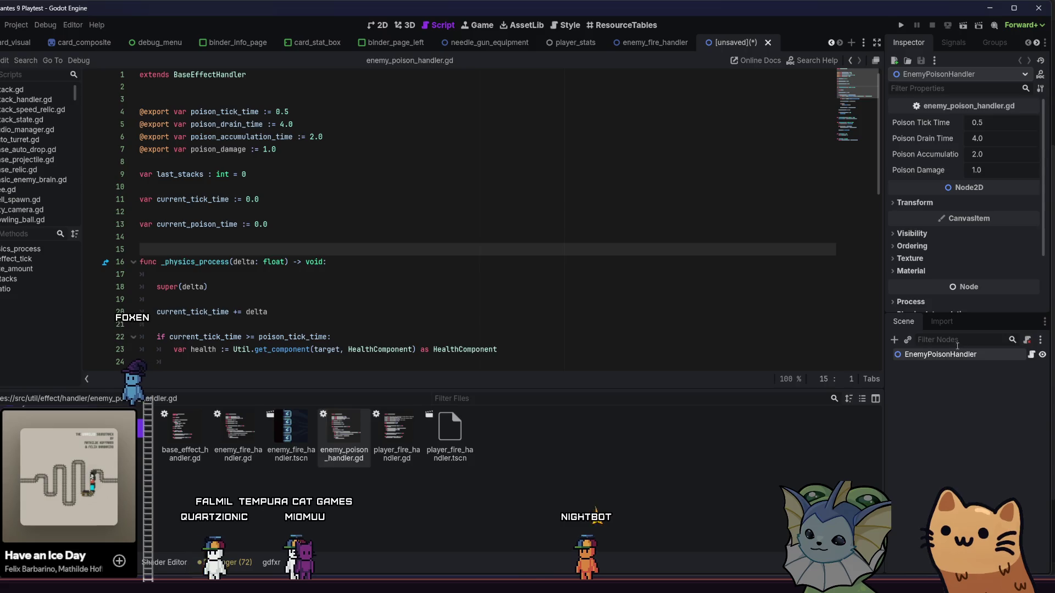
pyautogui.hotkey('ctrl', 's')
pyautogui.doubleClick(335, 184)
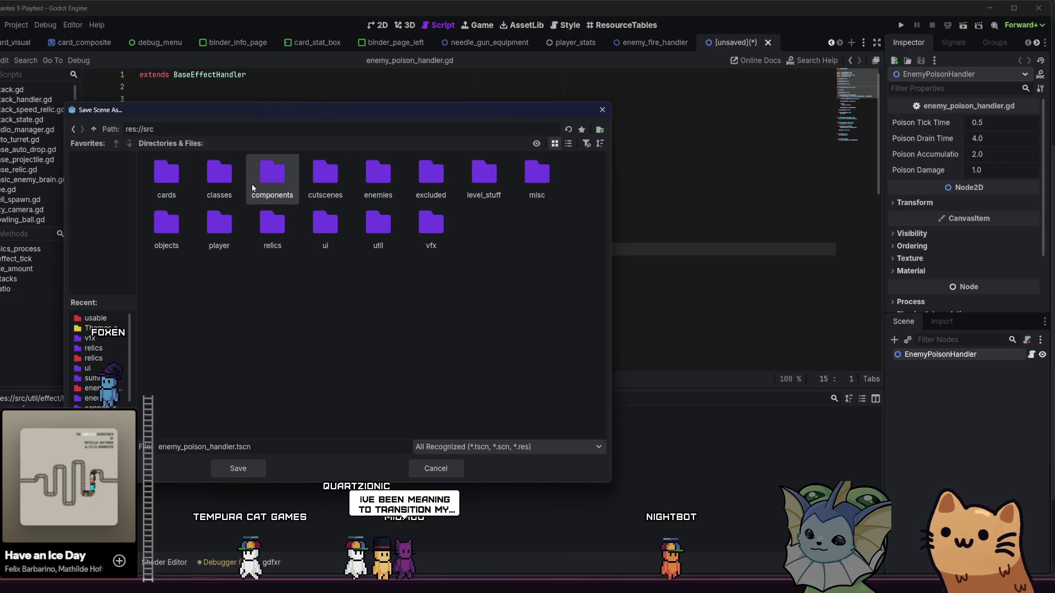
# - Save the scene as enemy_poison_handler.tscn in res://src/util/effect/handler
pyautogui.doubleClick(235, 186)
pyautogui.doubleClick(170, 177)
pyautogui.click(94, 129)
pyautogui.click(94, 129)
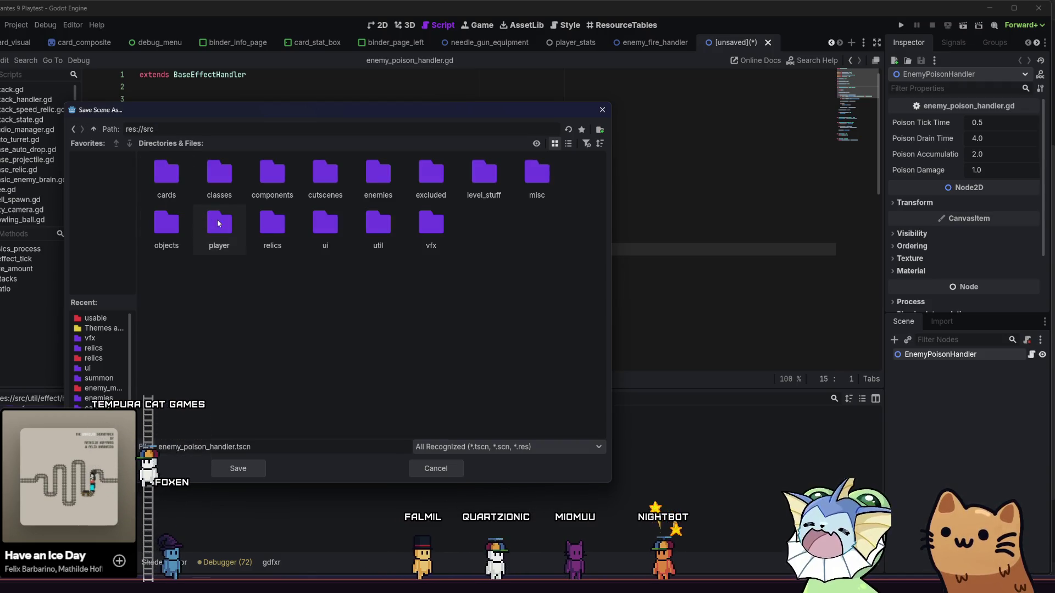
pyautogui.doubleClick(375, 225)
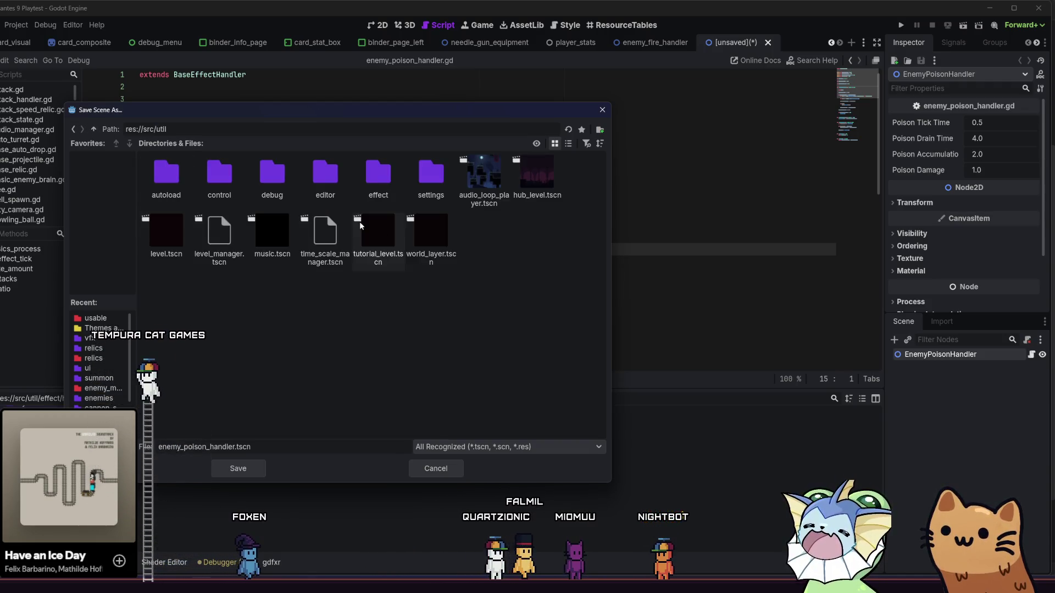
pyautogui.doubleClick(375, 176)
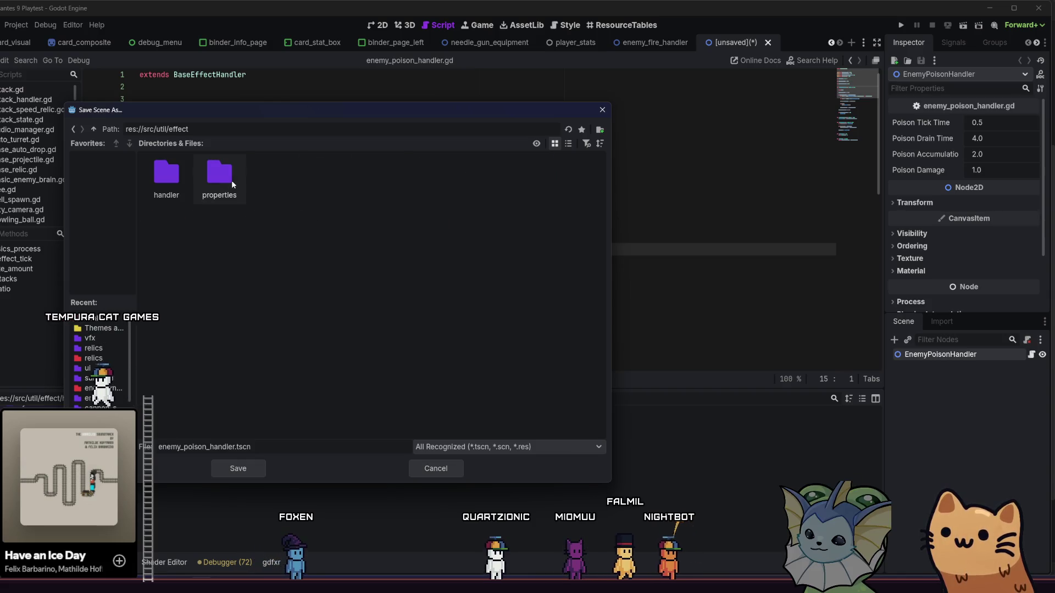
pyautogui.doubleClick(167, 175)
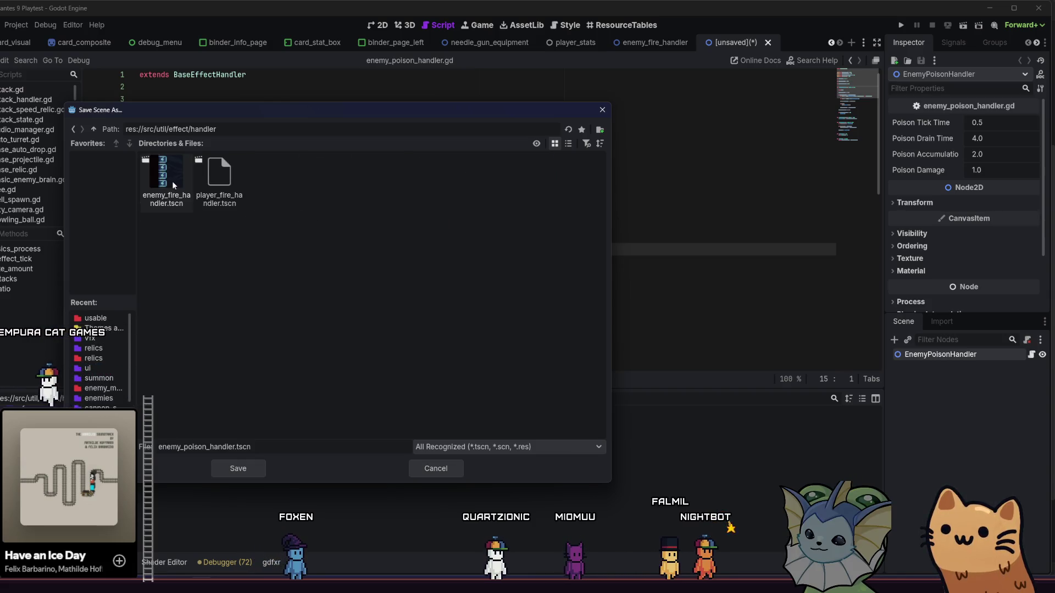
pyautogui.click(252, 470)
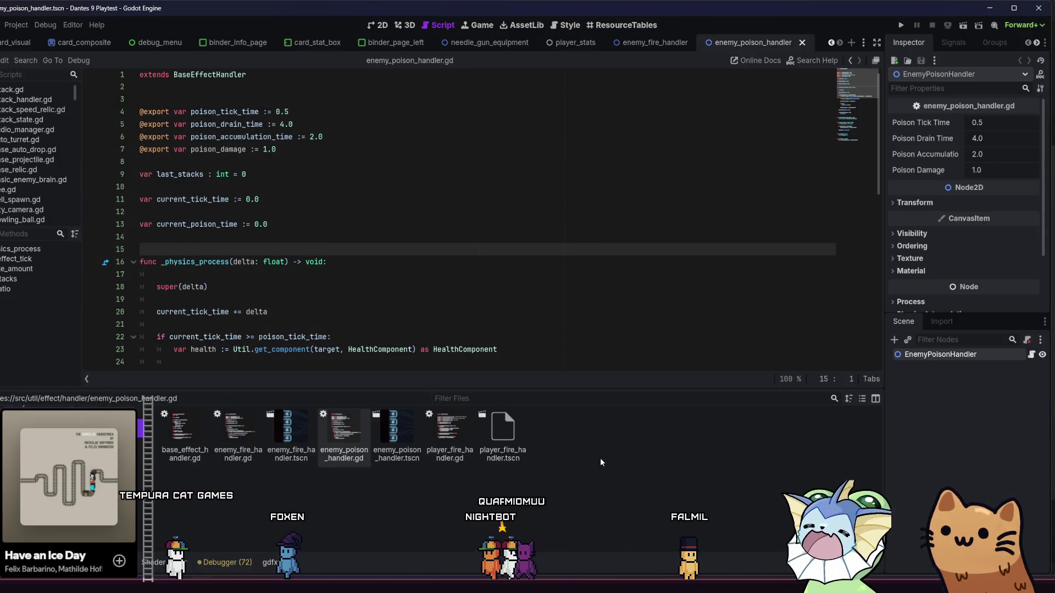
pyautogui.scroll(-2, 379, 274)
pyautogui.scroll(-1, 379, 284)
pyautogui.click(379, 284)
pyautogui.scroll(-1, 377, 286)
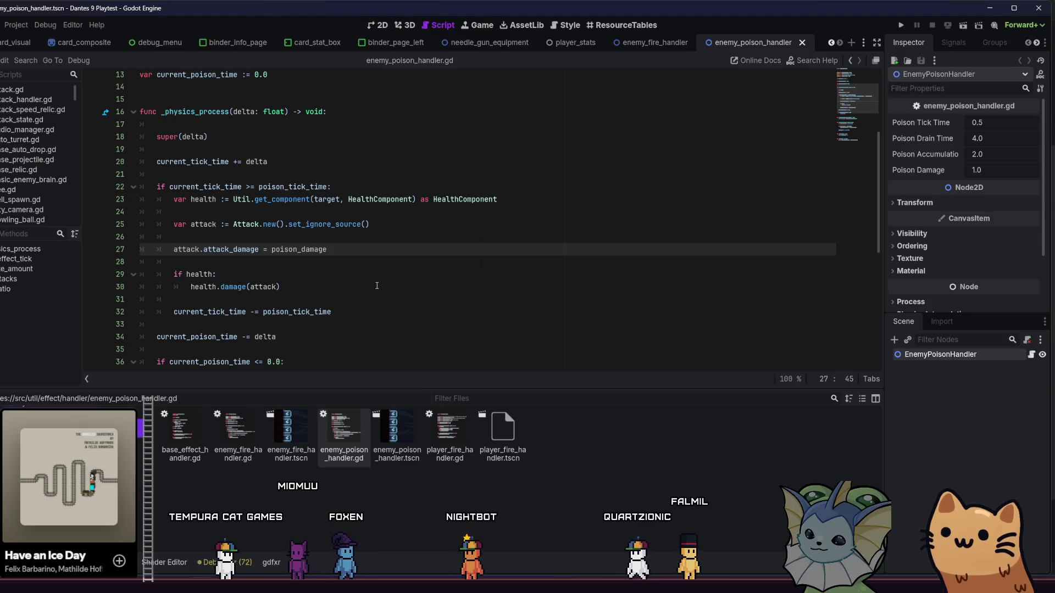
pyautogui.scroll(-3, 377, 286)
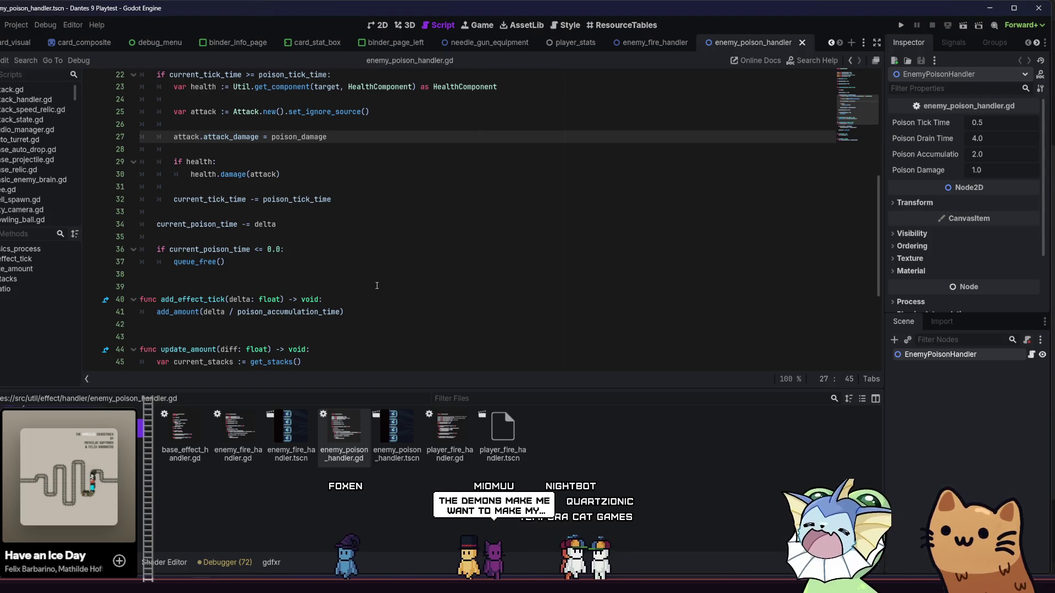
pyautogui.scroll(-3, 374, 283)
pyautogui.scroll(-2, 369, 280)
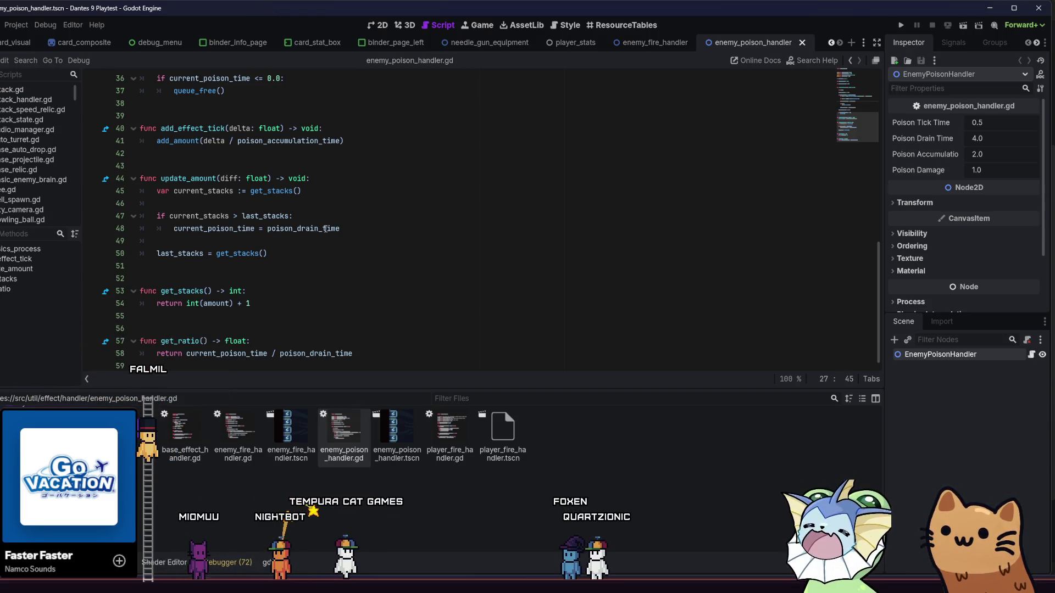
pyautogui.click(325, 207)
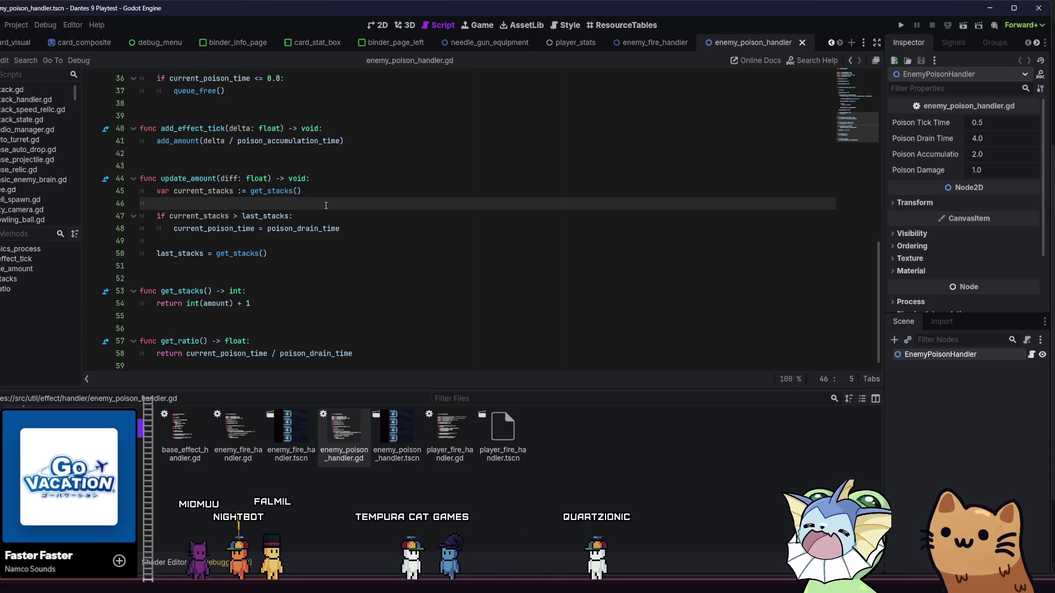
pyautogui.scroll(1, 326, 206)
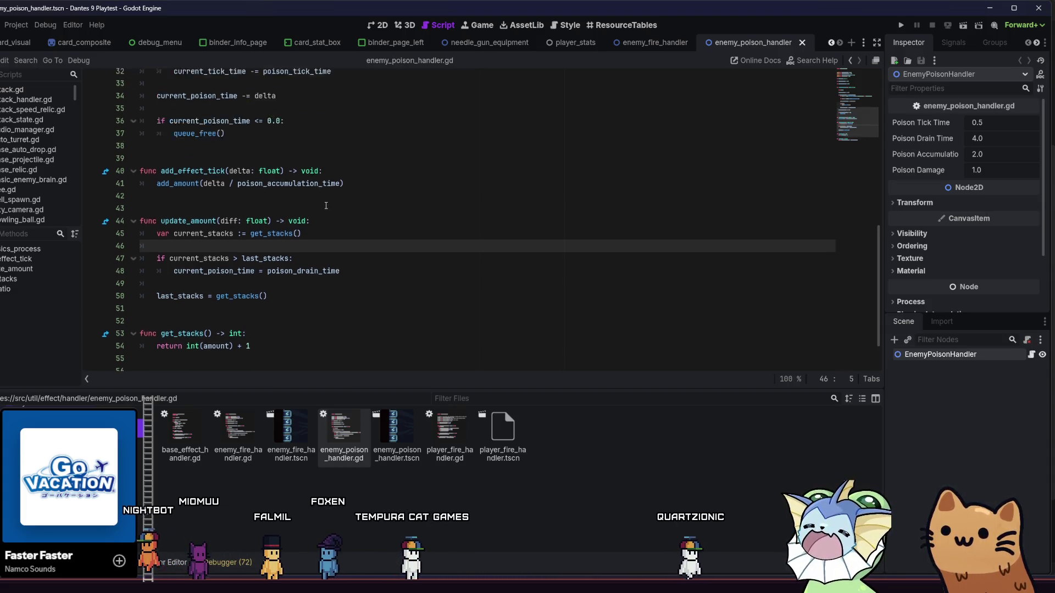
# - Inspect the poison_drain_time default and the poison_accumulation_time declaration on line 41
pyautogui.scroll(10, 326, 206)
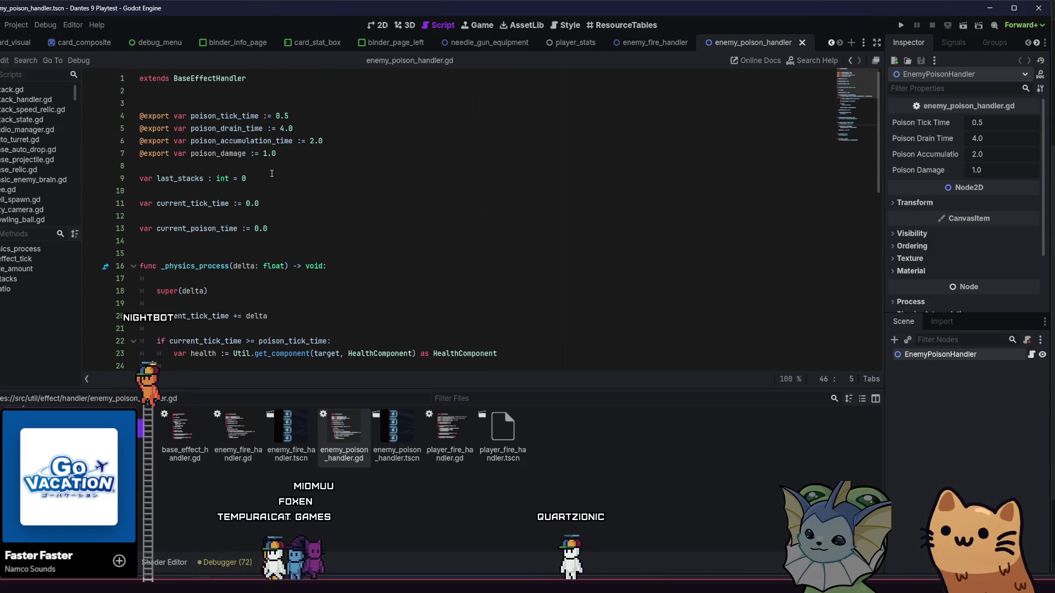
pyautogui.moveTo(294, 129); pyautogui.dragTo(106, 130)
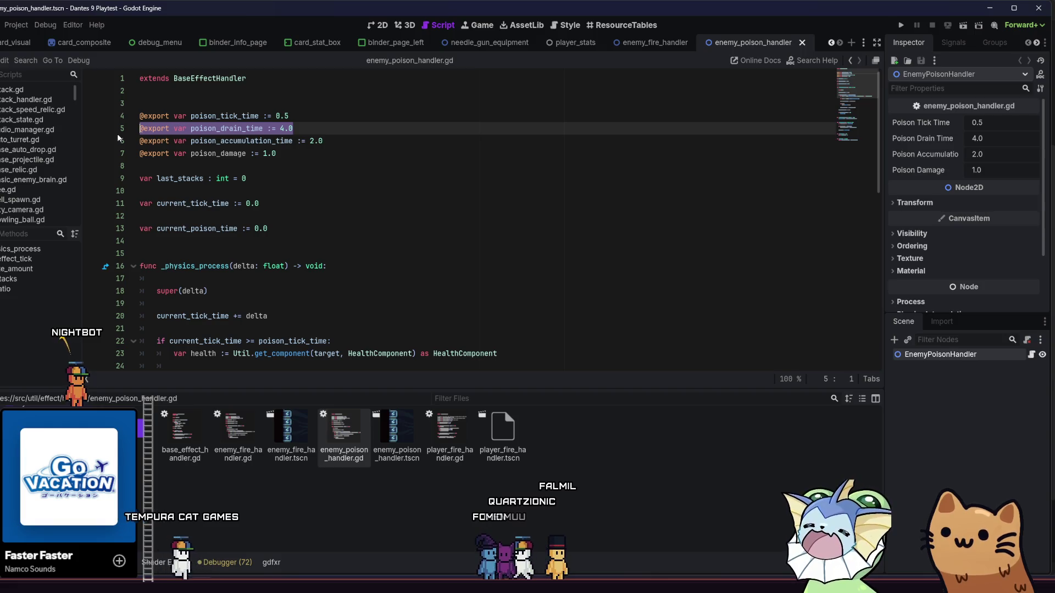
pyautogui.click(118, 140)
pyautogui.scroll(-3, 247, 192)
pyautogui.scroll(-5, 248, 192)
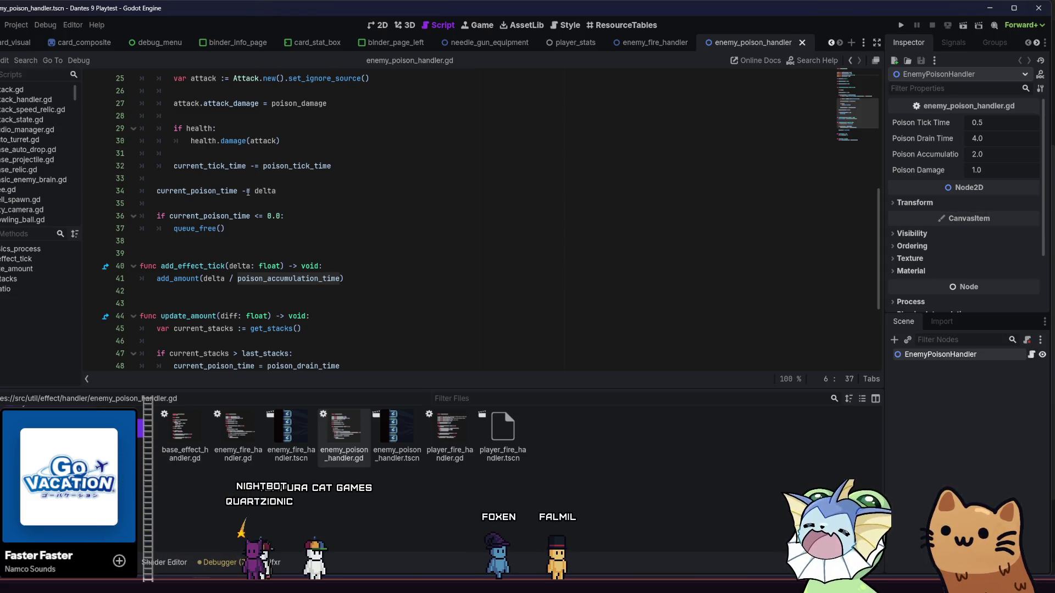
pyautogui.moveTo(306, 279); pyautogui.dragTo(341, 279)
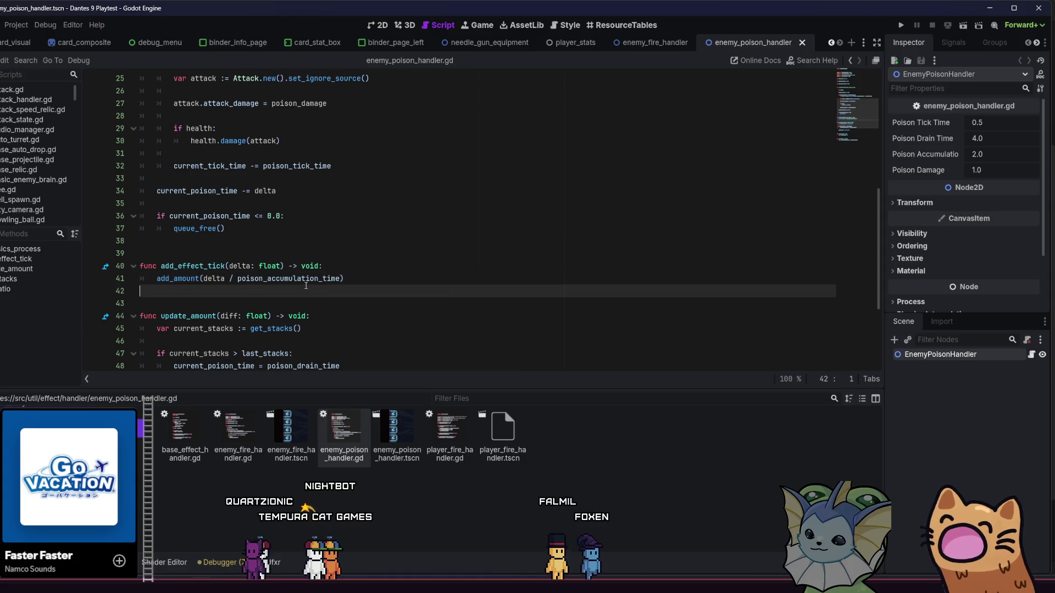
pyautogui.doubleClick(330, 278)
pyautogui.click(372, 275)
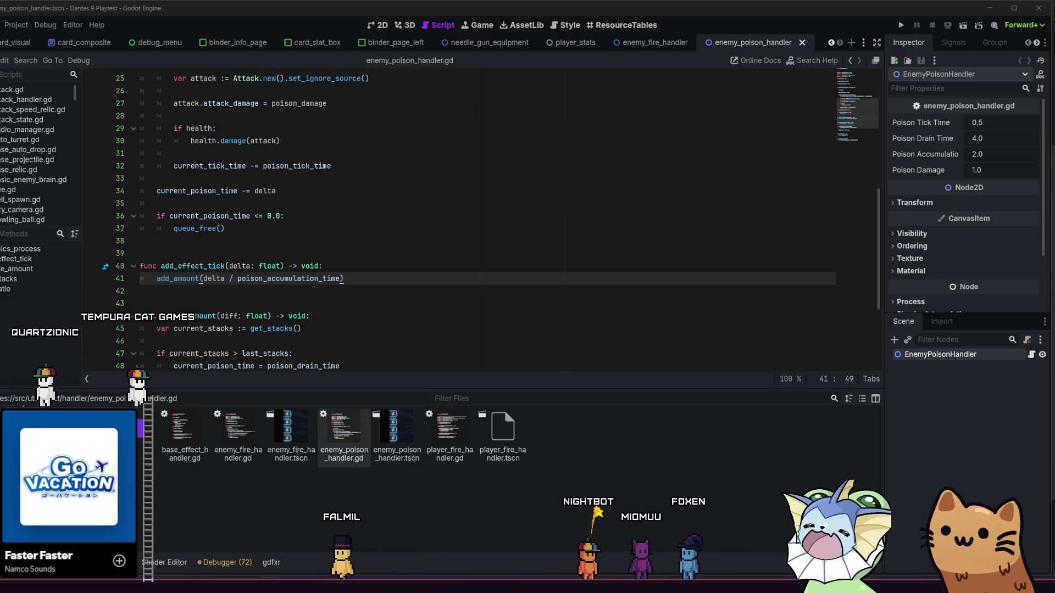
pyautogui.doubleClick(317, 279)
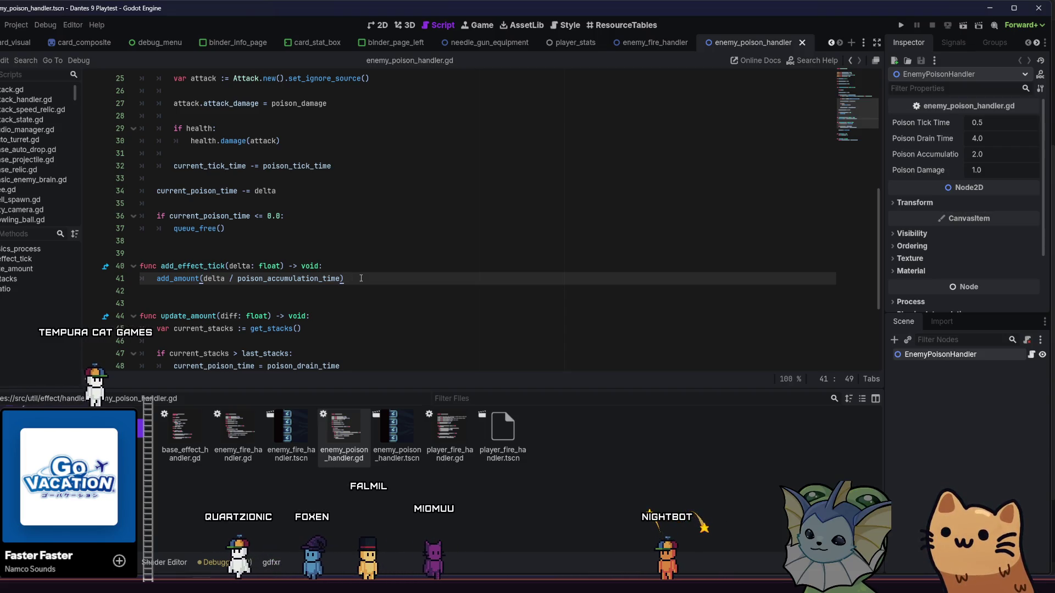
pyautogui.doubleClick(317, 278)
pyautogui.click(363, 278)
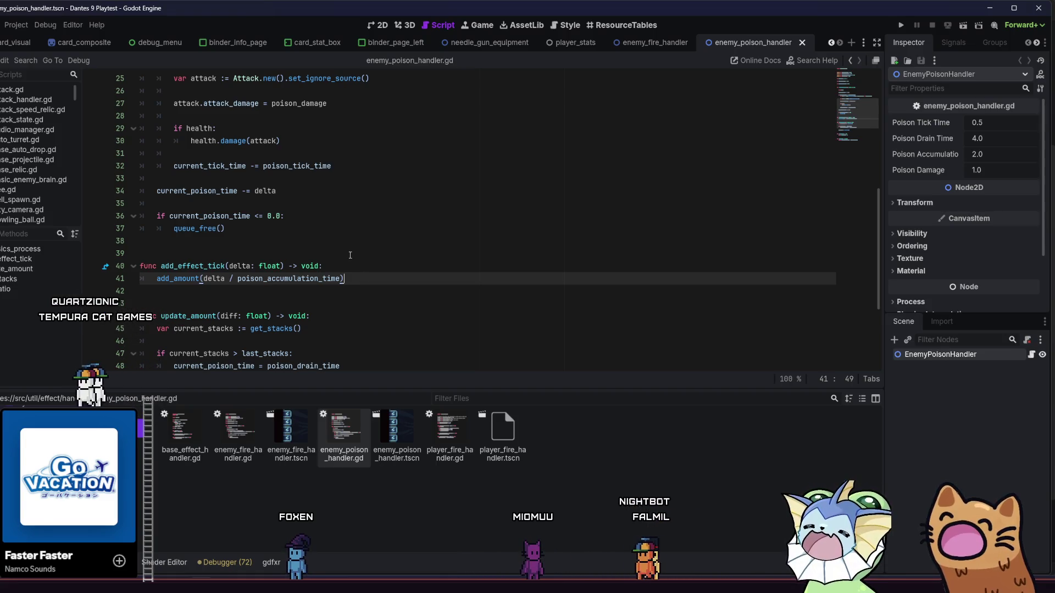
pyautogui.scroll(8, 351, 258)
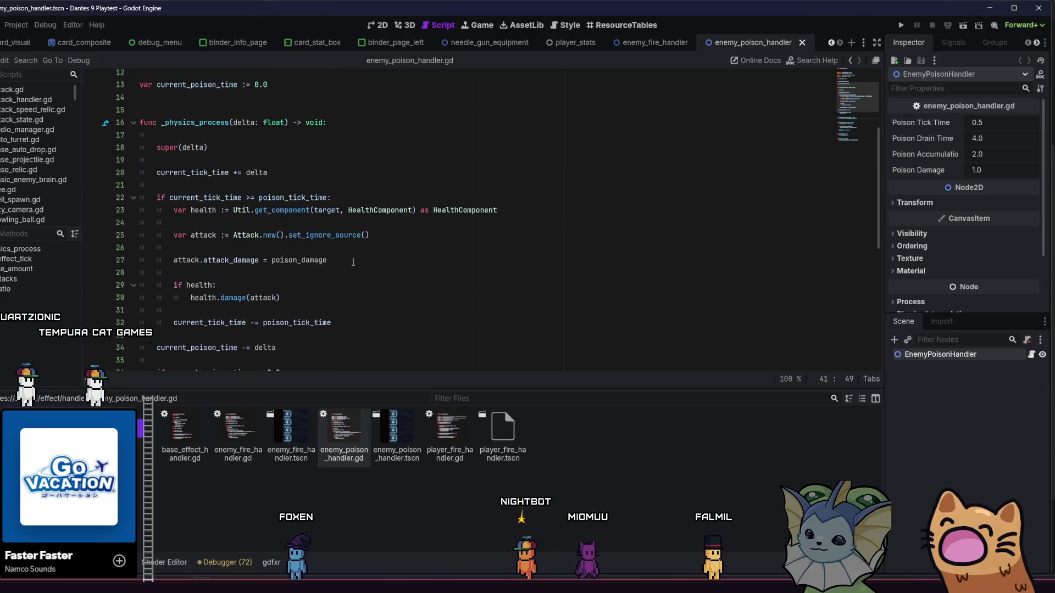
pyautogui.click(308, 128)
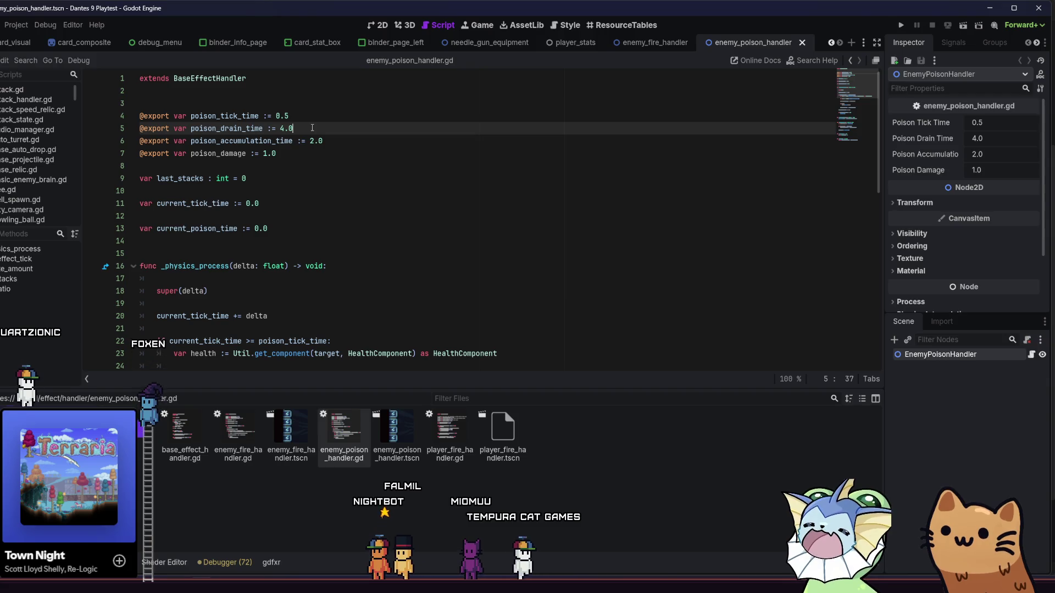
pyautogui.moveTo(295, 128); pyautogui.dragTo(129, 129)
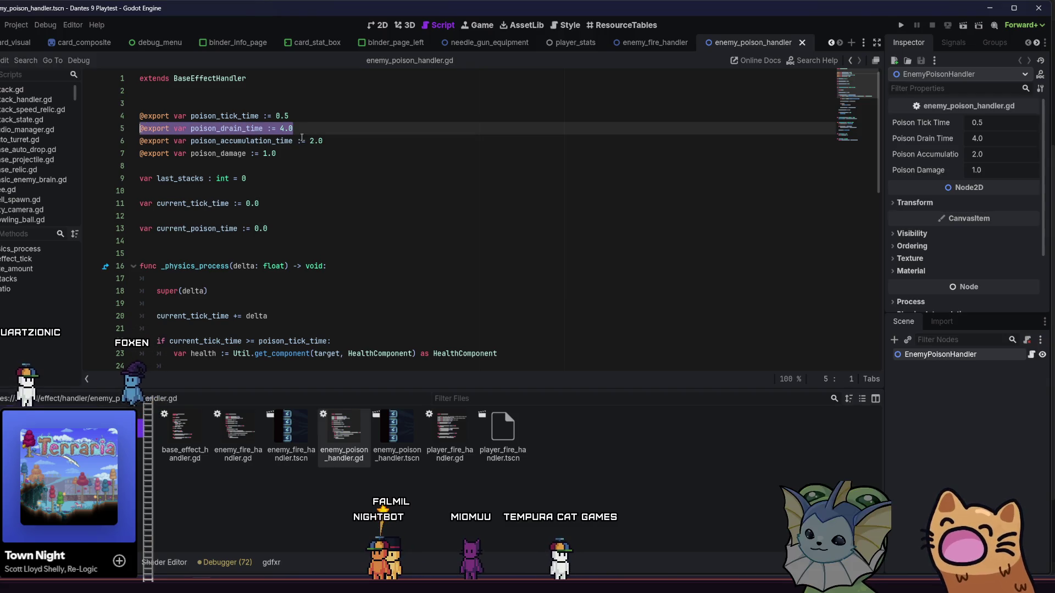
pyautogui.press('BackSpace')
pyautogui.press('BackSpace')
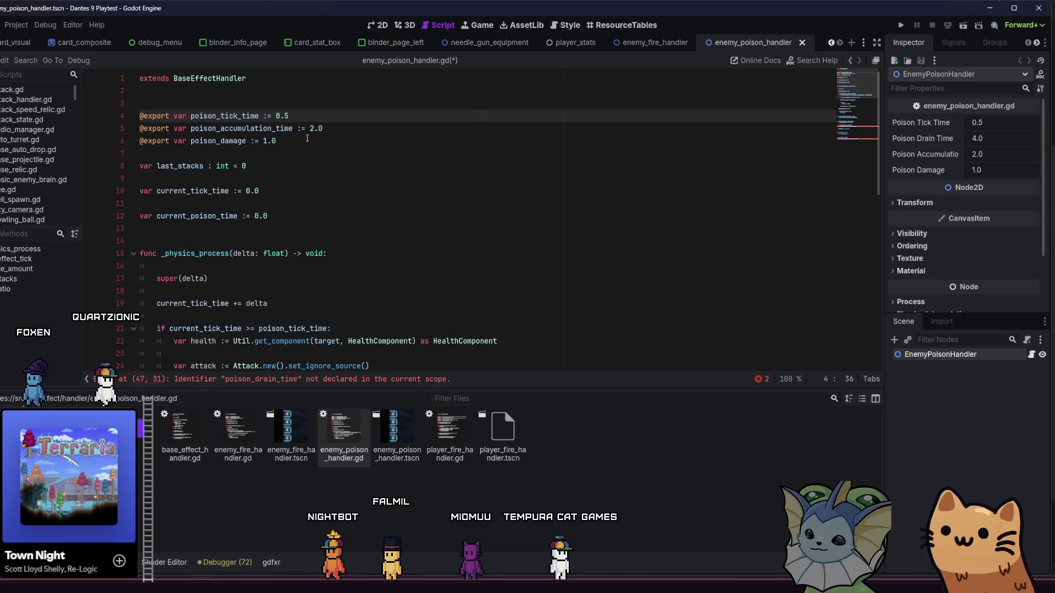
pyautogui.scroll(-10, 307, 138)
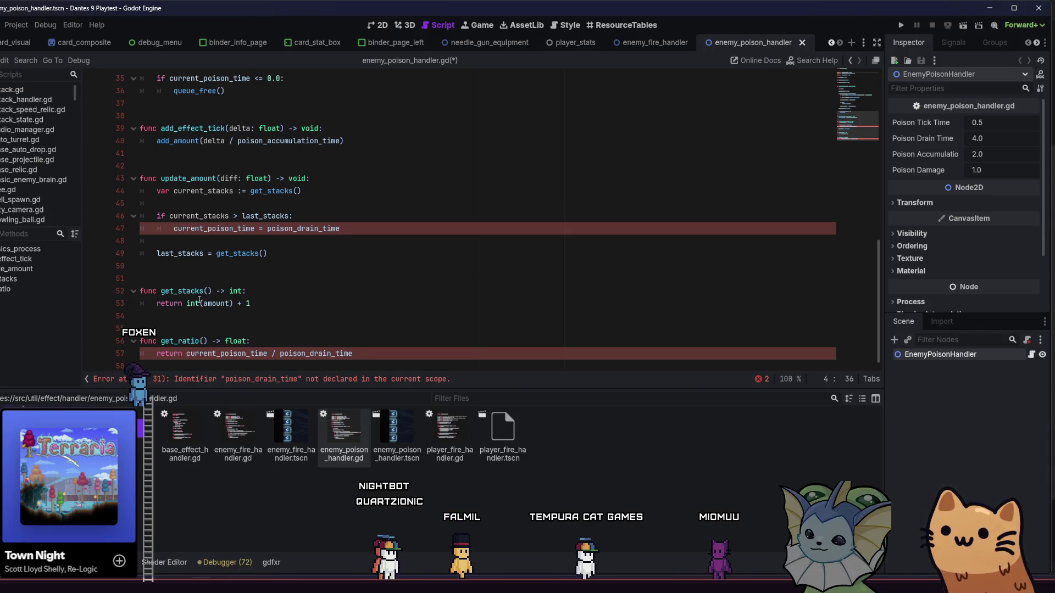
pyautogui.scroll(5, 233, 262)
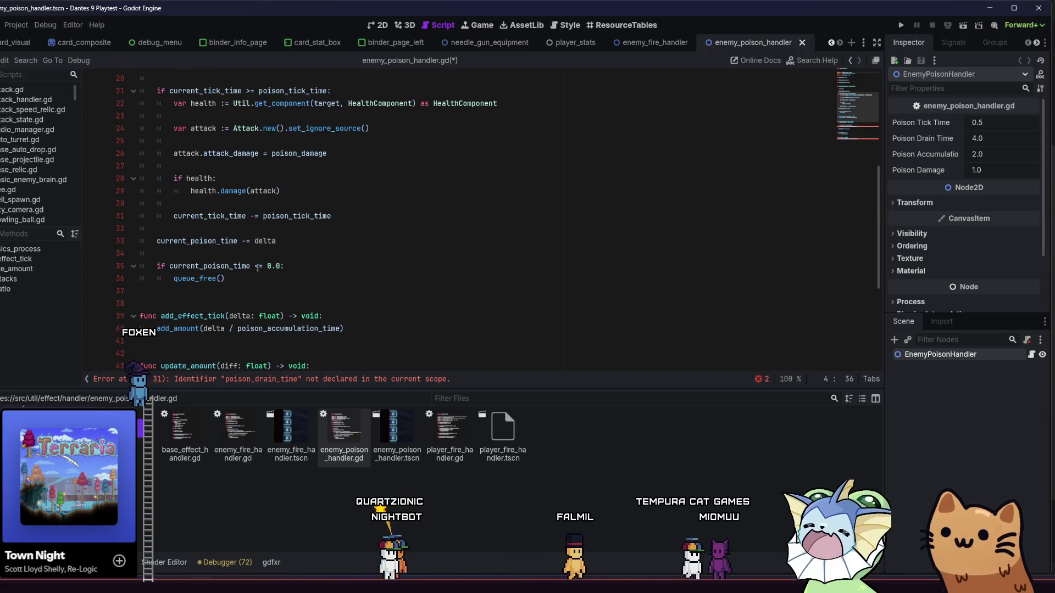
pyautogui.scroll(5, 262, 270)
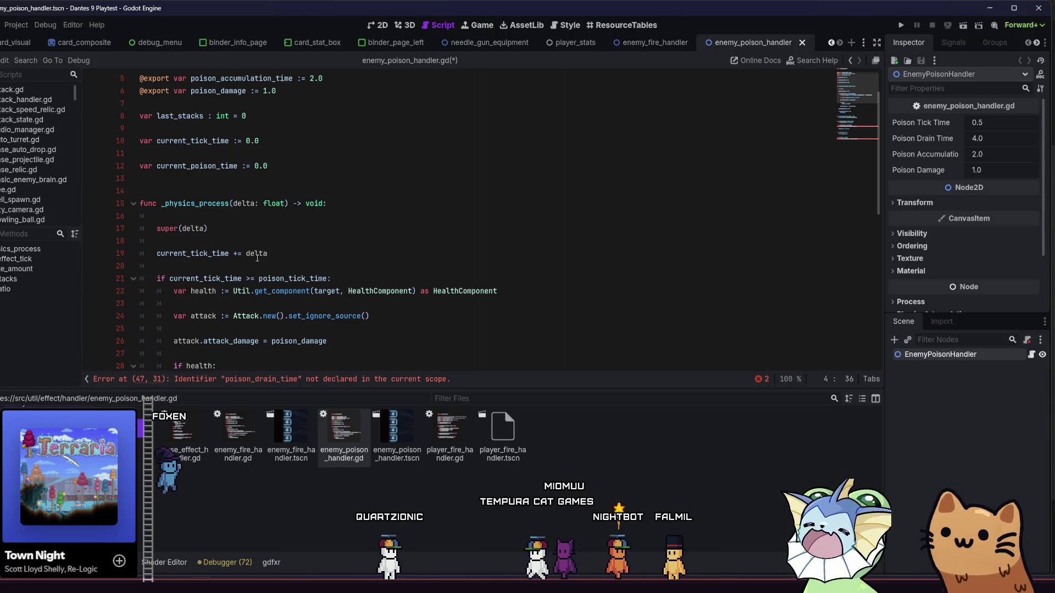
pyautogui.scroll(-3, 282, 231)
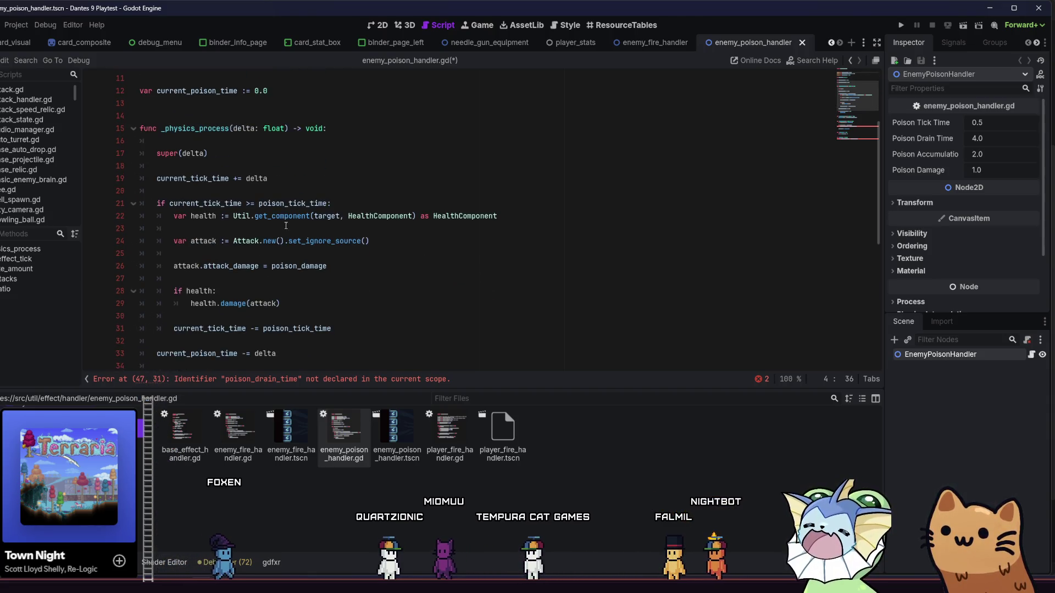
# - Delete the 'if current_stacks > last_stacks' poison-time reset block in update_amount
pyautogui.doubleClick(197, 316)
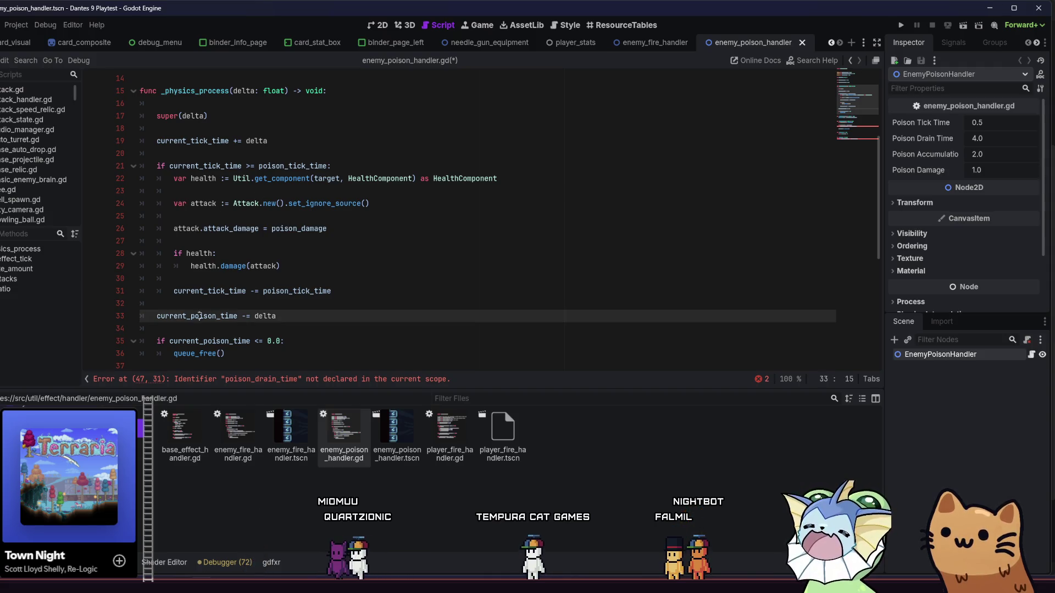
pyautogui.scroll(-7, 228, 293)
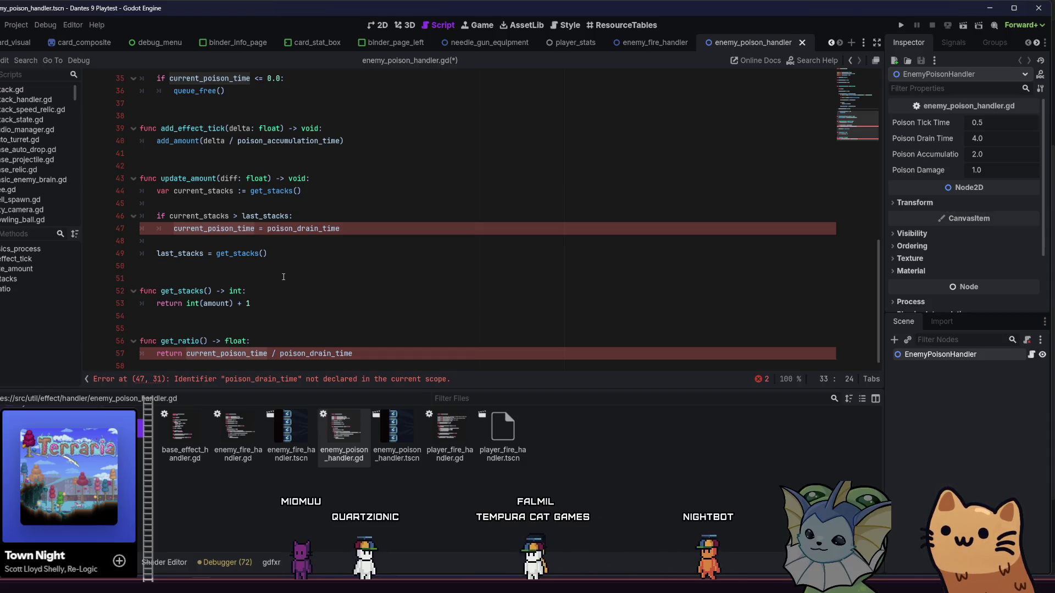
pyautogui.moveTo(157, 241)
pyautogui.mouseDown()
pyautogui.moveTo(315, 229)
pyautogui.moveTo(164, 203)
pyautogui.mouseUp()
pyautogui.press('BackSpace')
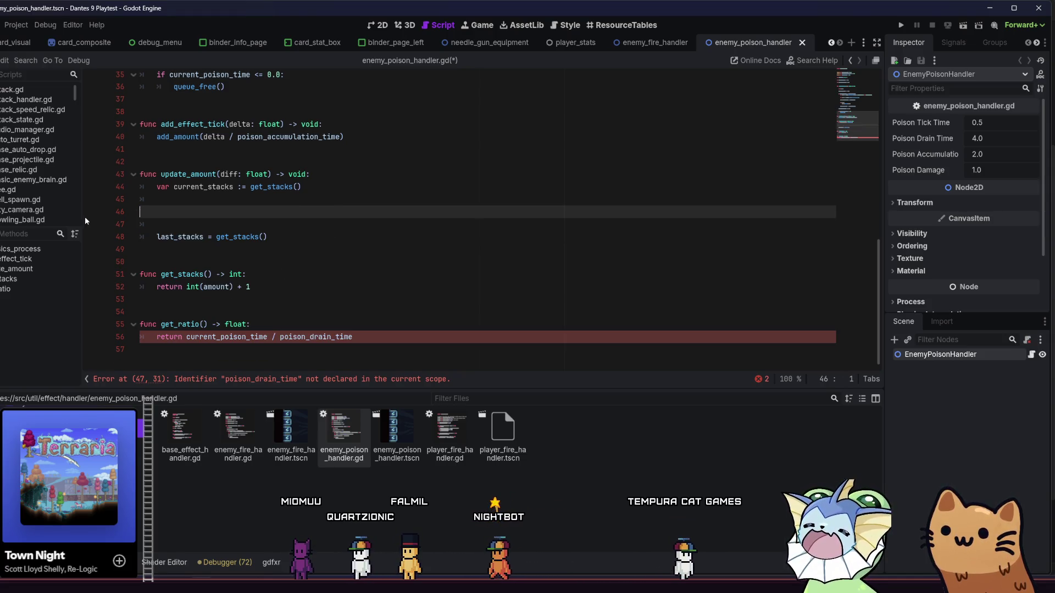
# - Locate get_ratio's failing return line that still references poison_drain_time
pyautogui.click(380, 326)
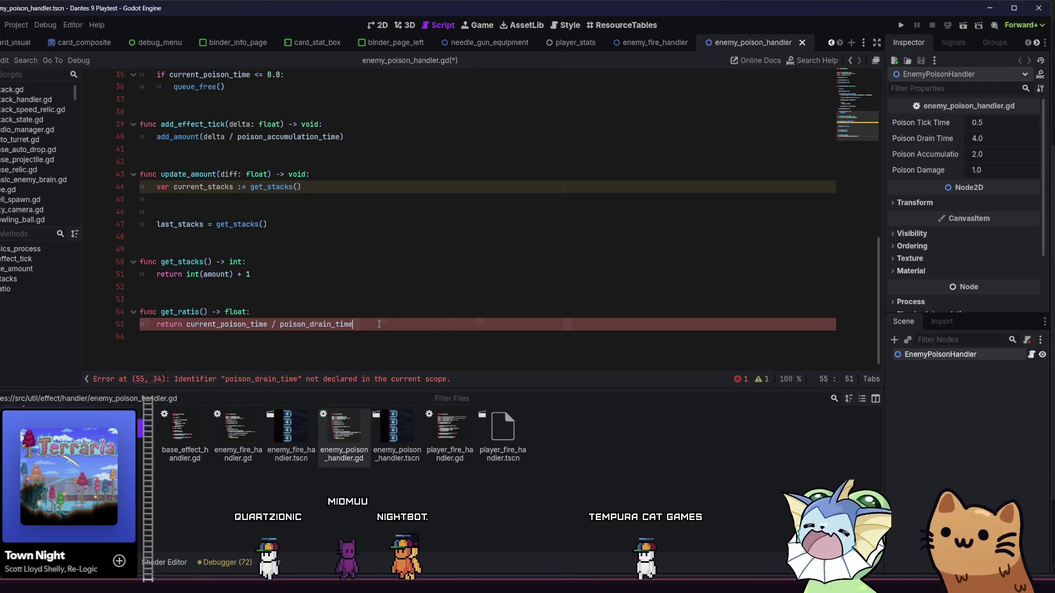
pyautogui.moveTo(380, 326); pyautogui.dragTo(140, 311)
pyautogui.click(186, 311)
pyautogui.click(199, 311)
pyautogui.scroll(10, 220, 308)
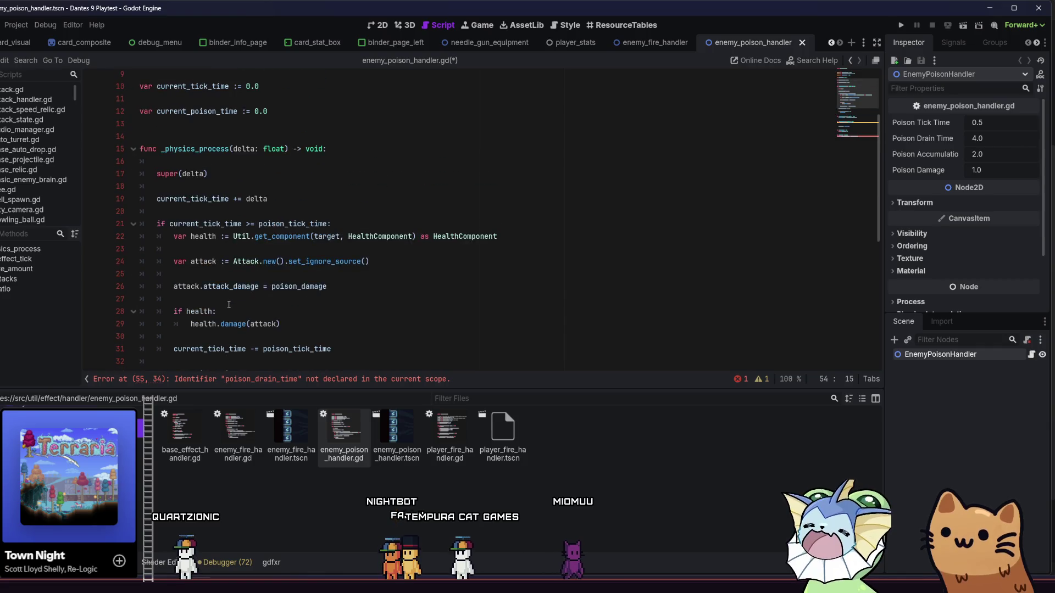
pyautogui.scroll(-9, 234, 303)
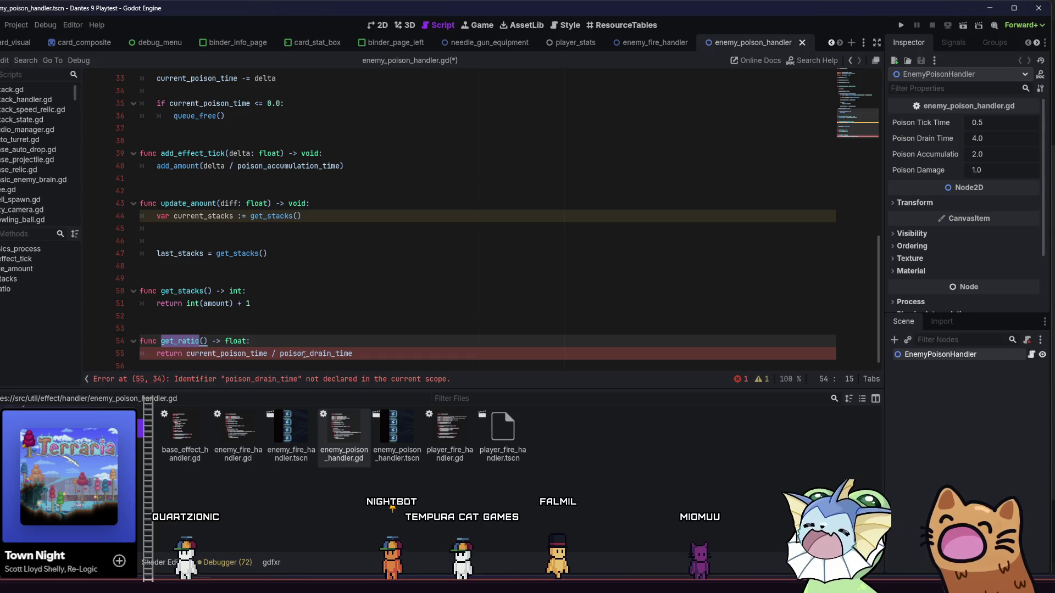
pyautogui.moveTo(189, 342)
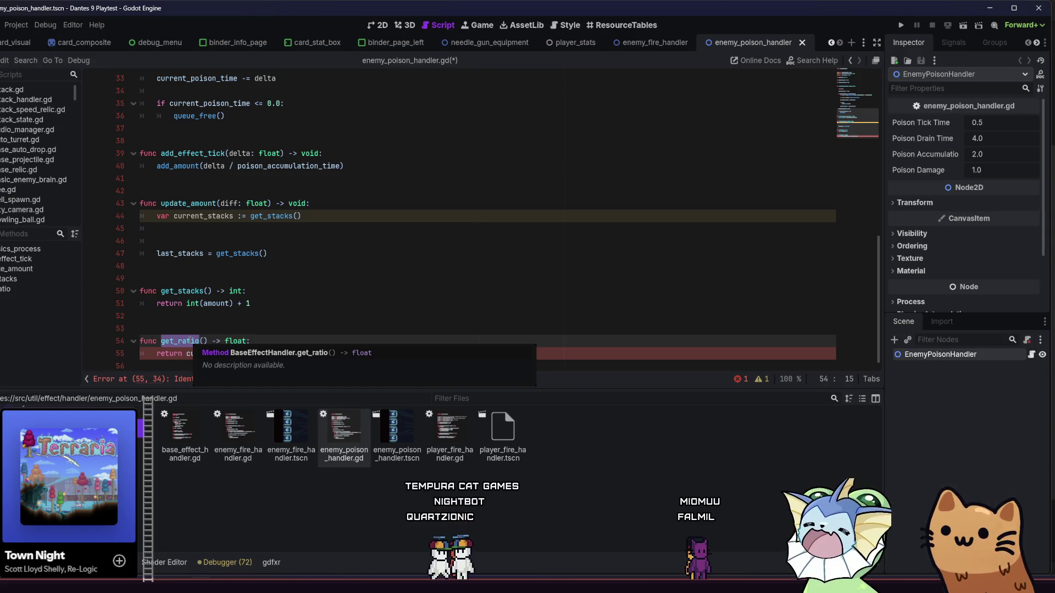
pyautogui.click(177, 353)
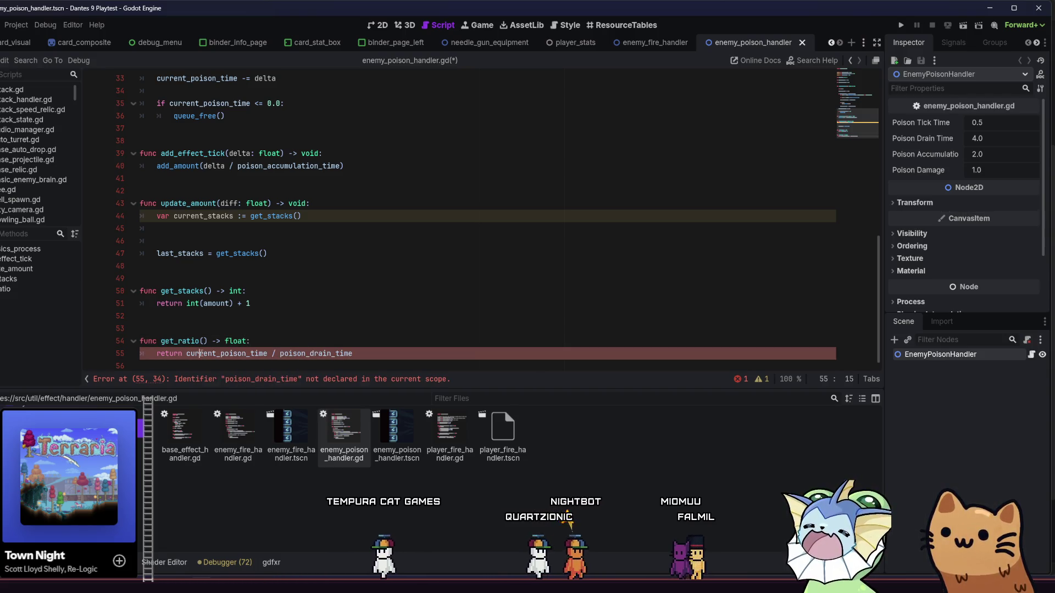
pyautogui.click(199, 354)
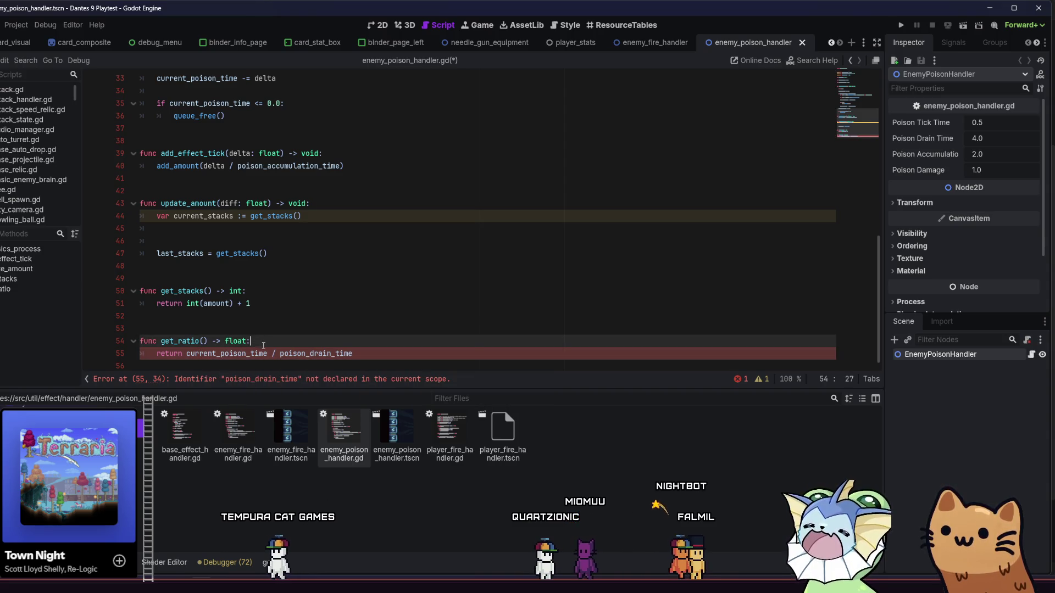
pyautogui.click(318, 353)
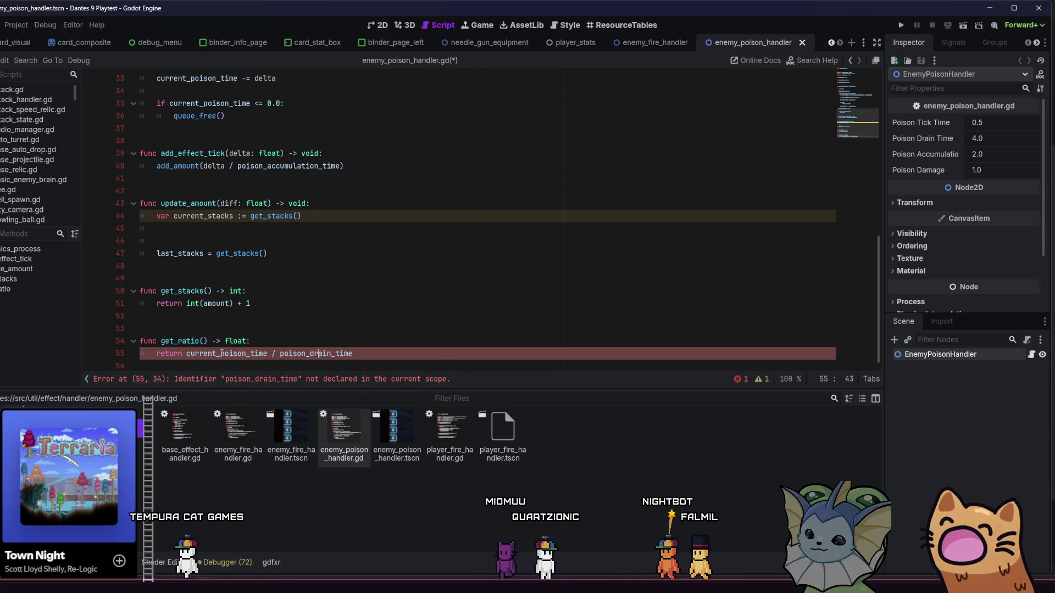
# - Select the ratio expression in get_ratio's return statement
pyautogui.moveTo(221, 353)
pyautogui.click(272, 340)
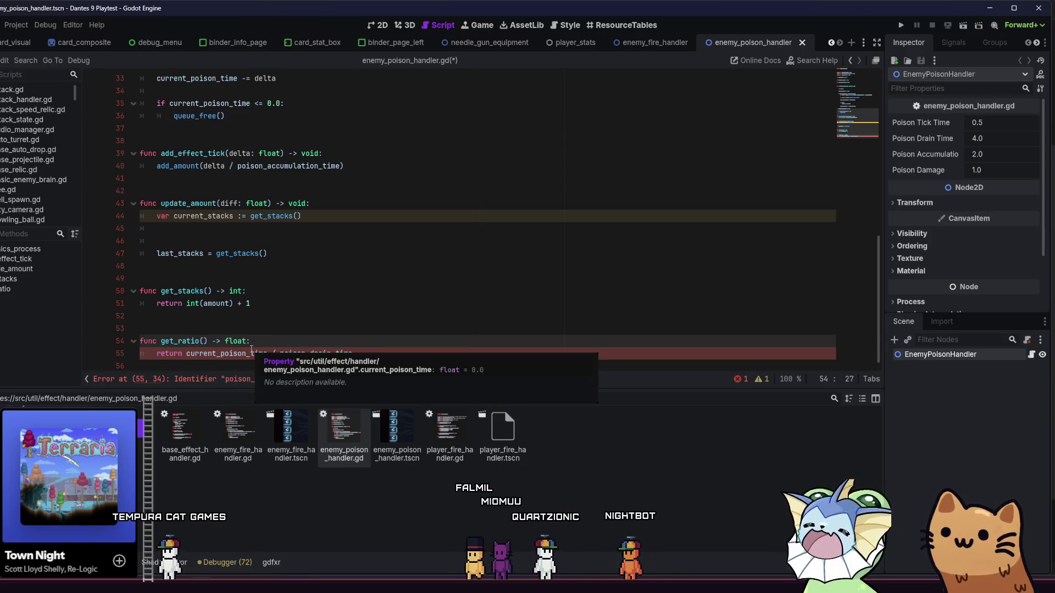
pyautogui.click(303, 353)
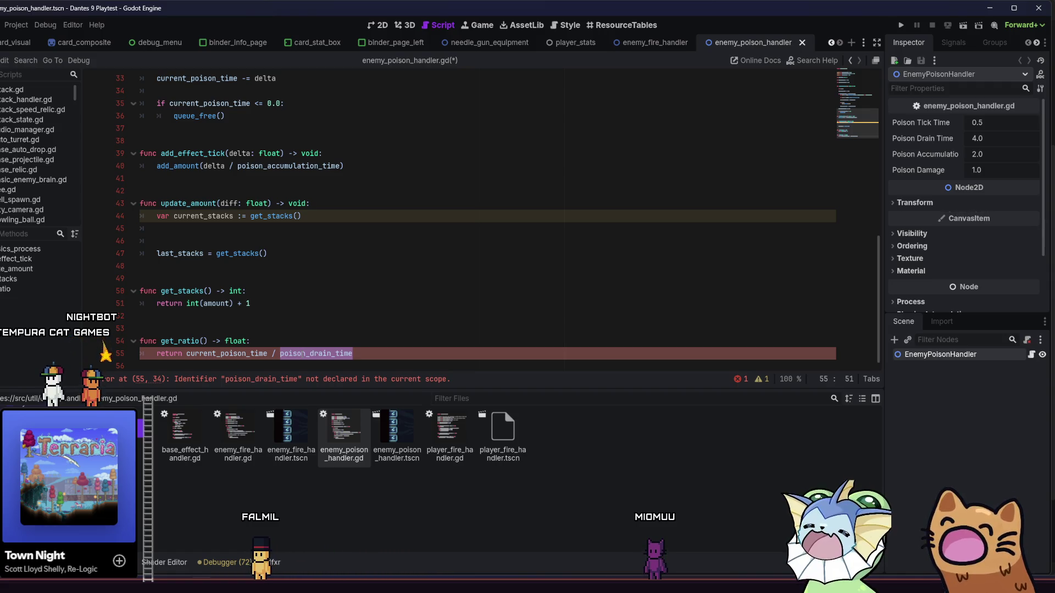
pyautogui.click(336, 354)
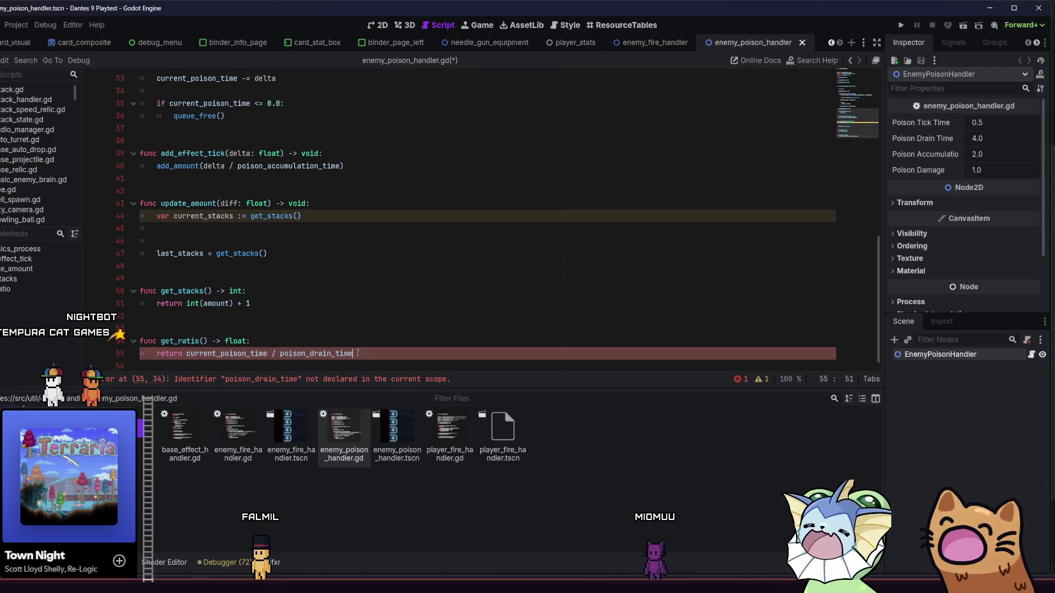
pyautogui.press('Return')
pyautogui.moveTo(354, 349)
pyautogui.mouseDown()
pyautogui.moveTo(183, 349)
pyautogui.moveTo(364, 348)
pyautogui.mouseUp()
pyautogui.click(178, 337)
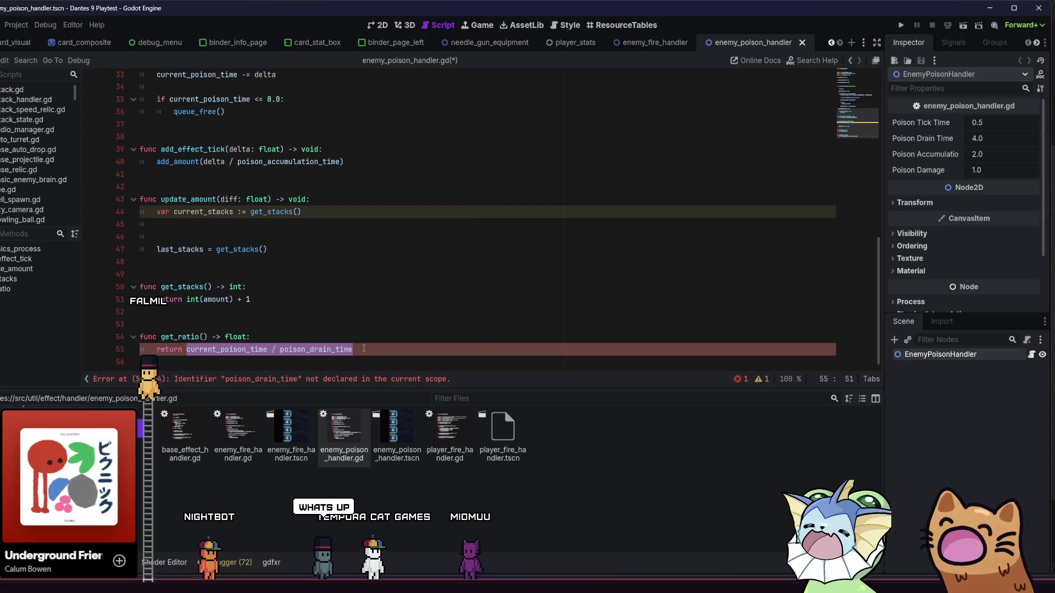
# - Replace get_ratio's return expression with 1 and save the script
pyautogui.write('1')
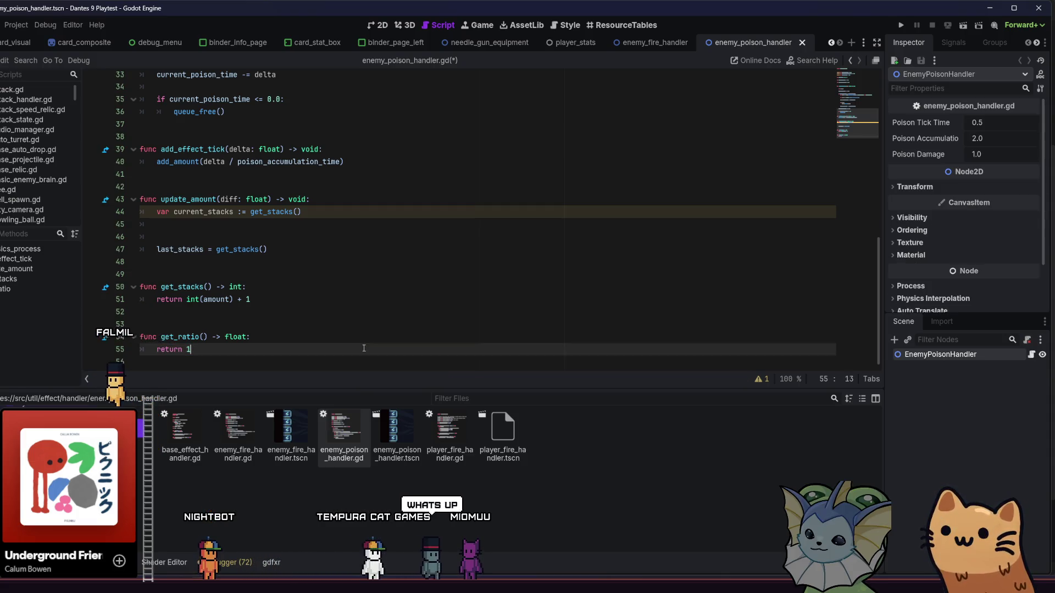
pyautogui.click(377, 312)
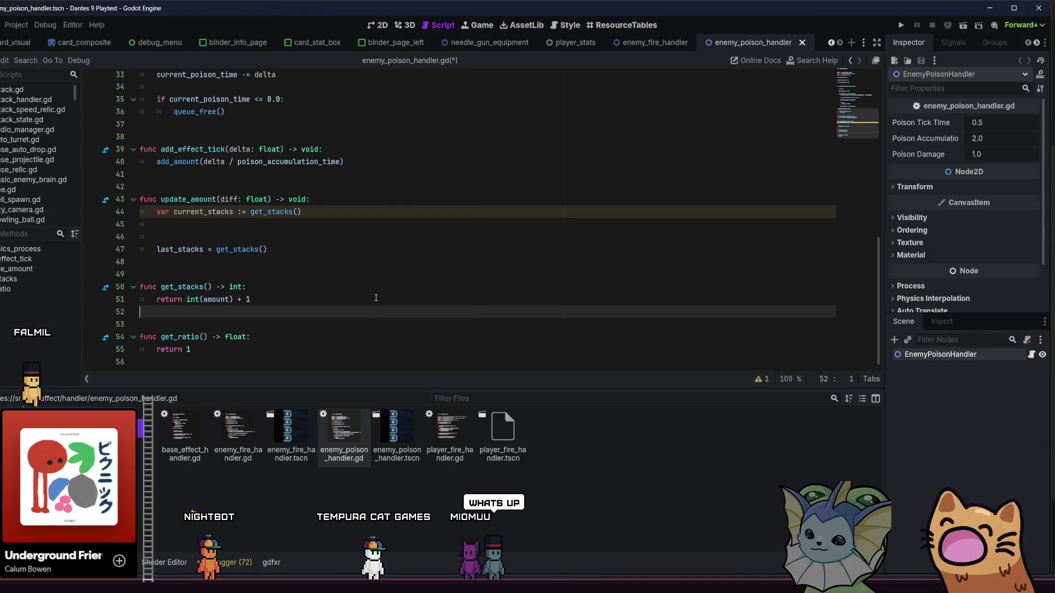
pyautogui.hotkey('ctrl', 's')
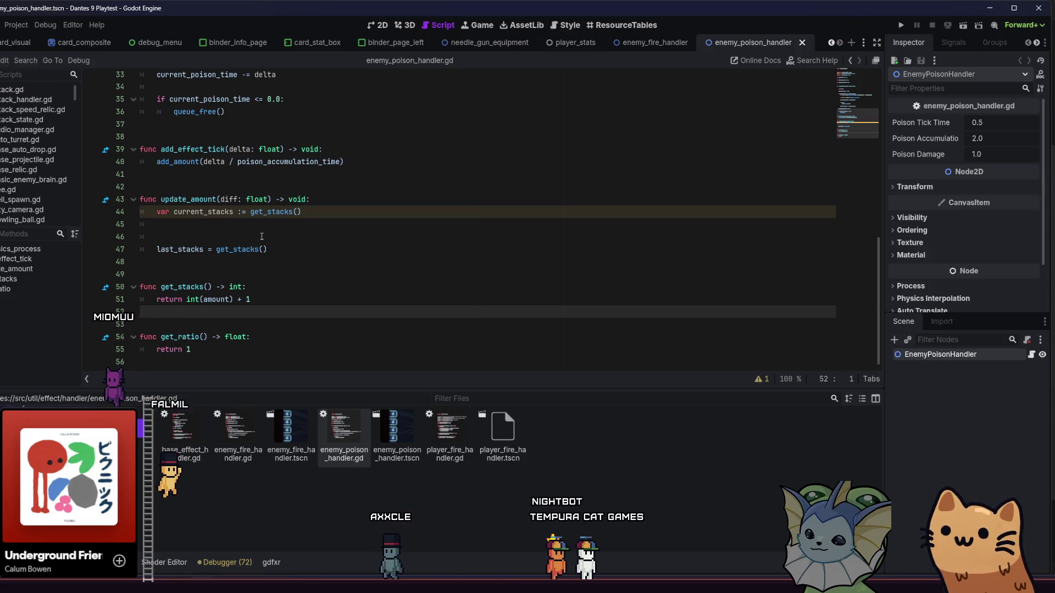
# - Remove the extra blank line in update_amount and re-indent the remaining one
pyautogui.click(239, 236)
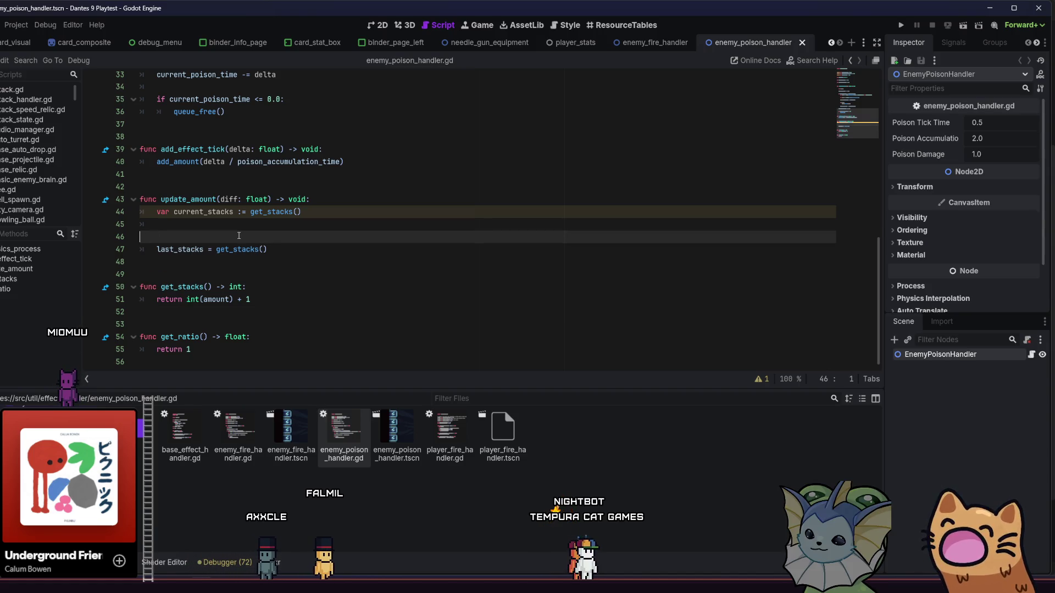
pyautogui.press('BackSpace')
pyautogui.press('BackSpace')
pyautogui.press('BackSpace')
pyautogui.press('Tab')
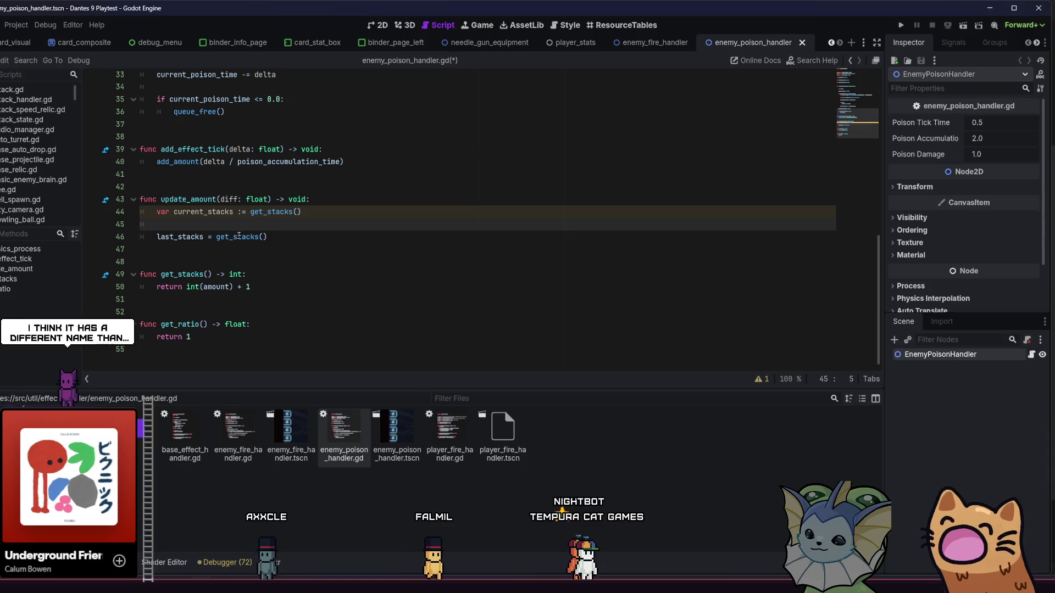
pyautogui.click(258, 252)
pyautogui.click(290, 236)
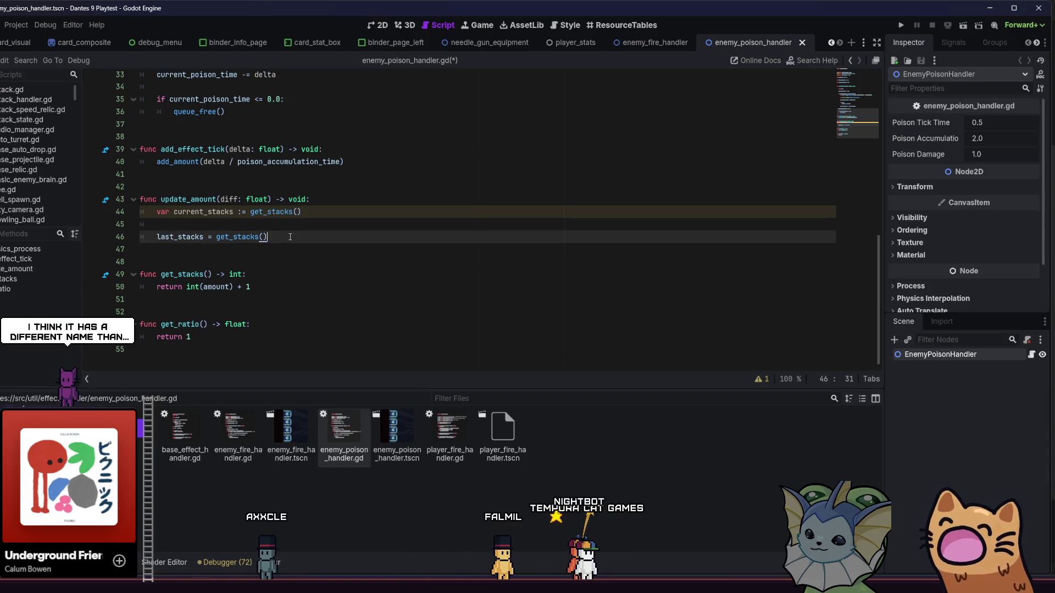
pyautogui.scroll(7, 236, 220)
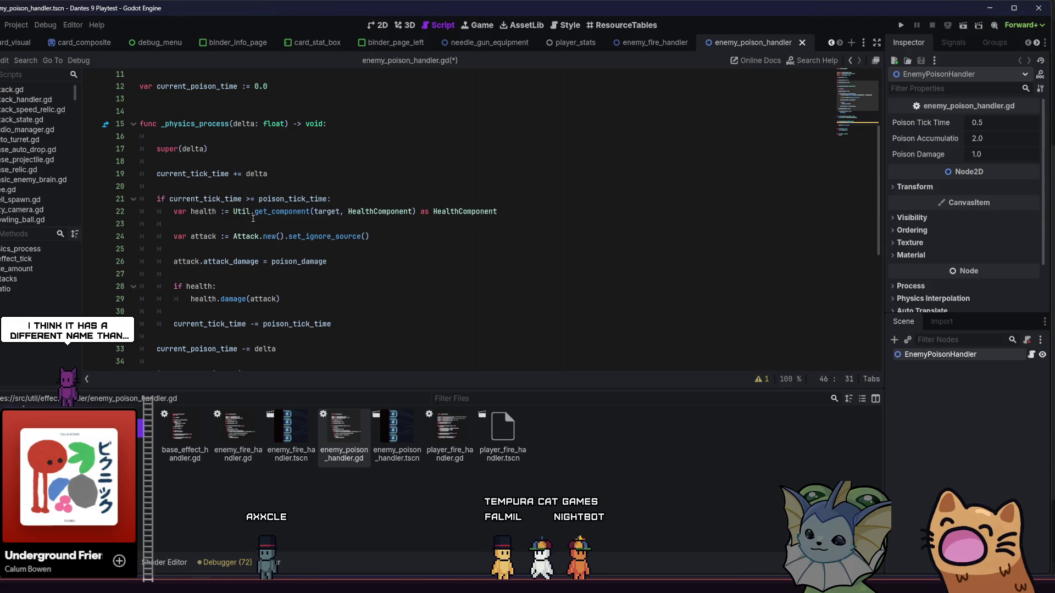
pyautogui.scroll(3, 282, 214)
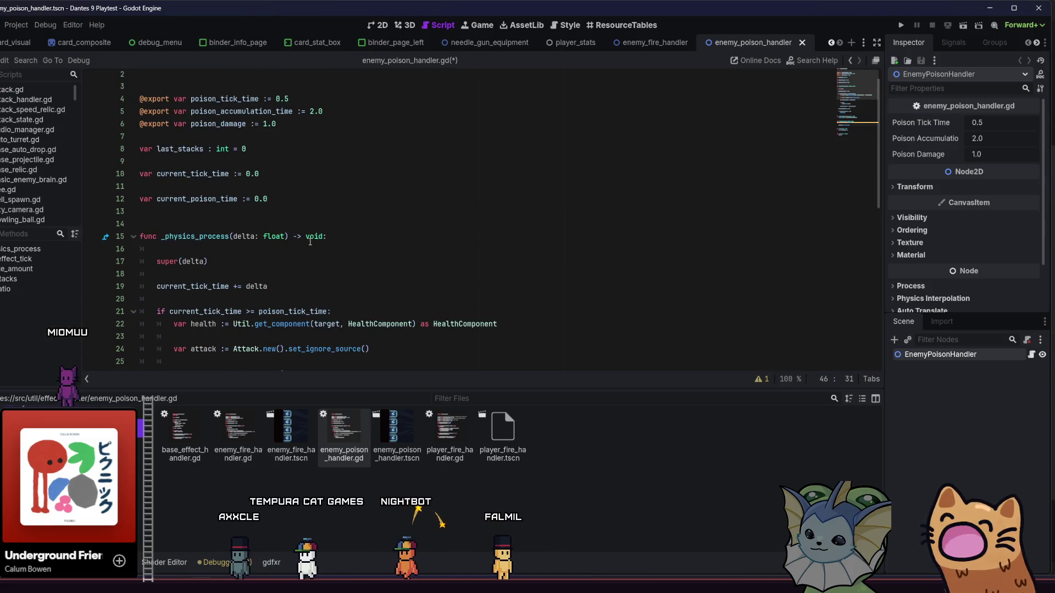
pyautogui.scroll(-3, 310, 242)
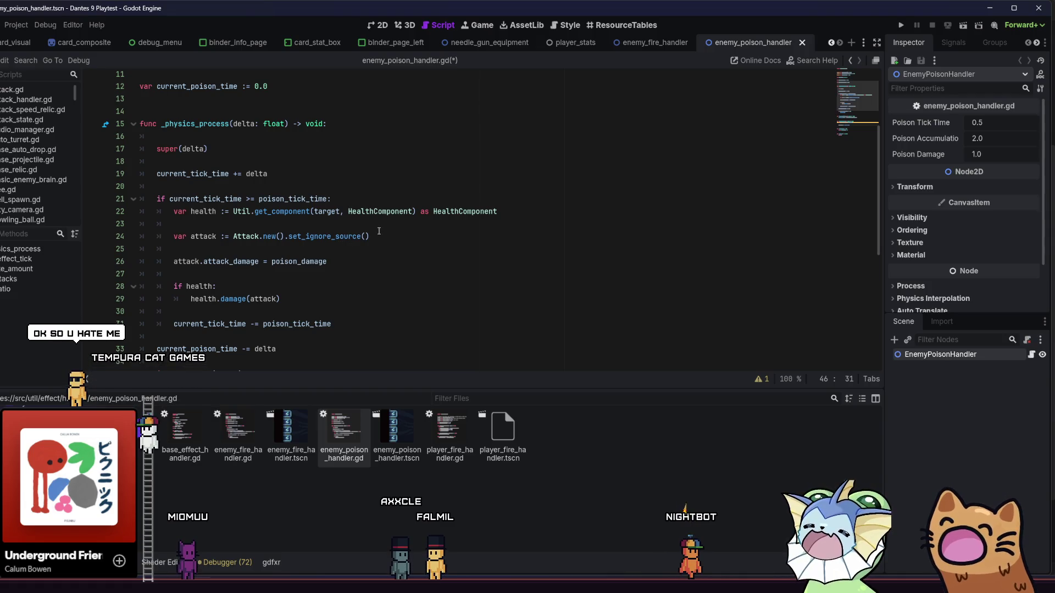
pyautogui.click(379, 245)
# - Add a new line after 'current_tick_time -= poison_tick_time' and start typing a call
pyautogui.press('Down')
pyautogui.press('Down')
pyautogui.press('Down')
pyautogui.click(426, 300)
pyautogui.click(429, 327)
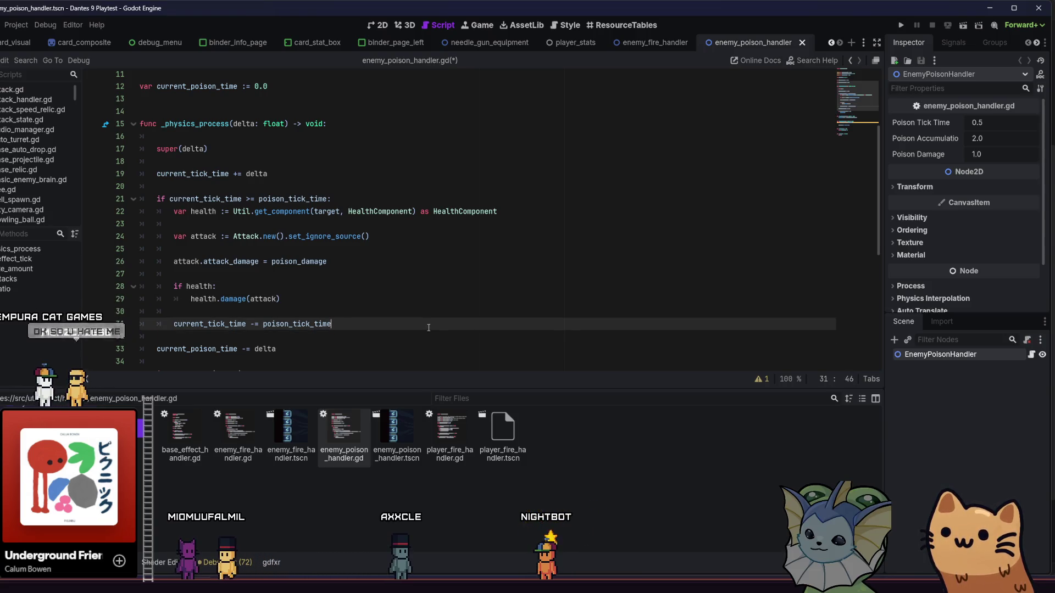
pyautogui.press('Return')
pyautogui.press('Return')
pyautogui.write('ac')
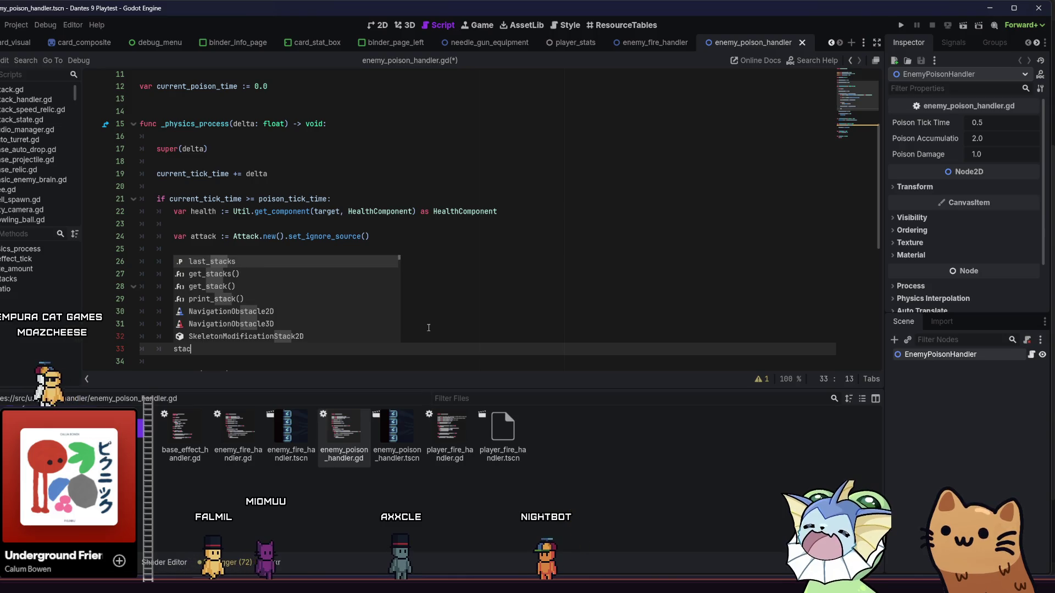
pyautogui.press('BackSpace')
pyautogui.press('BackSpace')
pyautogui.press('BackSpace')
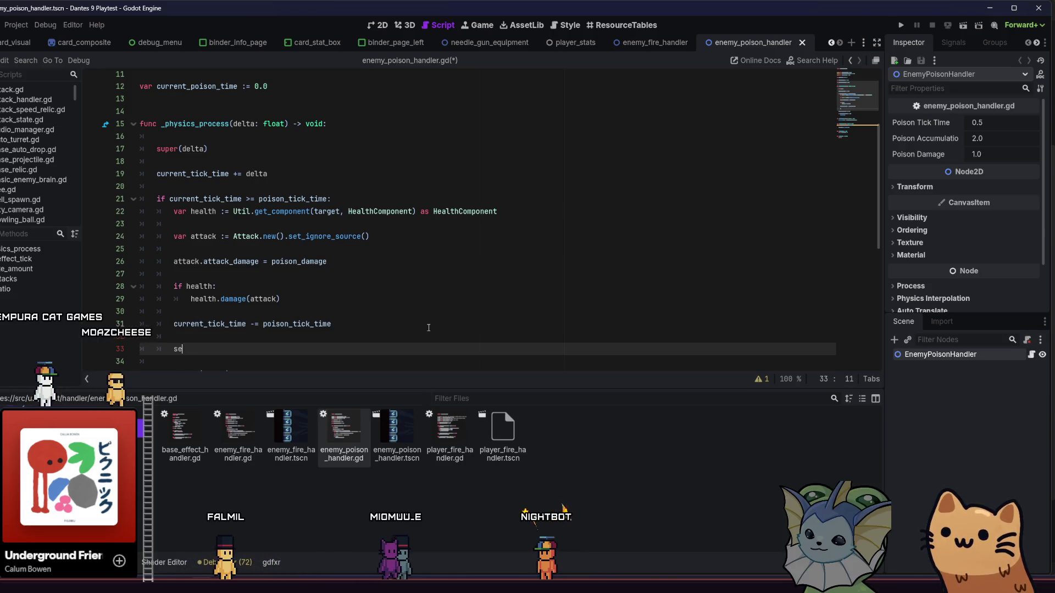
pyautogui.write('se')
pyautogui.press('BackSpace')
pyautogui.press('BackSpace')
pyautogui.write('stacks')
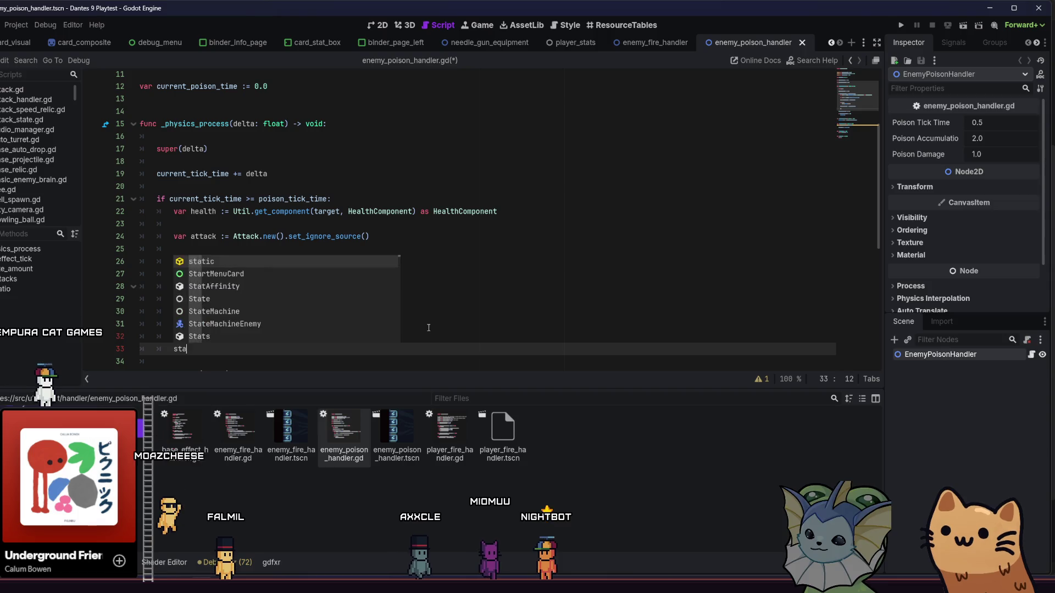
# - Autocomplete remove_amount(1.0) on the new line and save the script
pyautogui.scroll(-1, 429, 327)
pyautogui.press('BackSpace')
pyautogui.press('BackSpace')
pyautogui.press('BackSpace')
pyautogui.press('BackSpace')
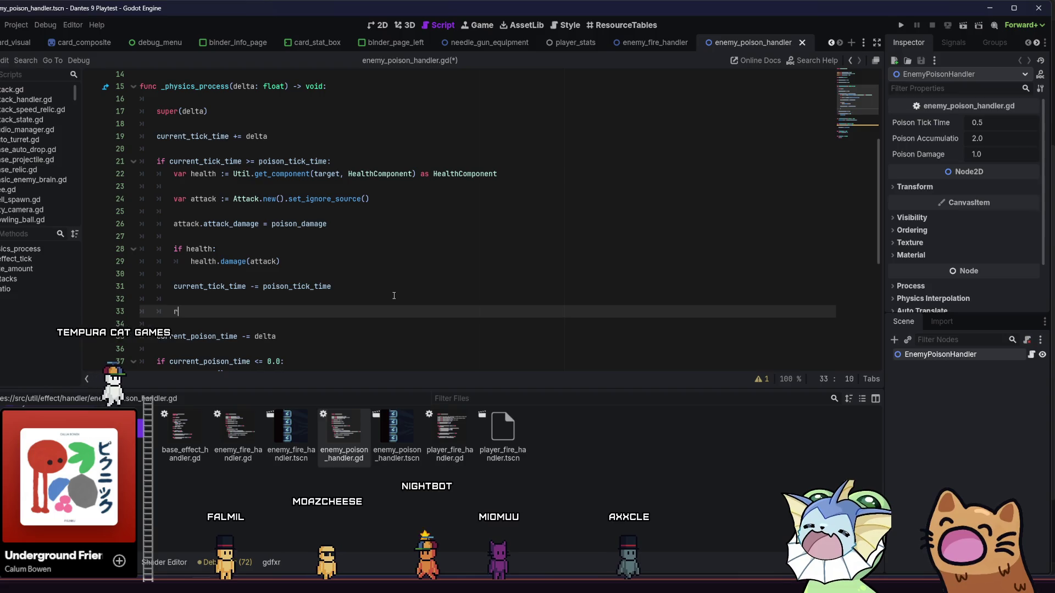
pyautogui.write('remove')
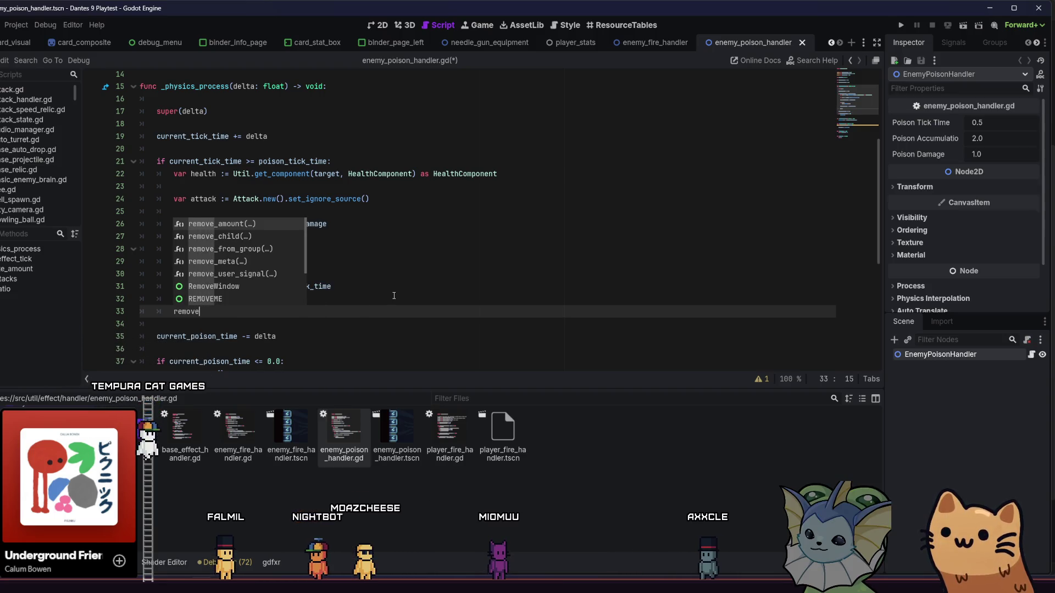
pyautogui.press('BackSpace')
pyautogui.press('BackSpace')
pyautogui.press('BackSpace')
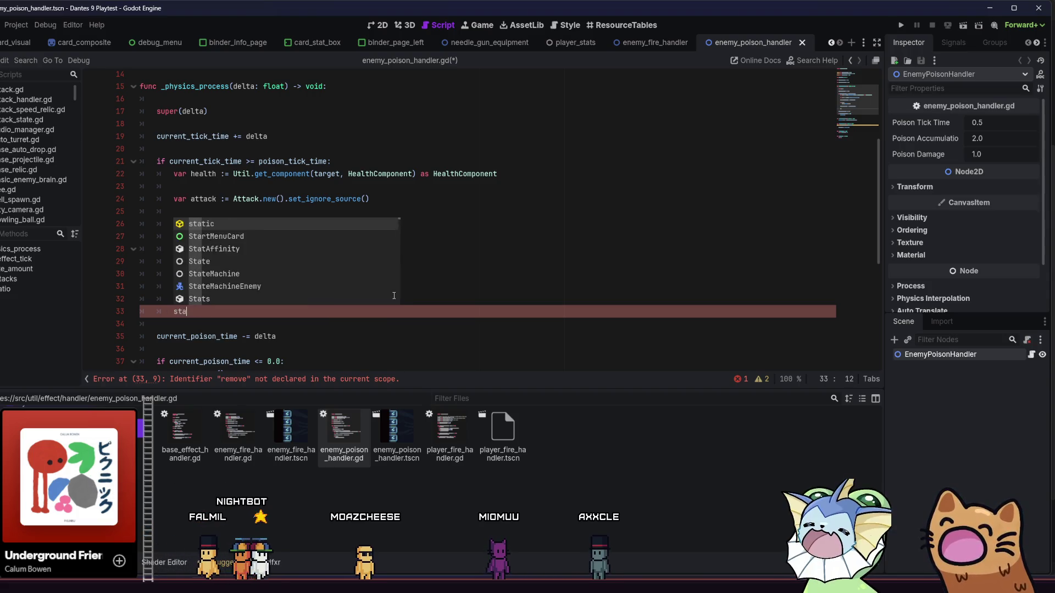
pyautogui.press('Escape')
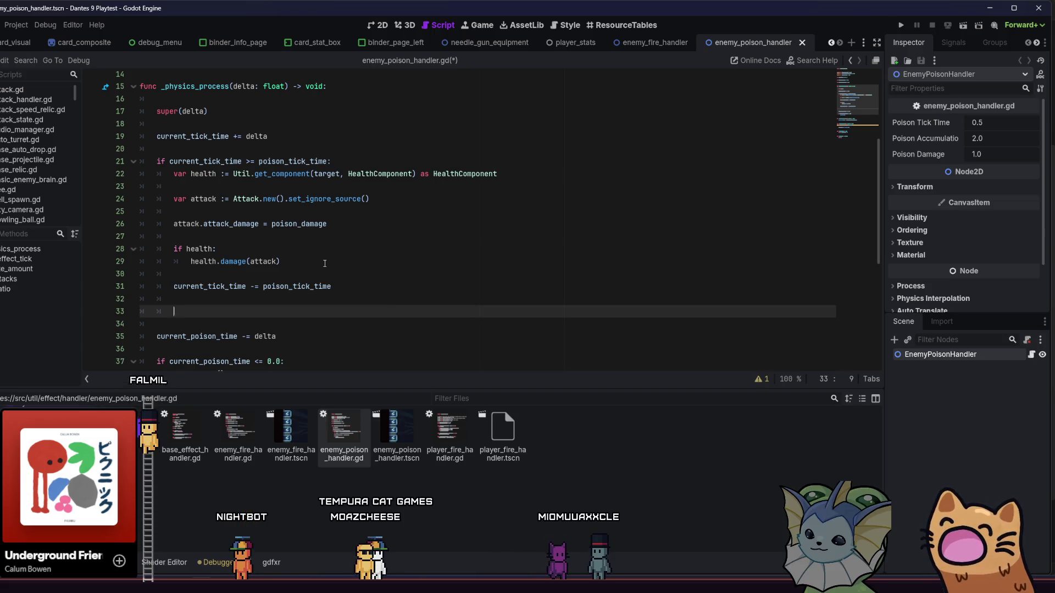
pyautogui.scroll(-1, 325, 263)
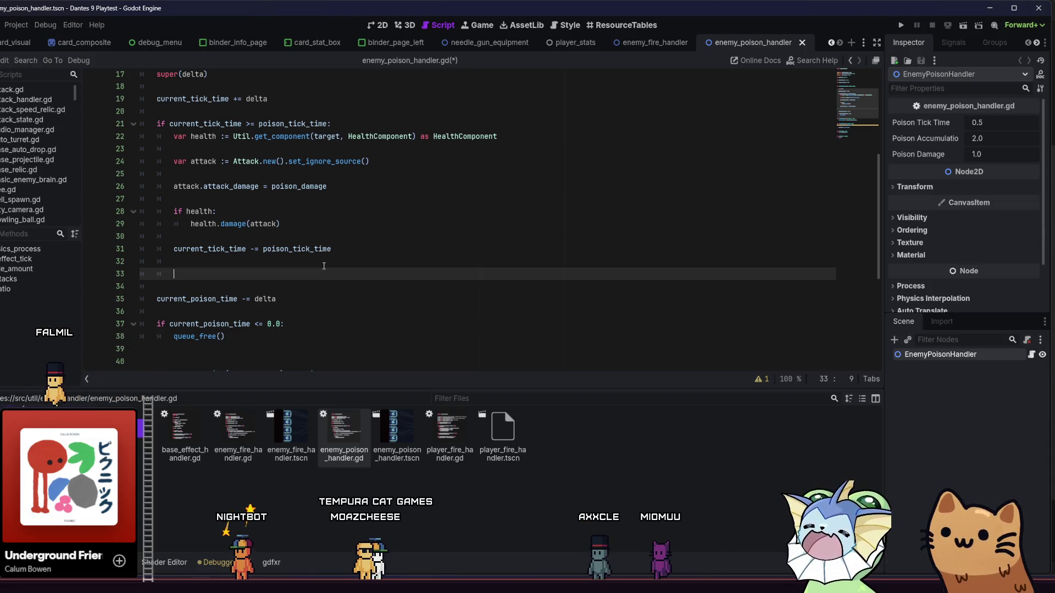
pyautogui.scroll(5, 324, 266)
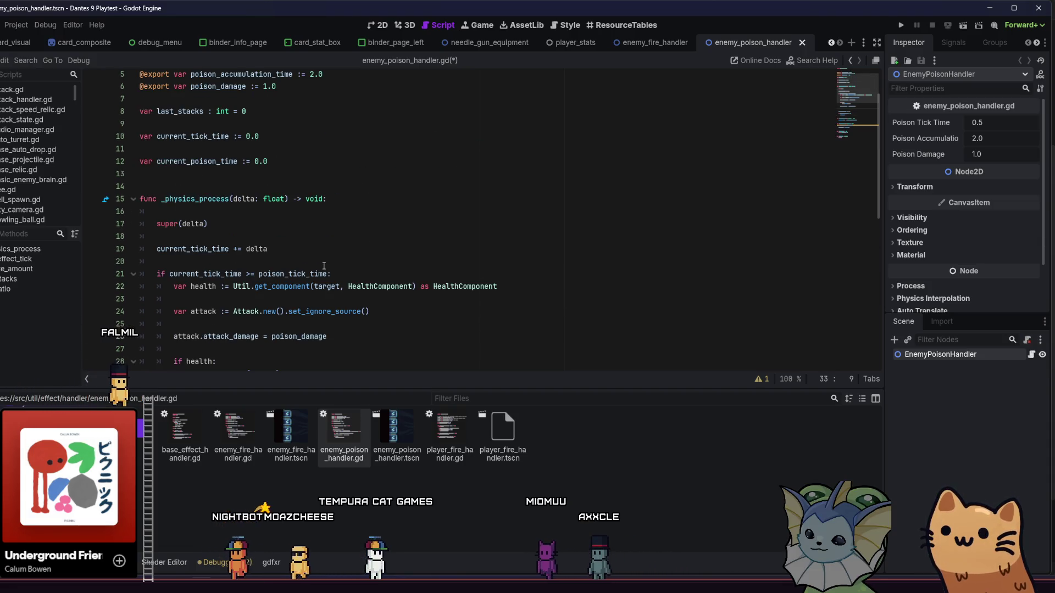
pyautogui.scroll(1, 325, 265)
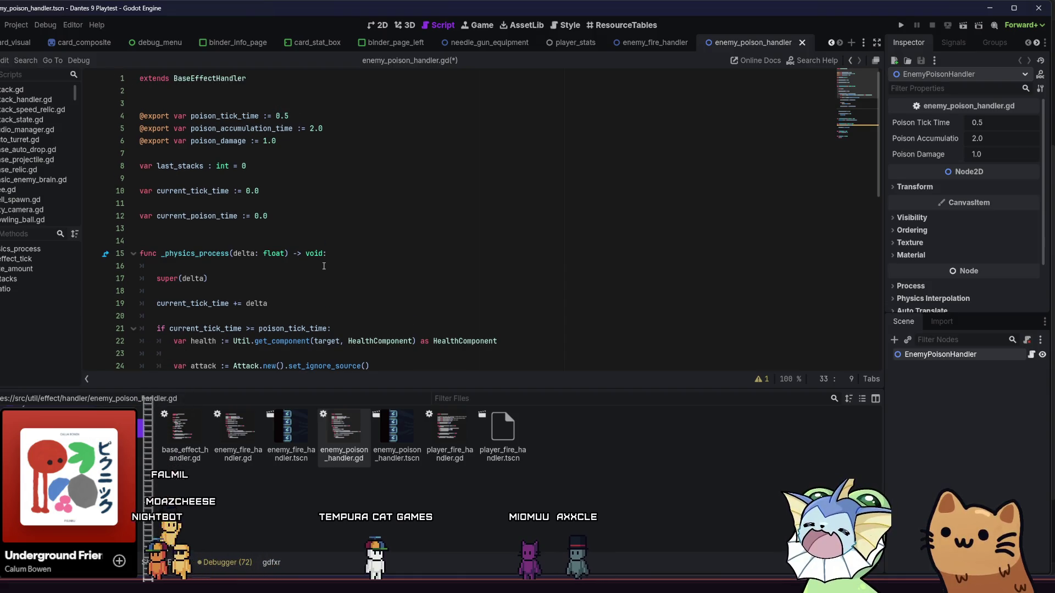
pyautogui.write('remov')
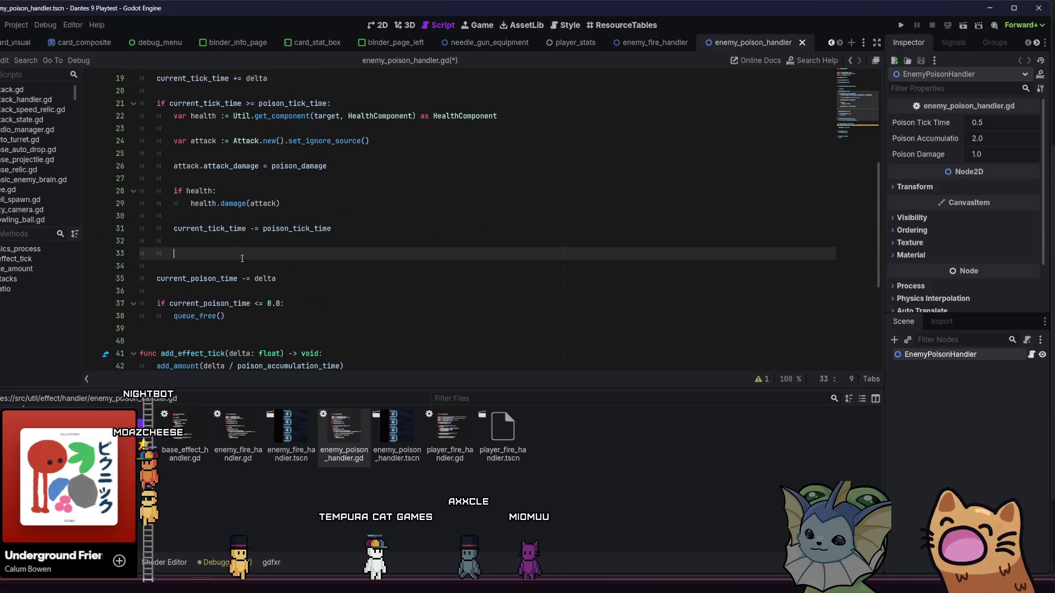
pyautogui.press('Return')
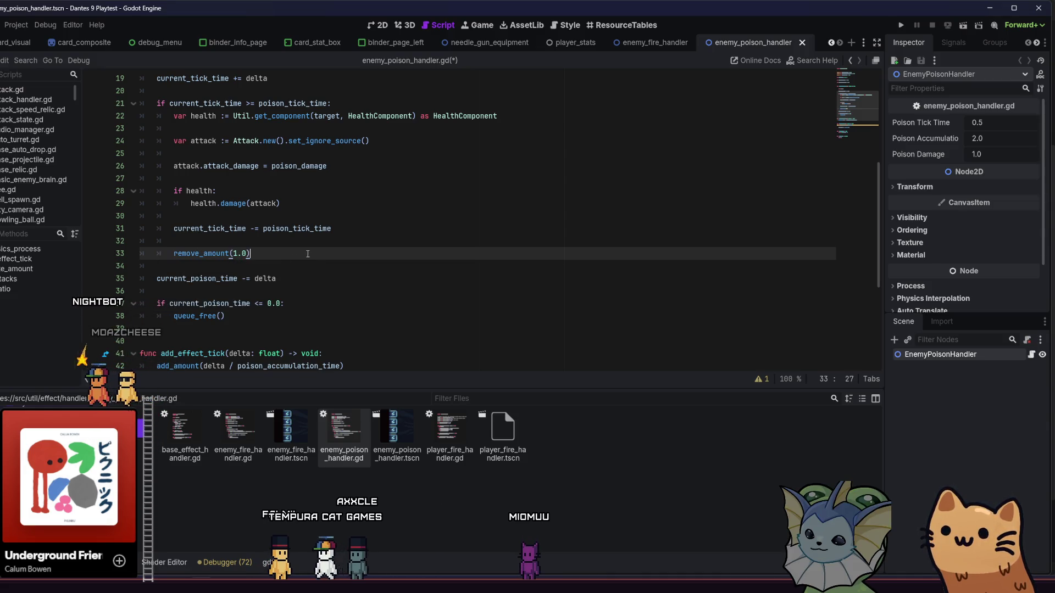
pyautogui.hotkey('ctrl', 's')
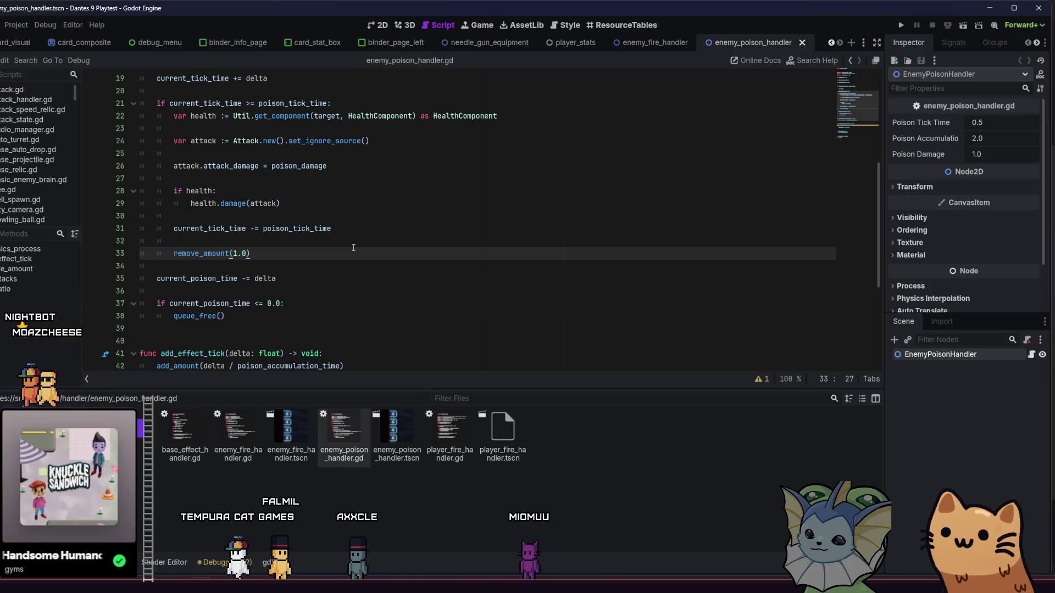
# - Check the current_poison_time uses on lines 35 and 37, then go up to res://src/util/effect/
pyautogui.scroll(-3, 382, 251)
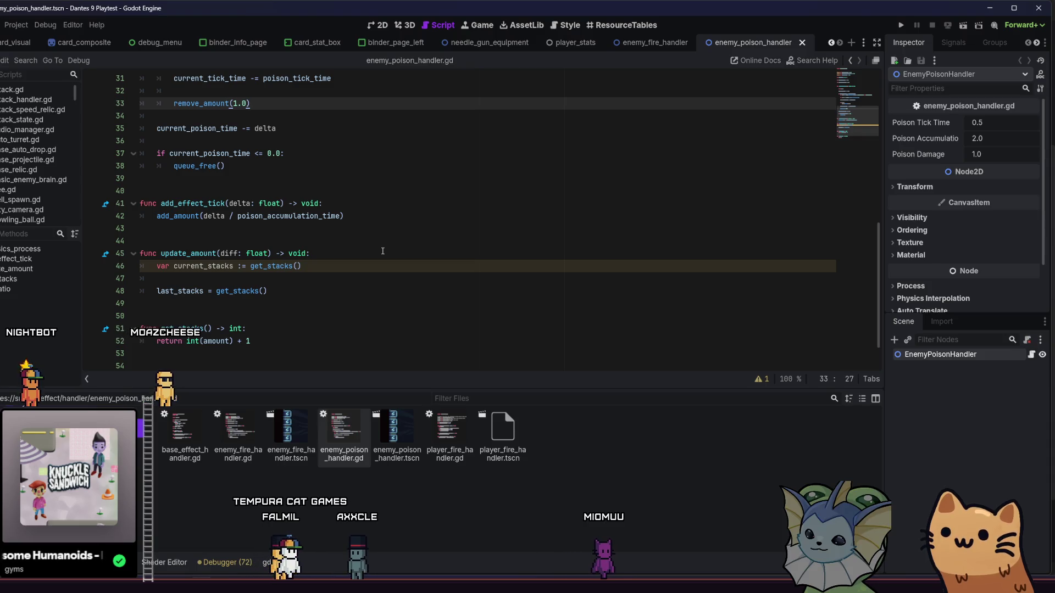
pyautogui.scroll(2, 318, 234)
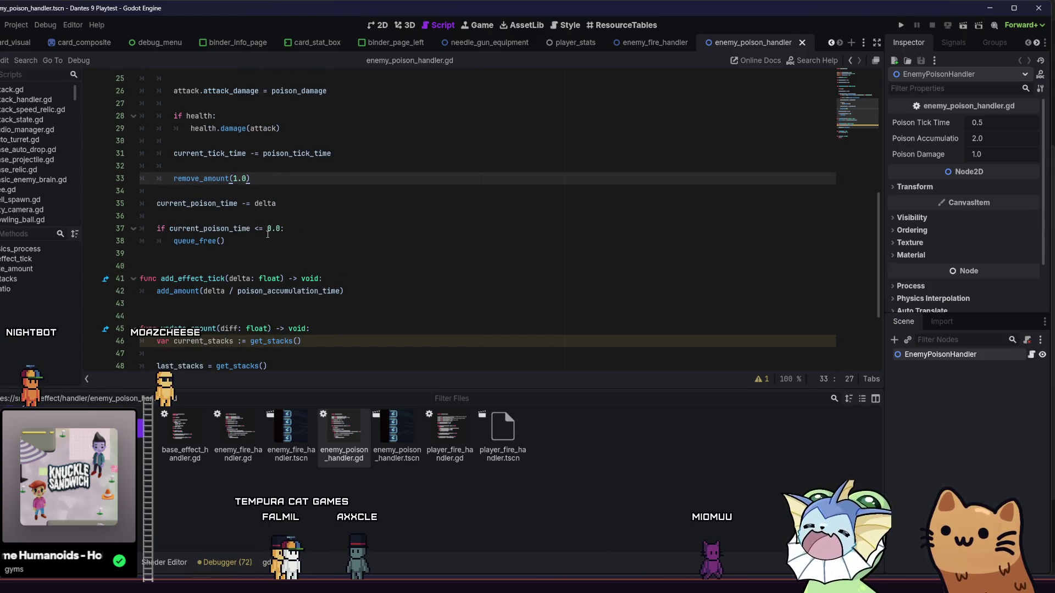
pyautogui.doubleClick(207, 228)
pyautogui.scroll(2, 309, 227)
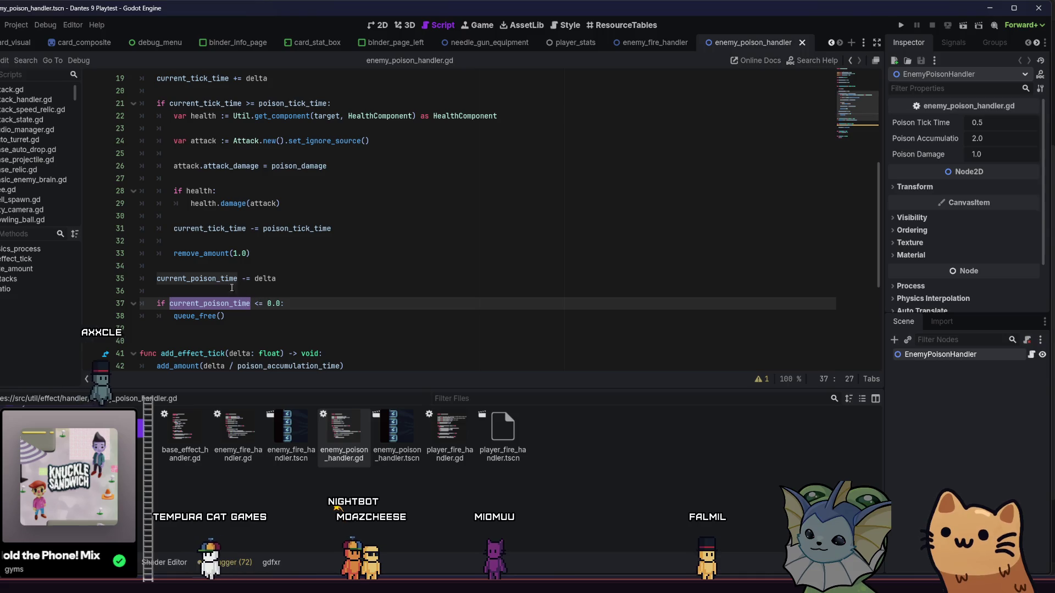
pyautogui.click(216, 279)
pyautogui.doubleClick(216, 278)
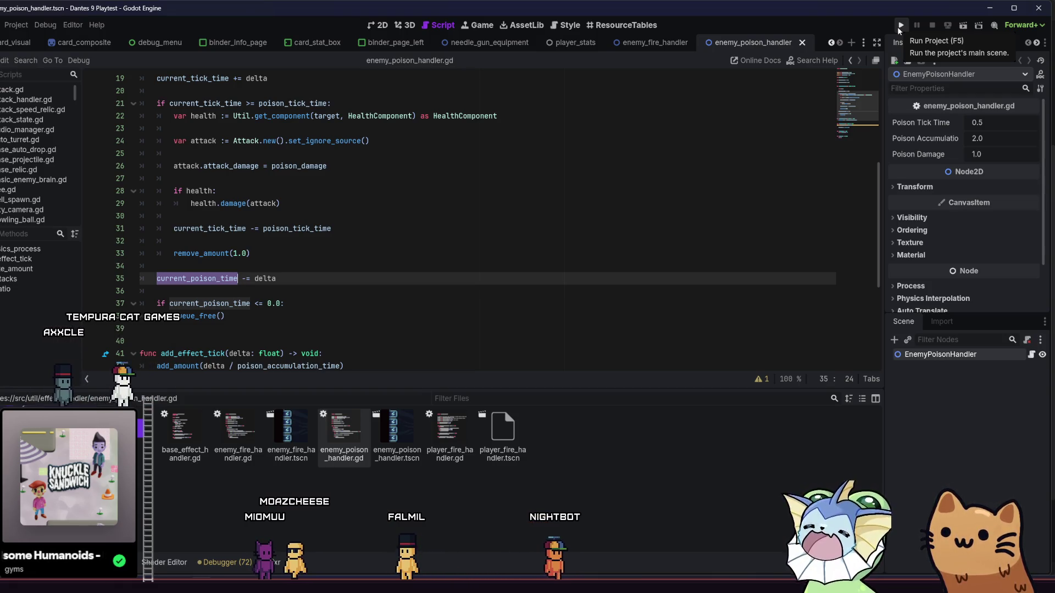
pyautogui.scroll(6, 346, 123)
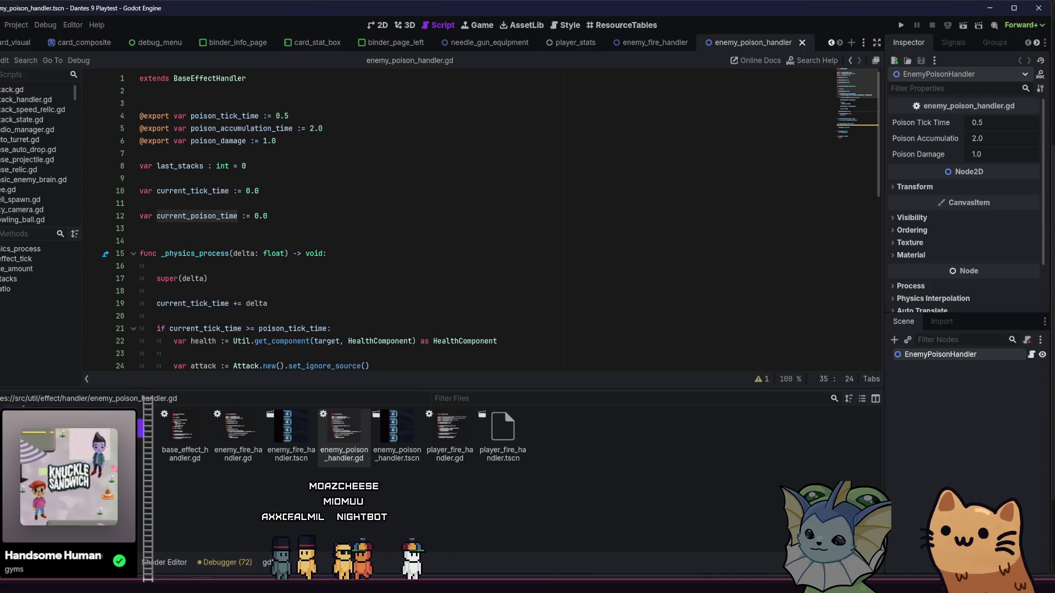
pyautogui.press('BackSpace')
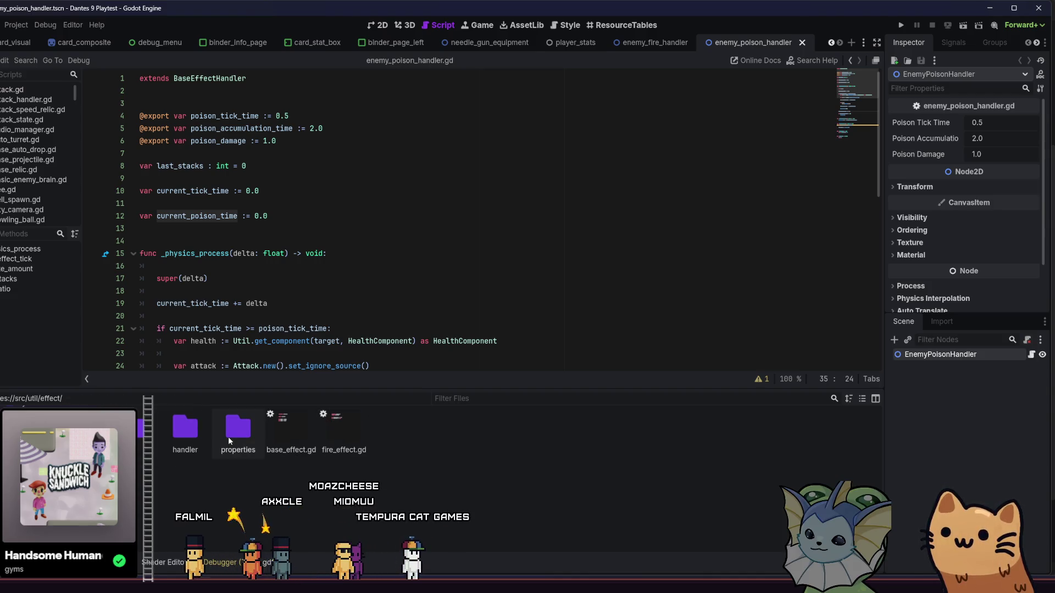
# - Look into the properties and handler folders, then return to the effect folder
pyautogui.doubleClick(229, 436)
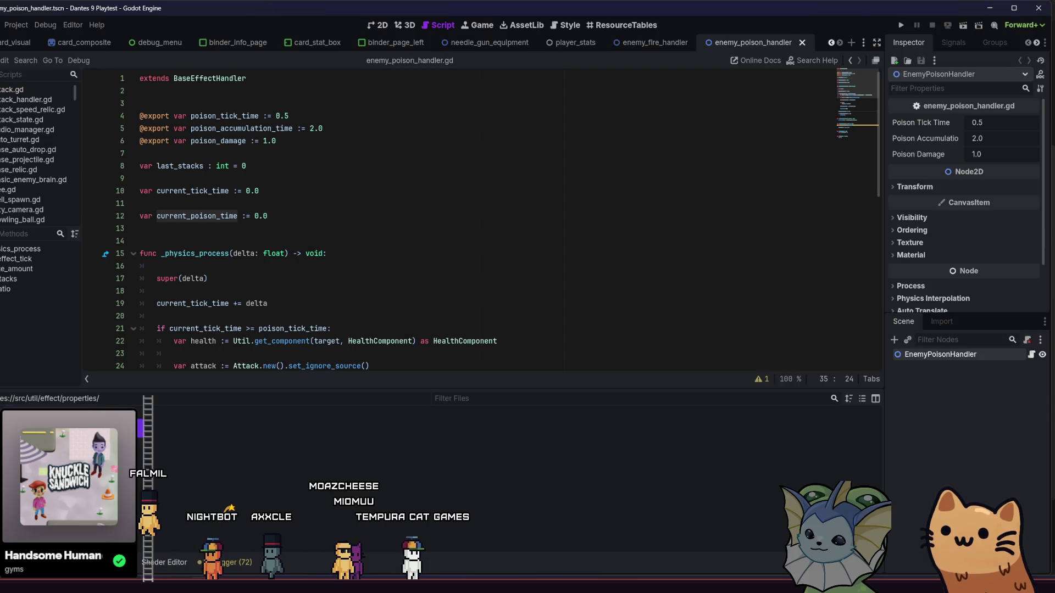
pyautogui.doubleClick(183, 434)
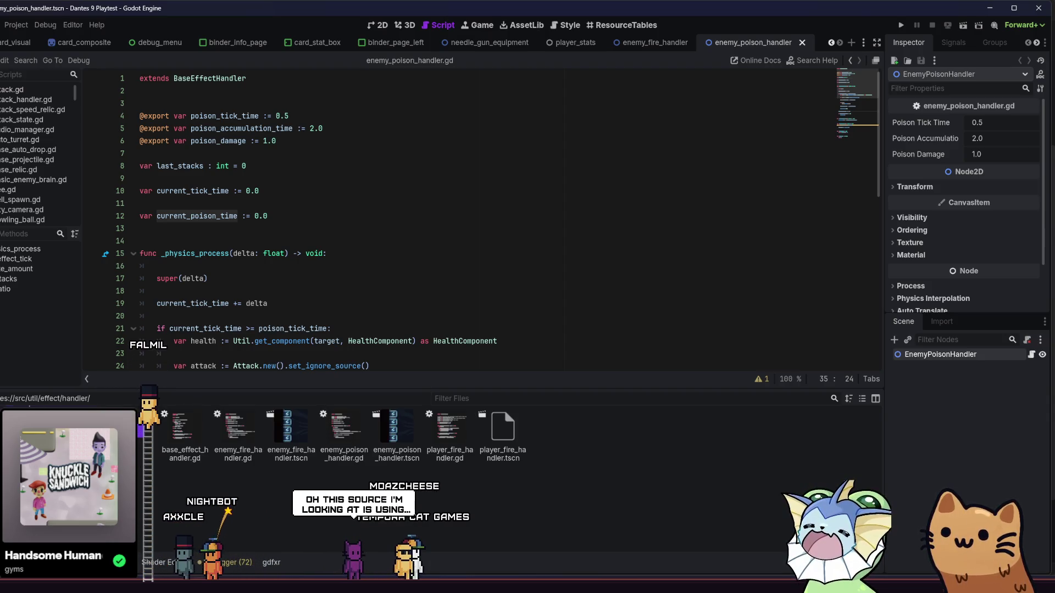
pyautogui.click(72, 410)
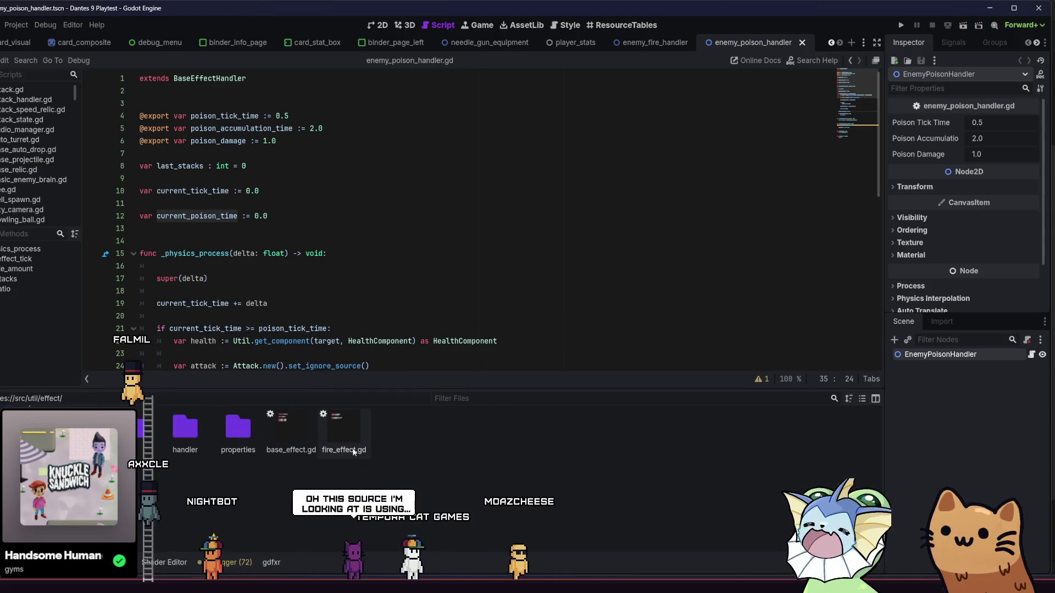
# - Duplicate fire_effect.gd as poison_effect.gd and open the new script
pyautogui.rightClick(321, 434)
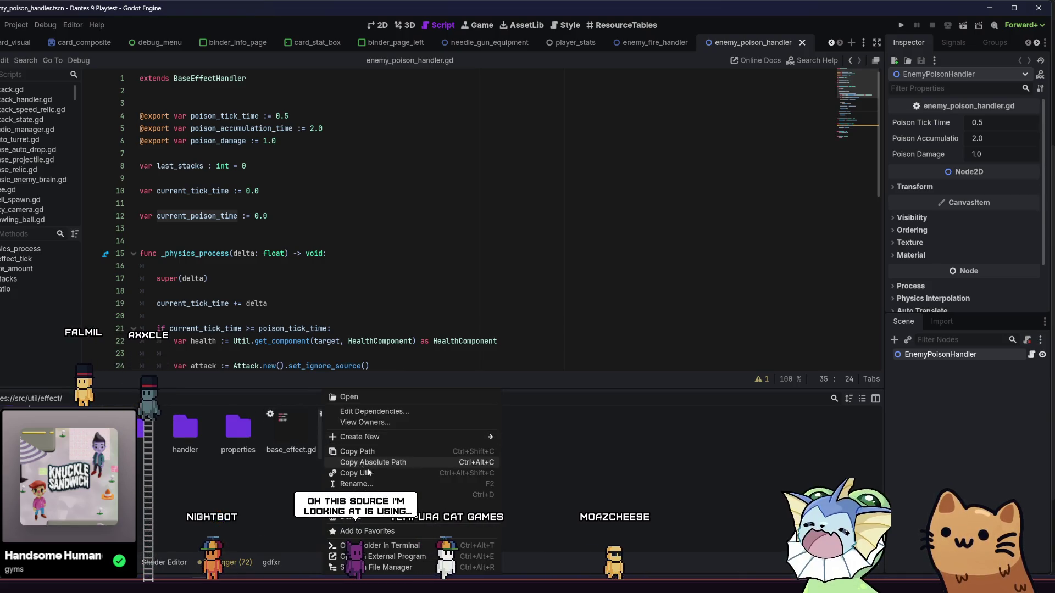
pyautogui.click(362, 495)
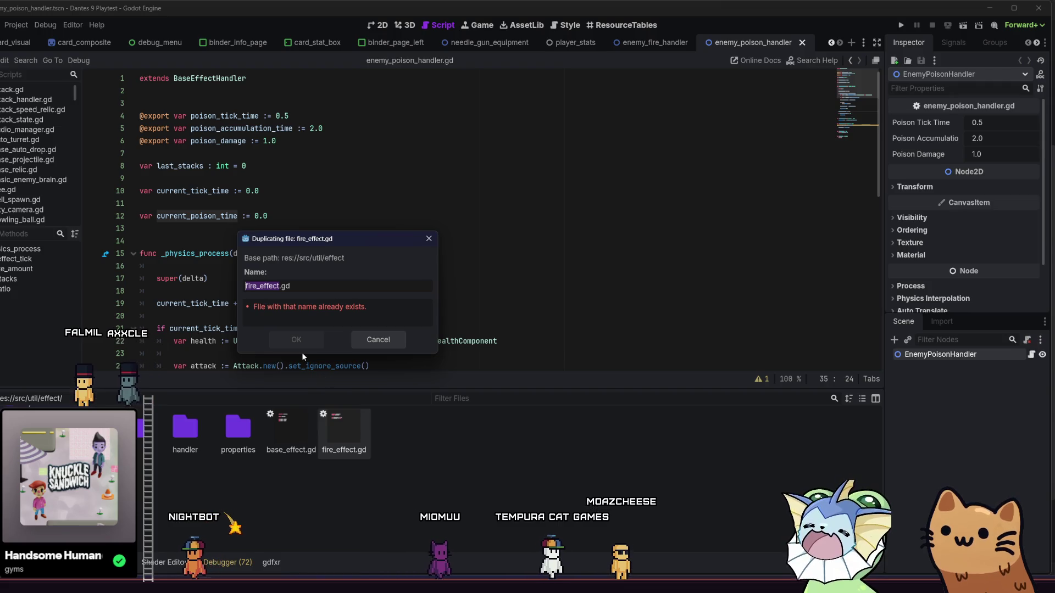
pyautogui.press('Left')
pyautogui.press('Right')
pyautogui.press('Right')
pyautogui.press('Right')
pyautogui.press('BackSpace')
pyautogui.press('BackSpace')
pyautogui.press('BackSpace')
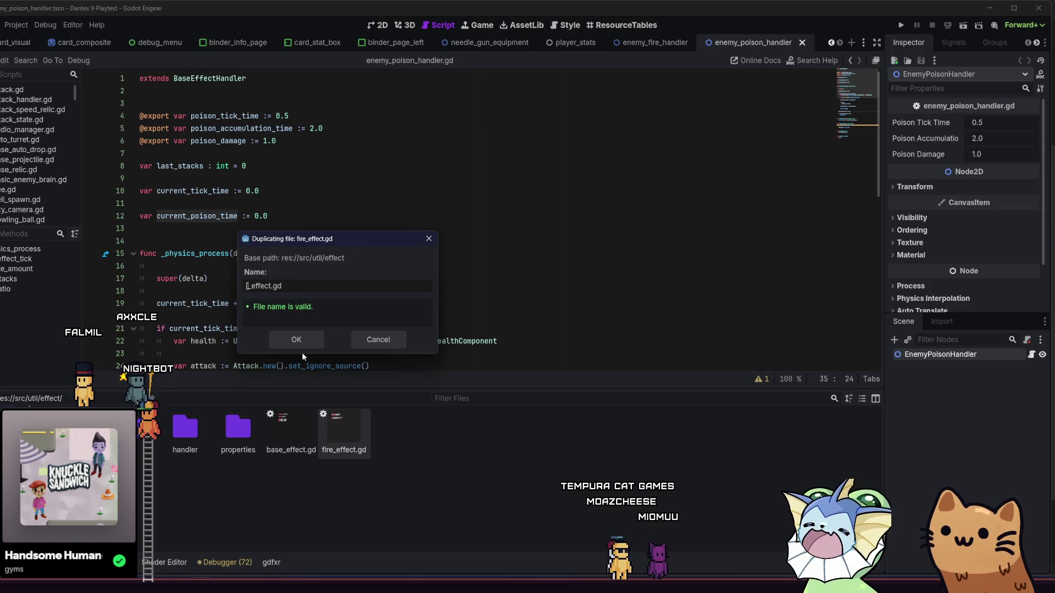
pyautogui.write('poison')
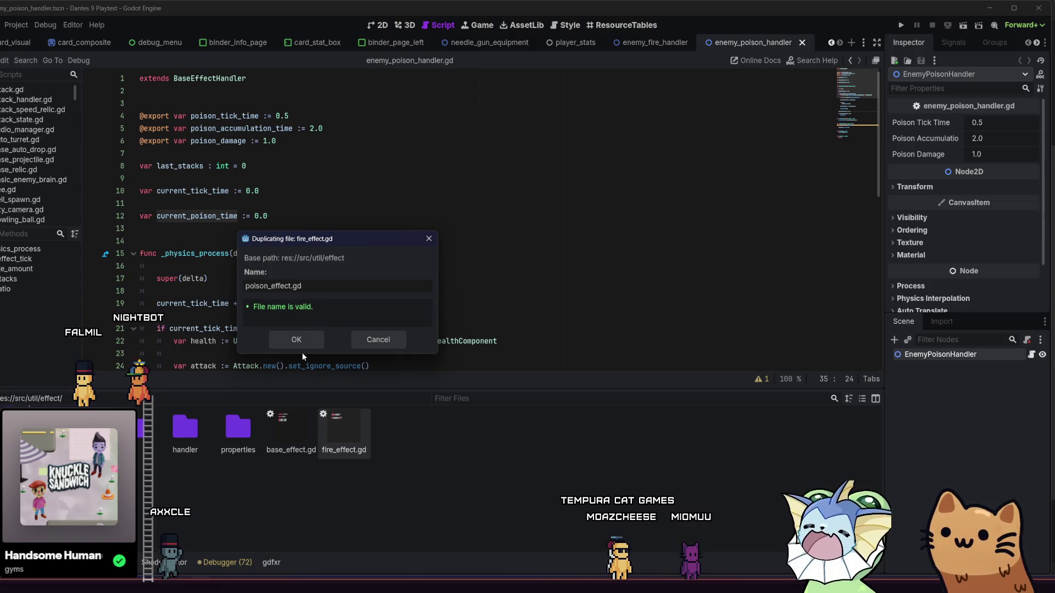
pyautogui.click(305, 340)
pyautogui.doubleClick(412, 444)
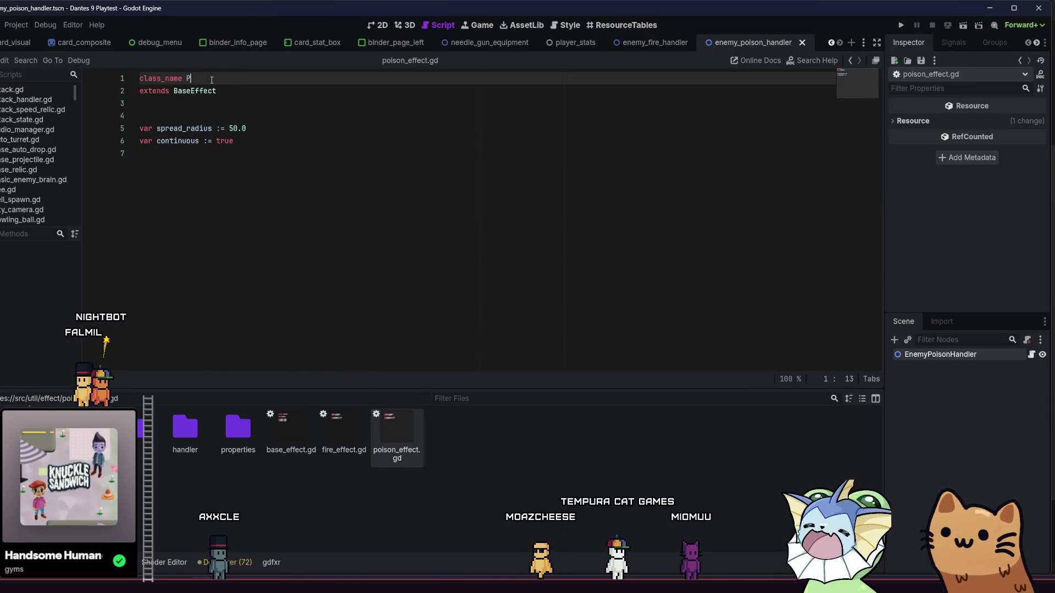
# - Finish the class_name PoisonEffect line and save poison_effect.gd
pyautogui.click(234, 93)
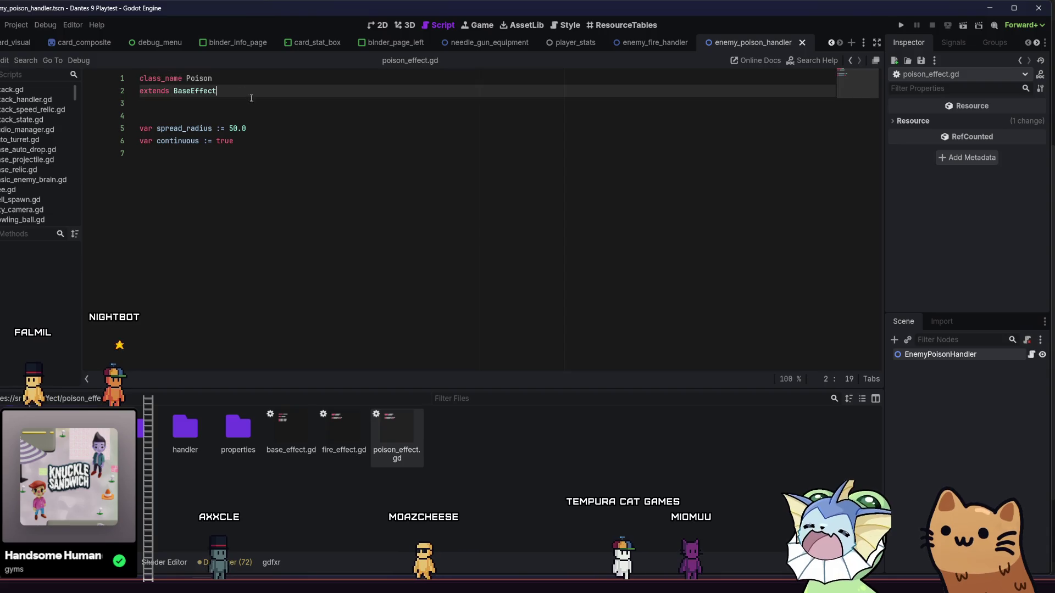
pyautogui.click(267, 129)
pyautogui.click(243, 77)
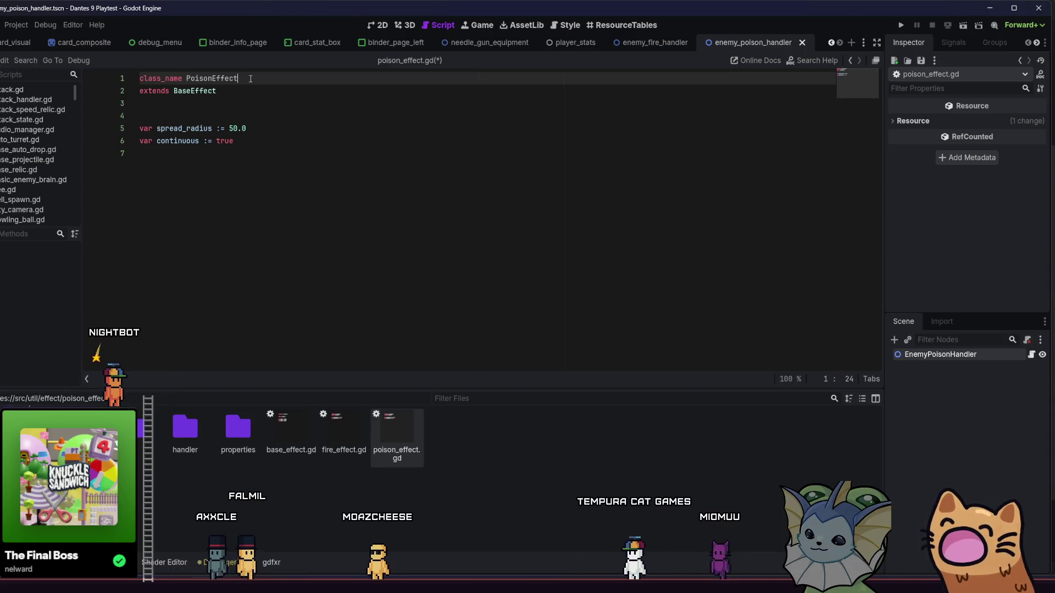
pyautogui.click(268, 136)
pyautogui.hotkey('ctrl', 's')
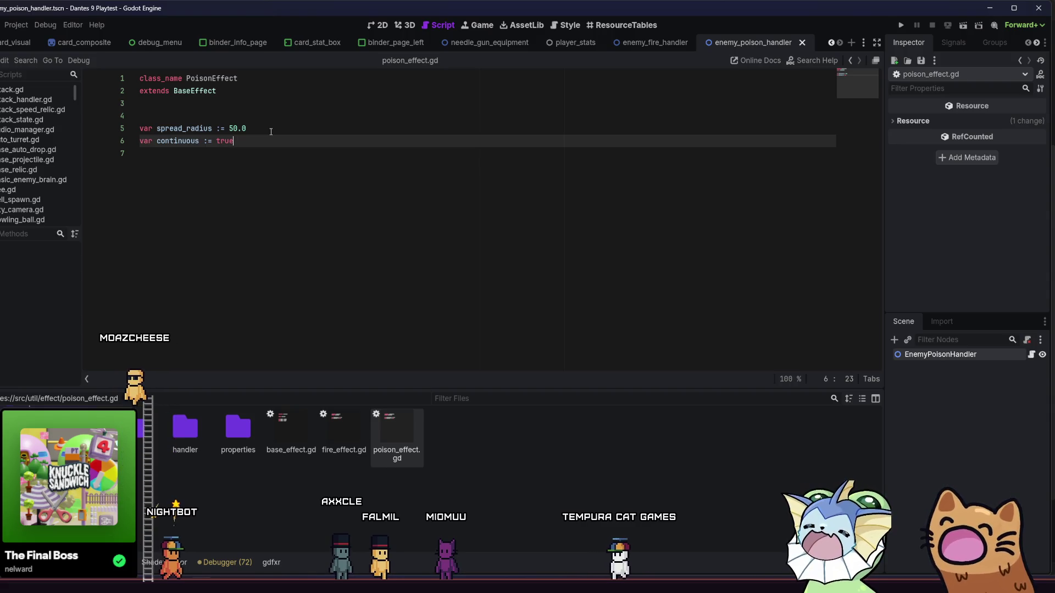
# - Open base_effect.gd to compare, then return to poison_effect.gd
pyautogui.click(261, 129)
pyautogui.click(255, 139)
pyautogui.hotkey('shift', 'Up')
pyautogui.hotkey('shift', 'Down')
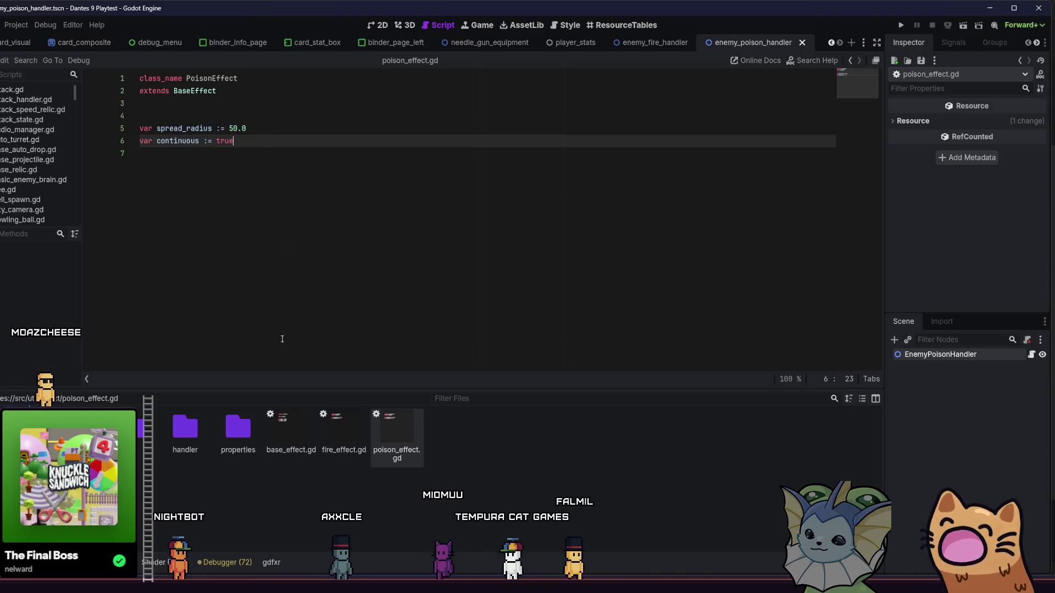
pyautogui.click(300, 432)
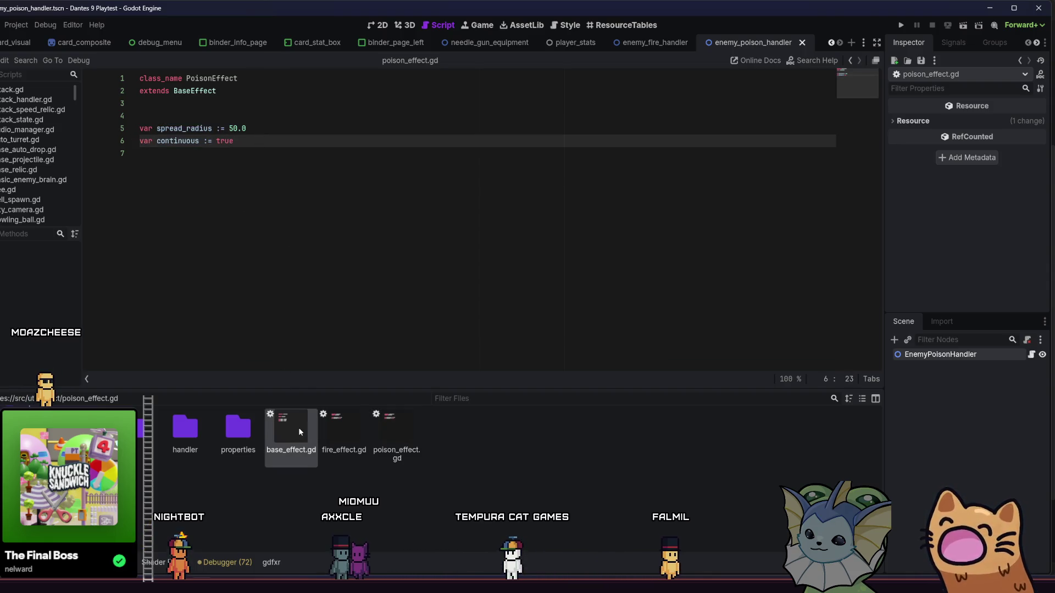
pyautogui.doubleClick(298, 428)
pyautogui.doubleClick(388, 425)
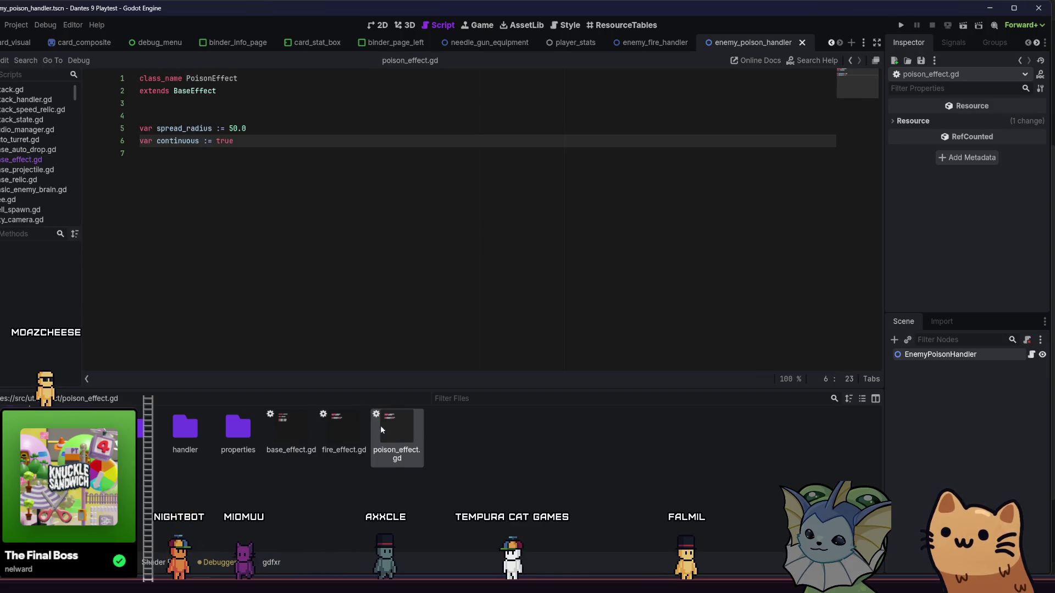
# - Select the spread_radius and continuous variable lines in poison_effect.gd
pyautogui.click(238, 194)
pyautogui.moveTo(237, 195); pyautogui.dragTo(91, 125)
pyautogui.click(238, 165)
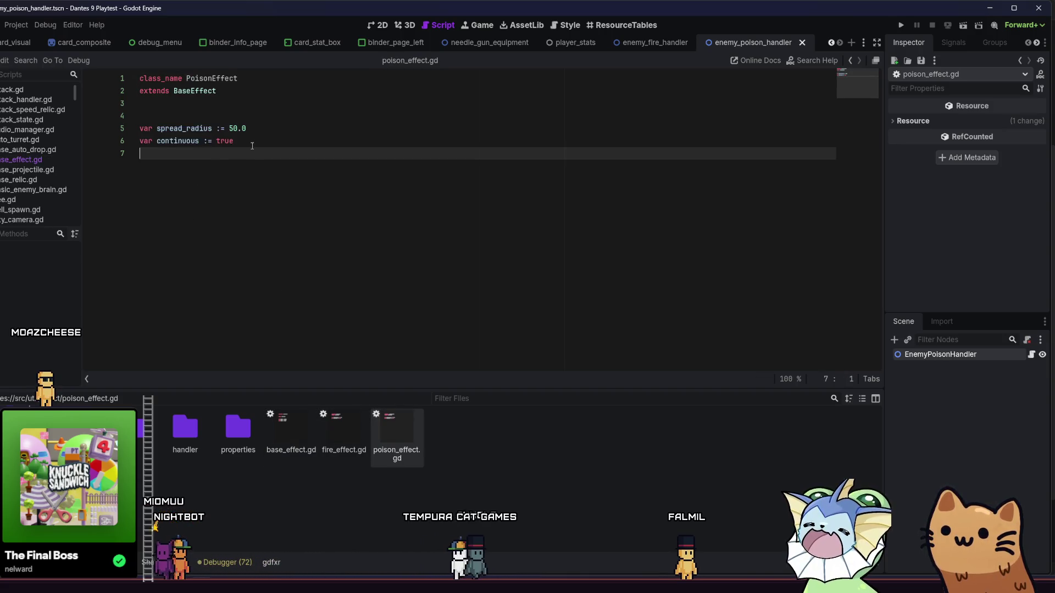
pyautogui.click(253, 144)
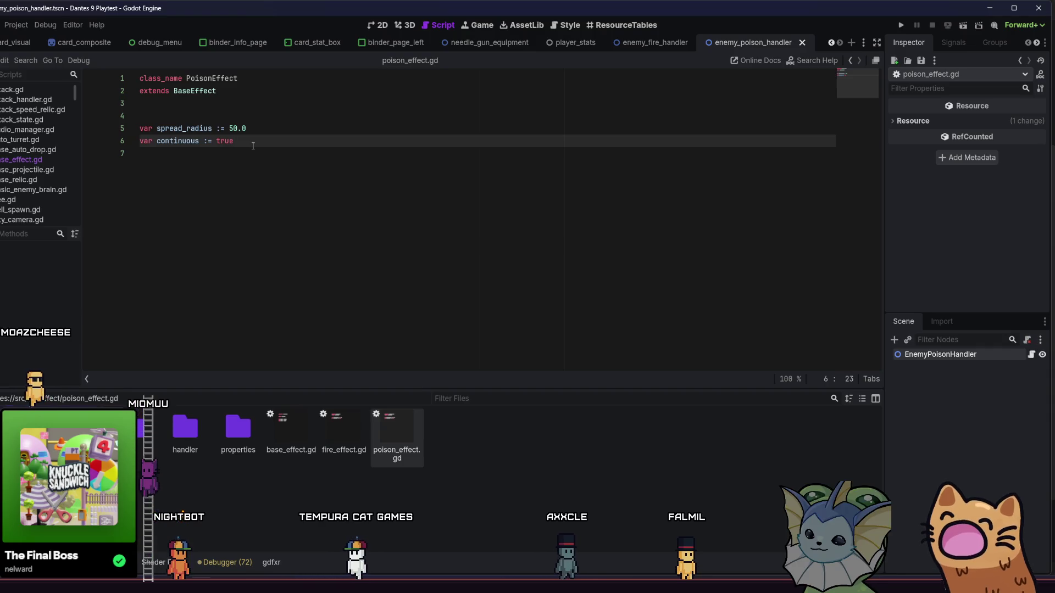
pyautogui.moveTo(253, 144); pyautogui.dragTo(97, 144)
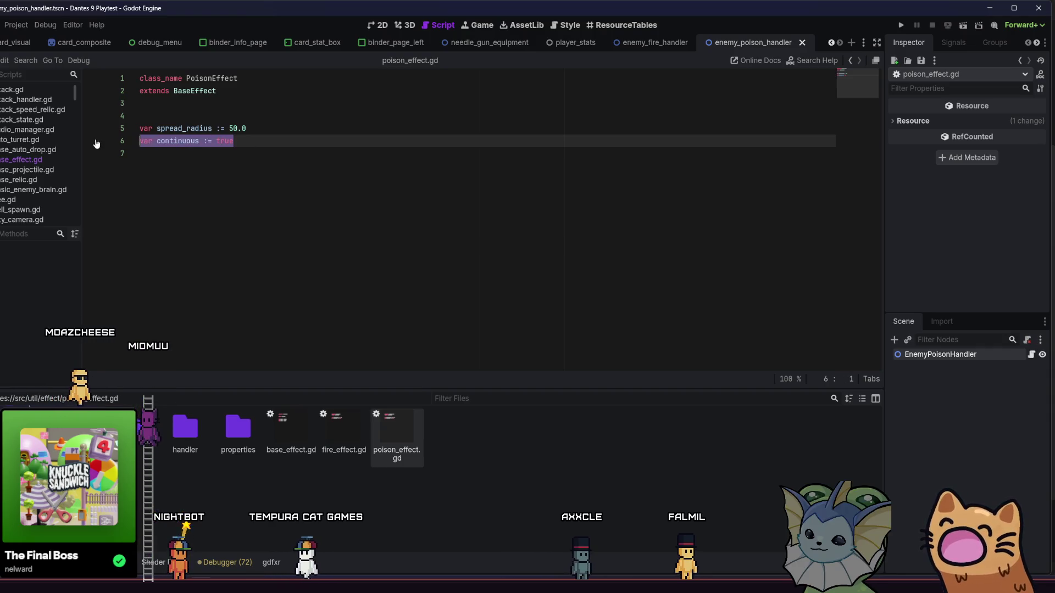
pyautogui.click(300, 134)
pyautogui.hotkey('shift', 'Home')
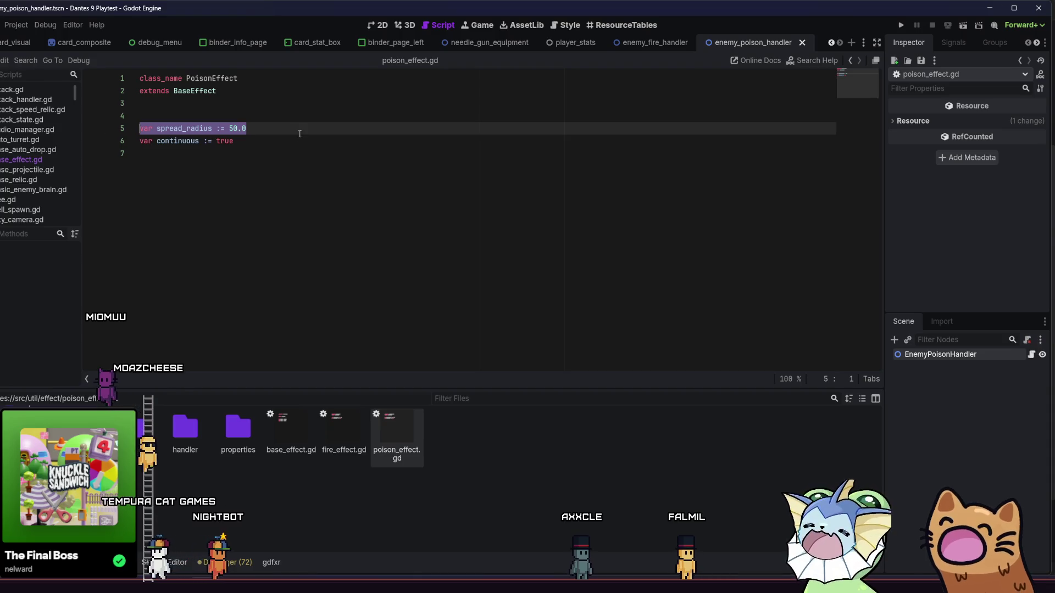
# - Delete the spread_radius := 50.0 line from poison_effect.gd and save
pyautogui.click(262, 142)
pyautogui.hotkey('ctrl', 's')
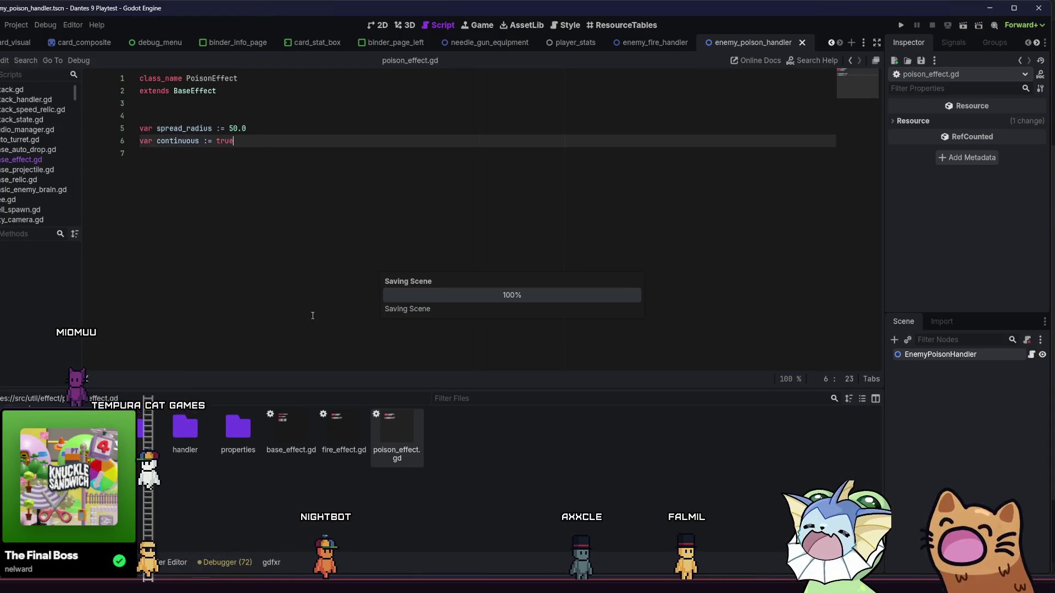
pyautogui.doubleClick(236, 431)
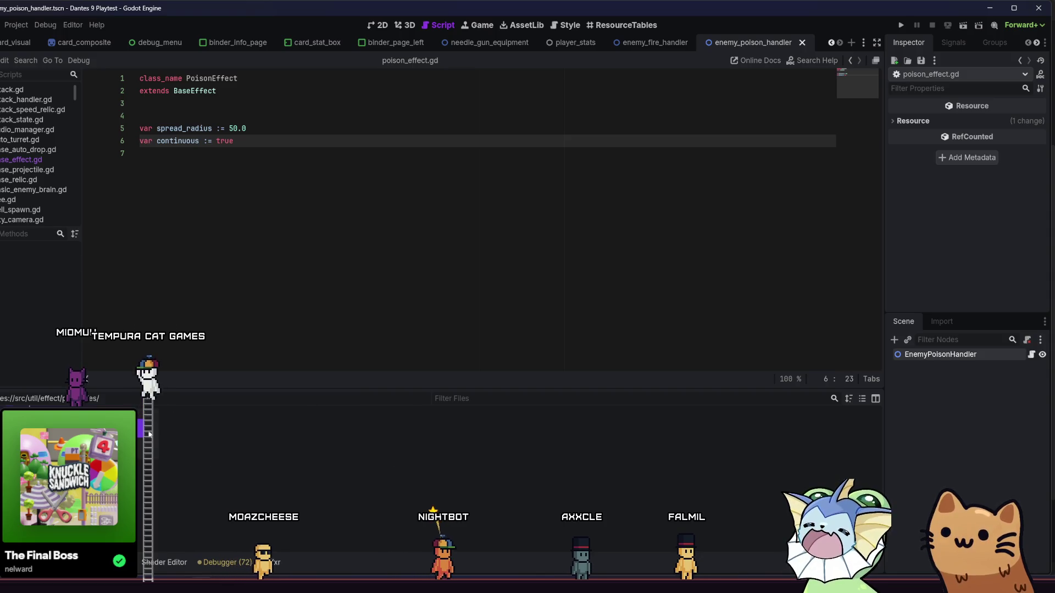
pyautogui.doubleClick(385, 435)
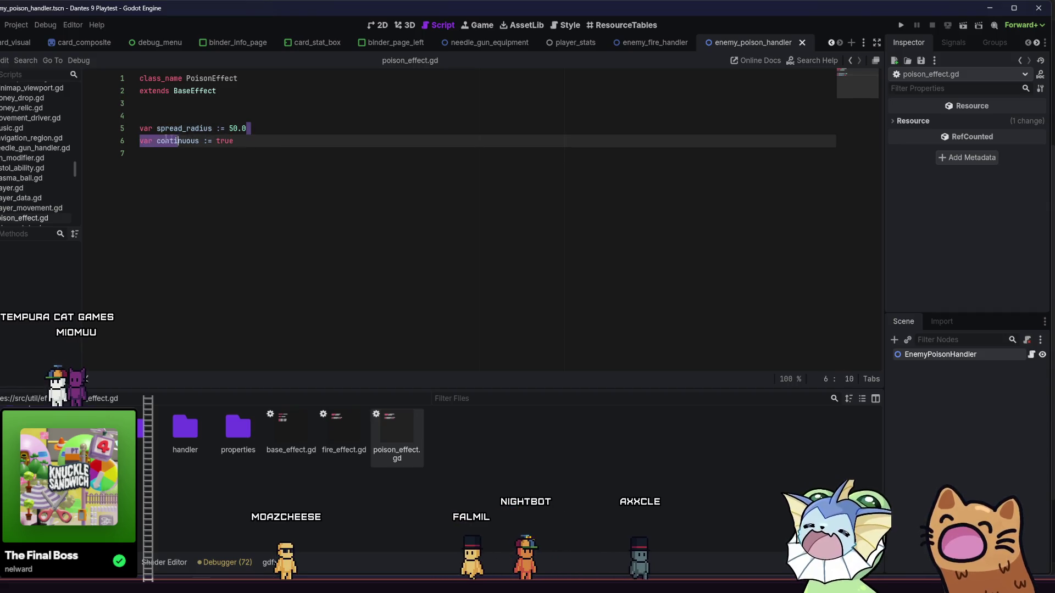
pyautogui.moveTo(246, 128); pyautogui.dragTo(136, 128)
pyautogui.press('BackSpace')
pyautogui.click(252, 129)
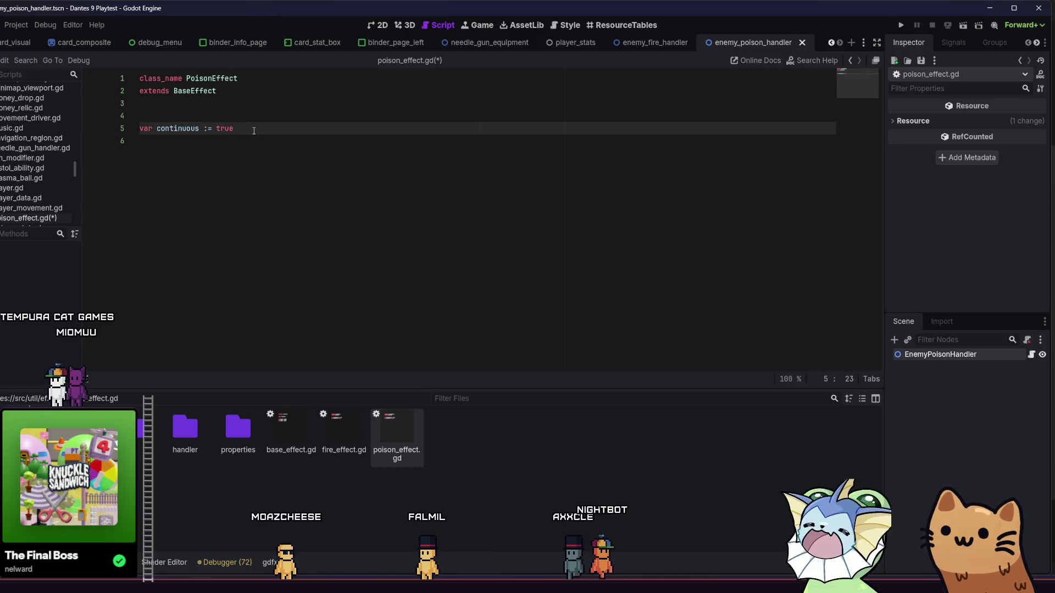
pyautogui.moveTo(234, 128); pyautogui.dragTo(140, 128)
pyautogui.click(320, 126)
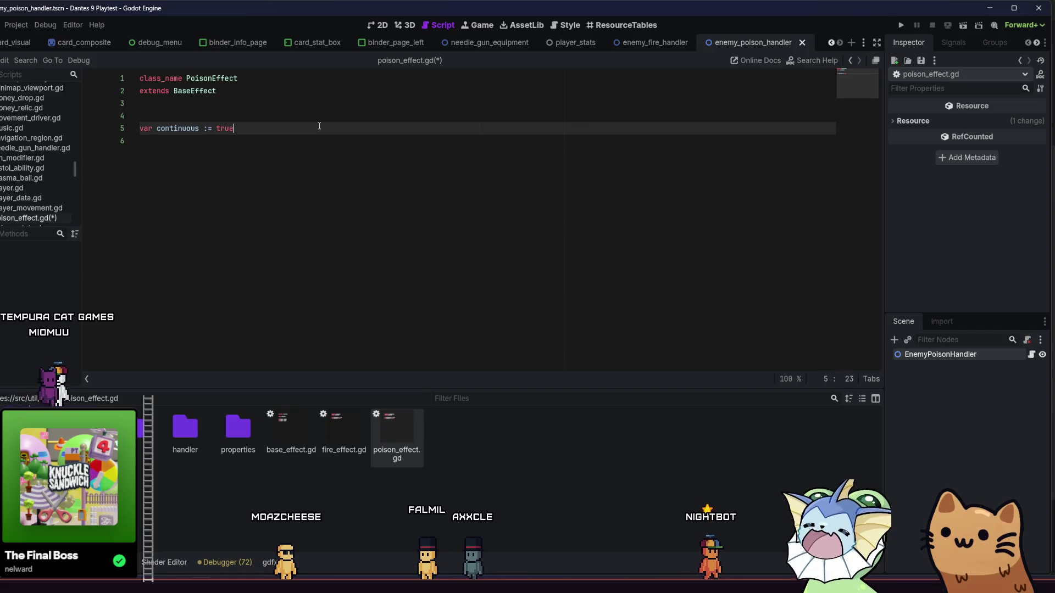
pyautogui.click(313, 117)
pyautogui.hotkey('ctrl', 's')
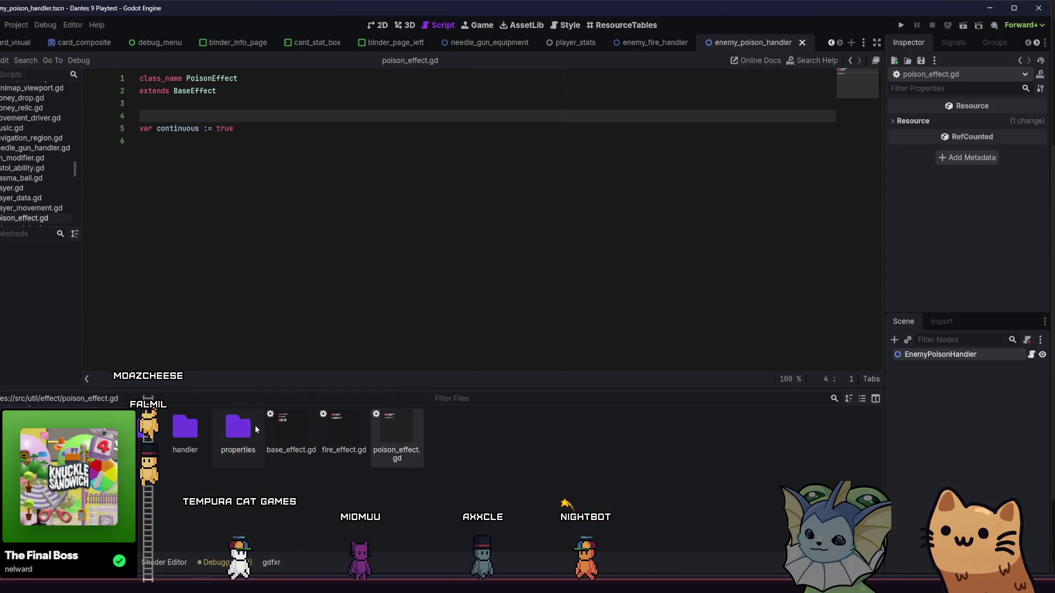
# - Delete the continuous := true line and the trailing blank line, then save again
pyautogui.click(256, 429)
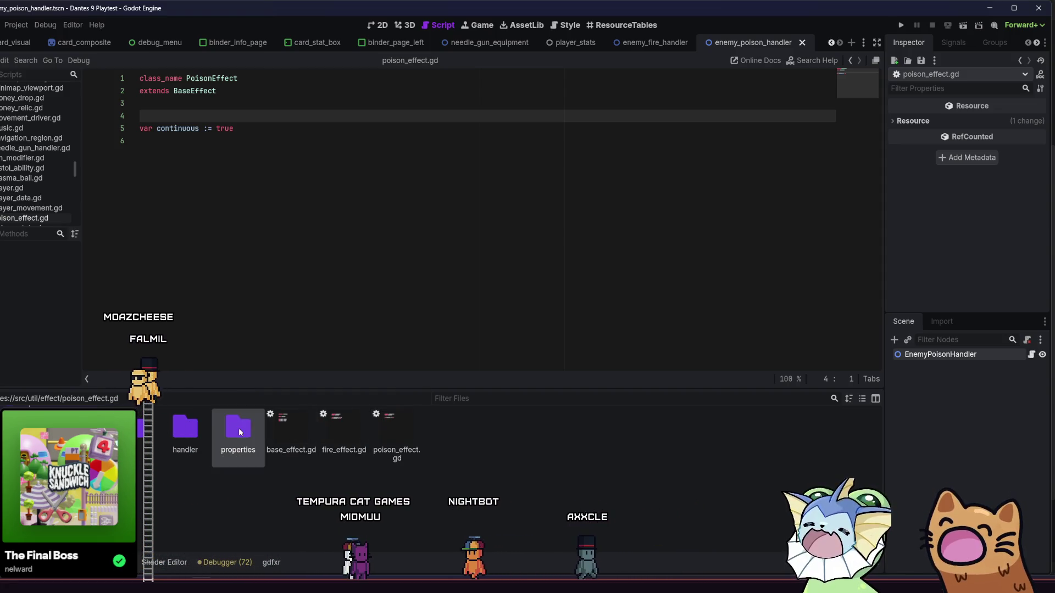
pyautogui.doubleClick(256, 429)
pyautogui.click(158, 431)
pyautogui.doubleClick(194, 442)
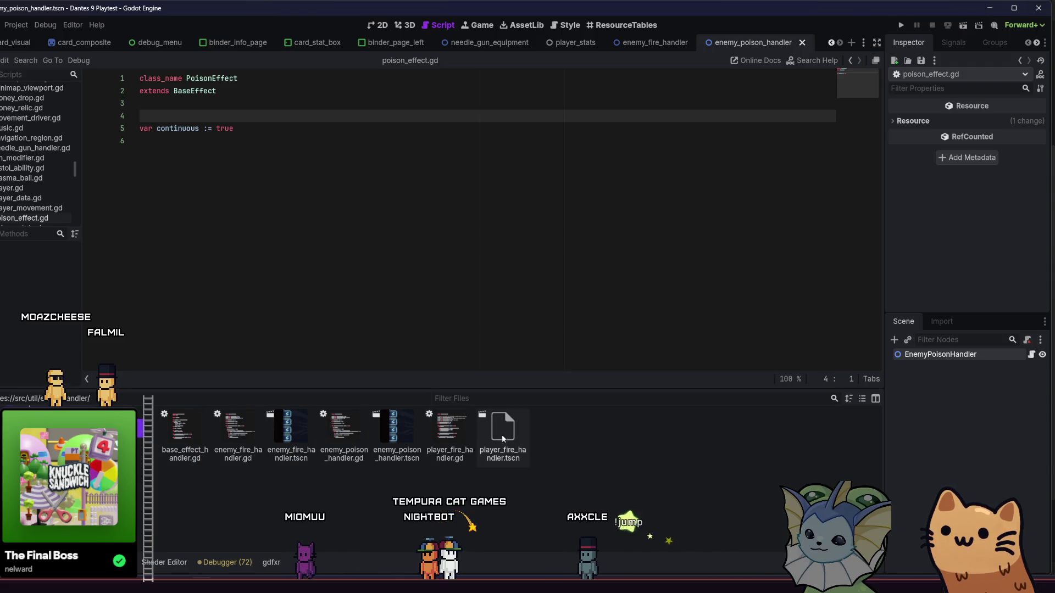
pyautogui.doubleClick(132, 428)
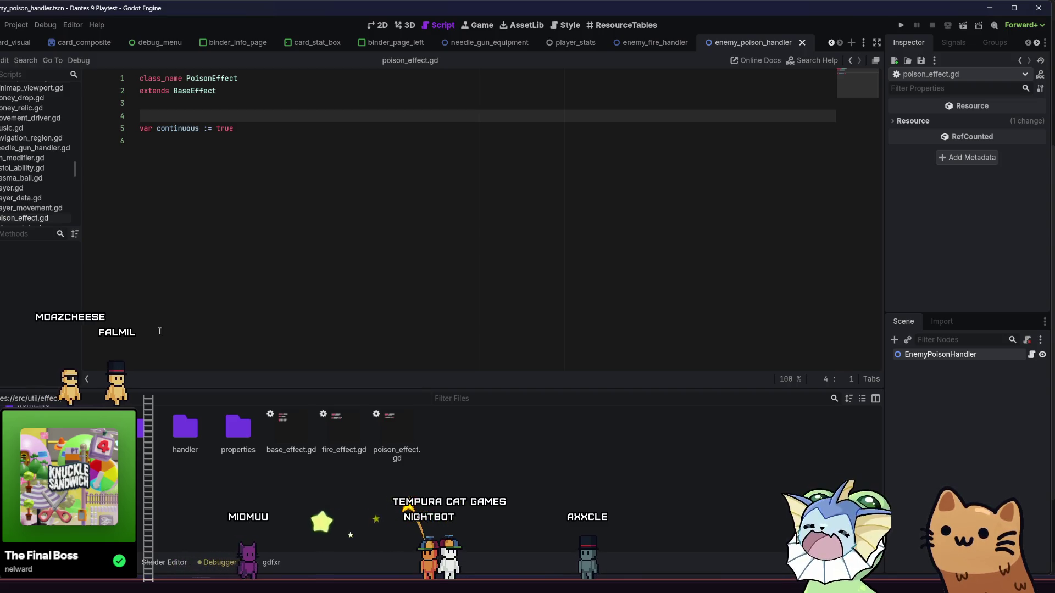
pyautogui.click(271, 141)
pyautogui.hotkey('shift', 'Up')
pyautogui.press('BackSpace')
pyautogui.press('BackSpace')
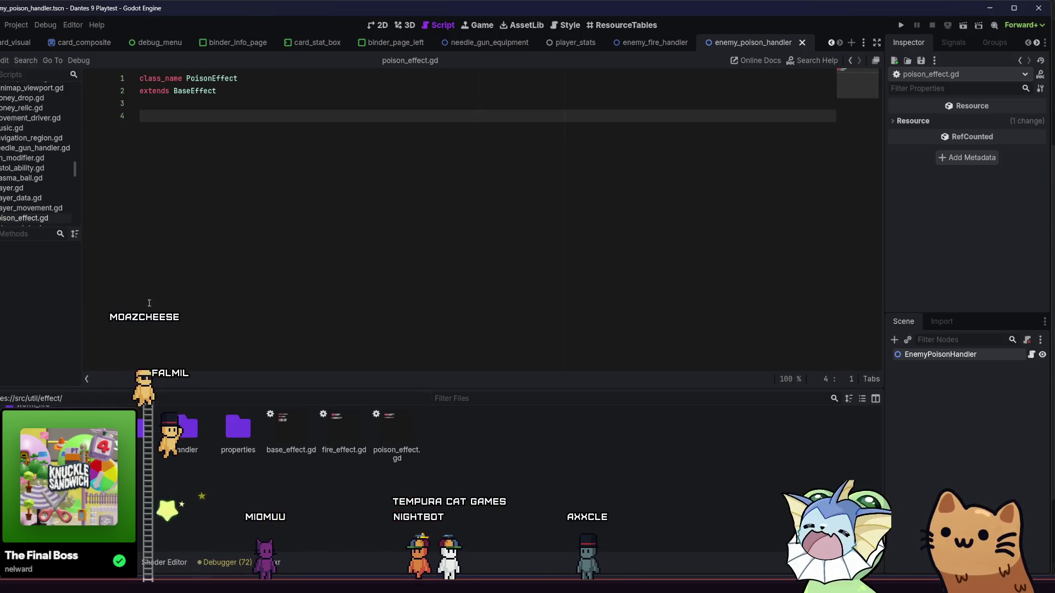
pyautogui.hotkey('ctrl', 's')
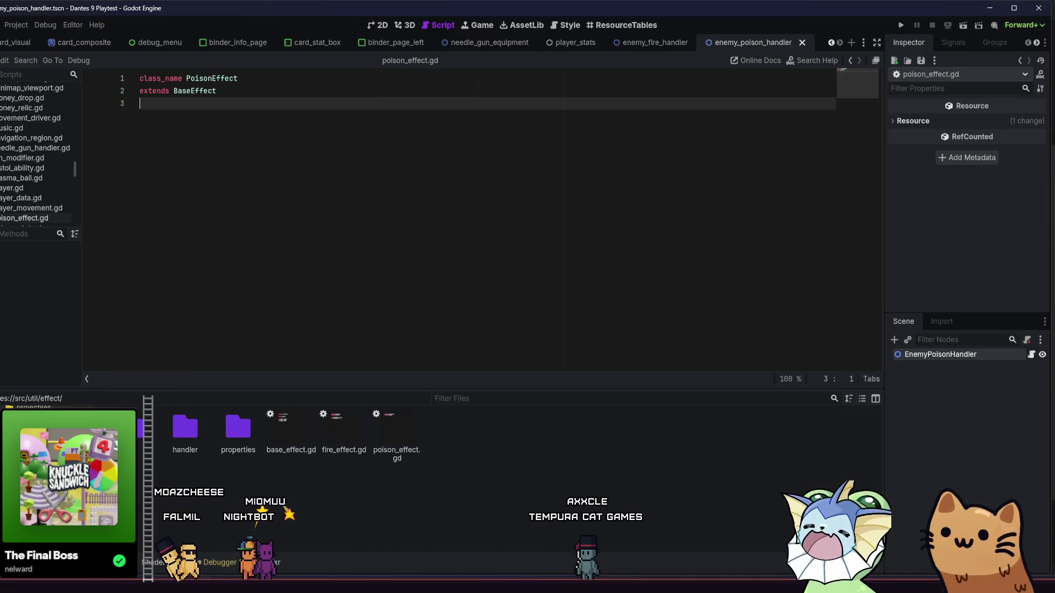
# - In res://data/effects/, set effect_poison.tres's Effect to poison_effect.gd via a 'poison' search
pyautogui.click(68, 428)
pyautogui.click(66, 419)
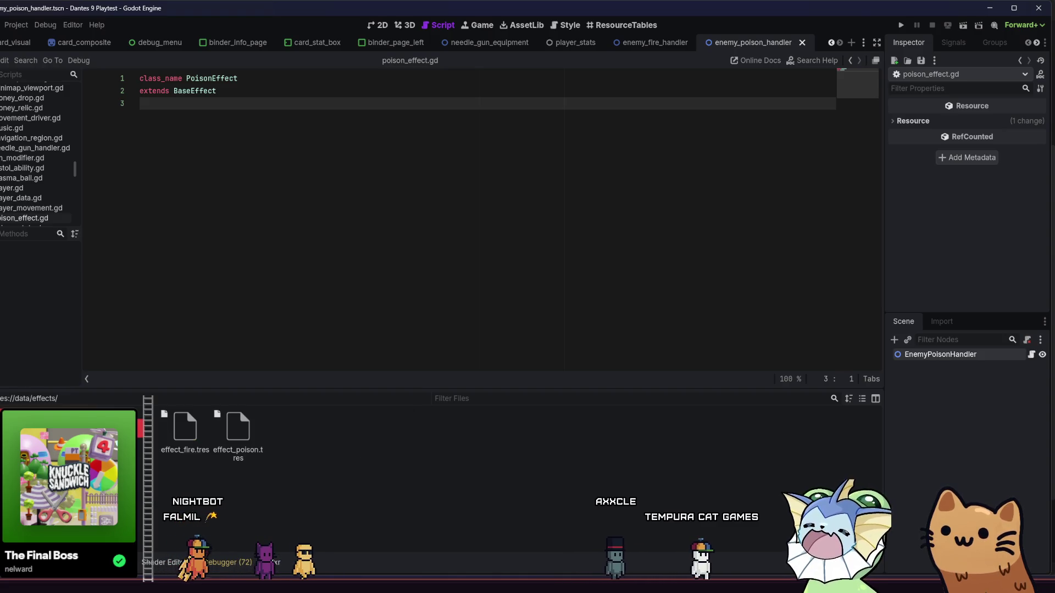
pyautogui.click(230, 441)
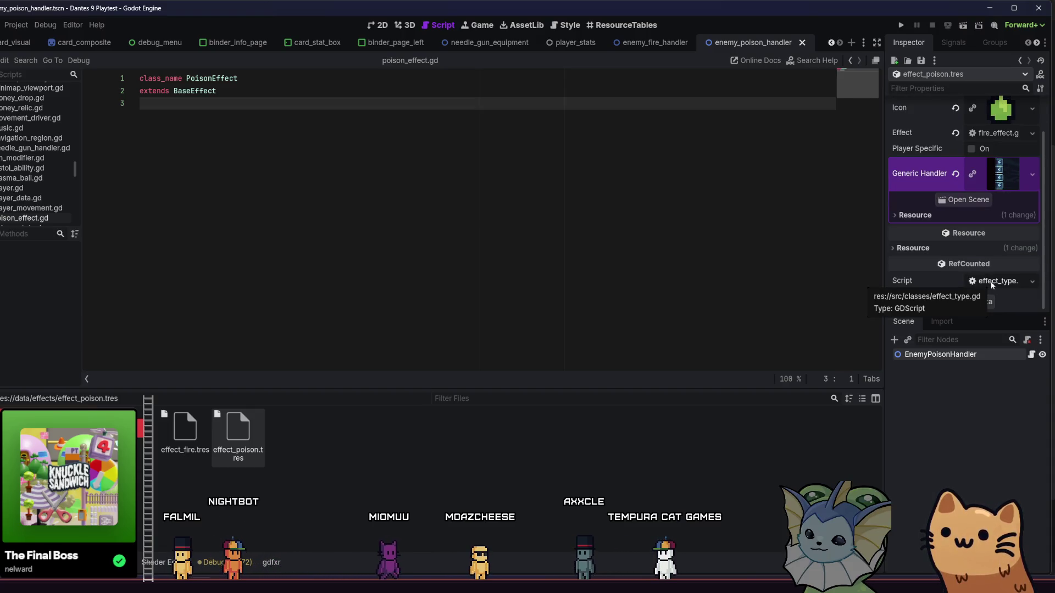
pyautogui.scroll(2, 947, 216)
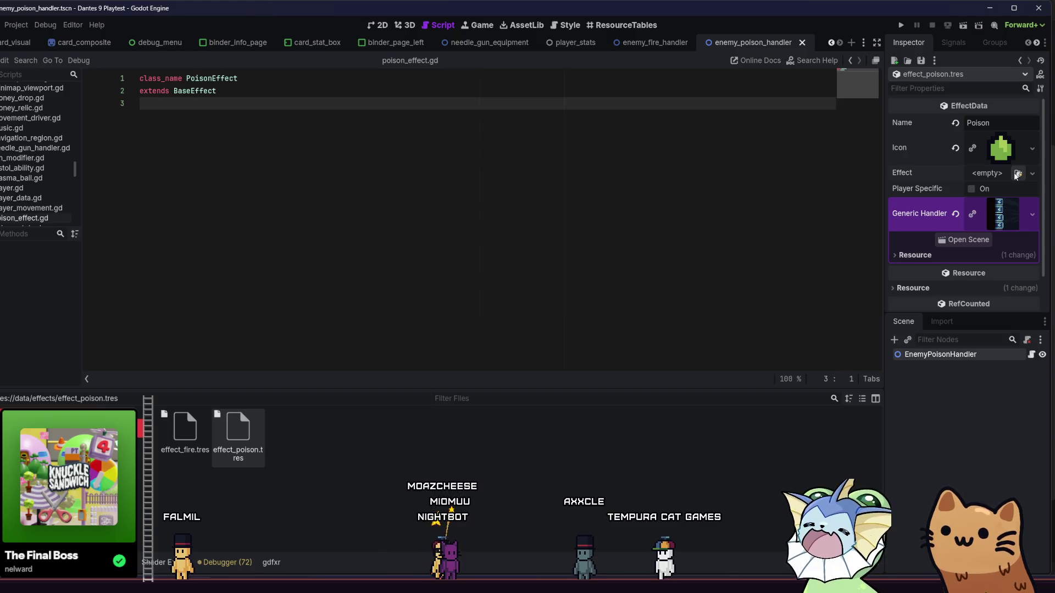
pyautogui.click(1017, 174)
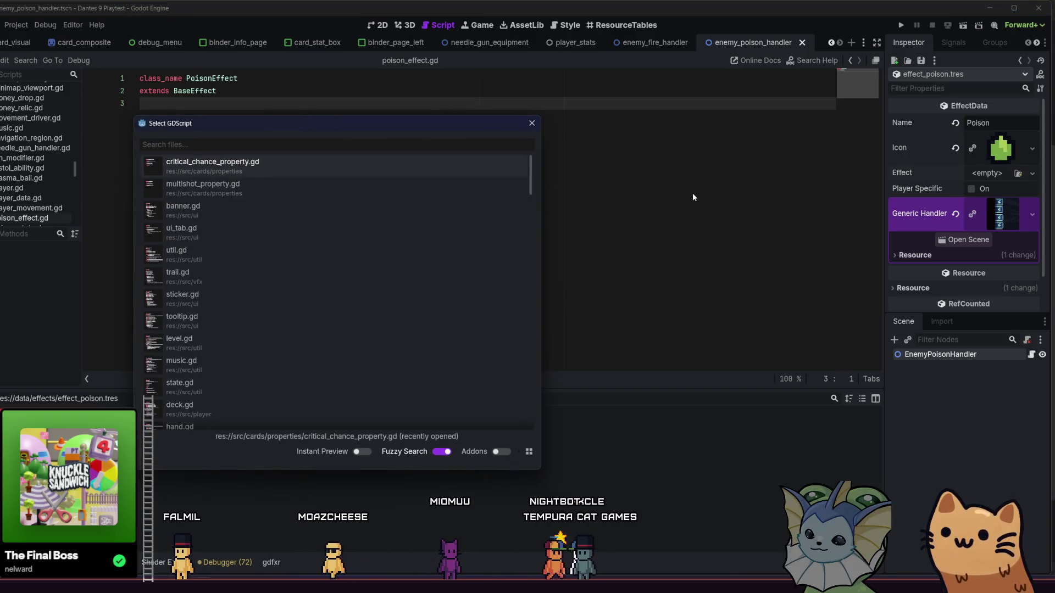
pyautogui.write('poison')
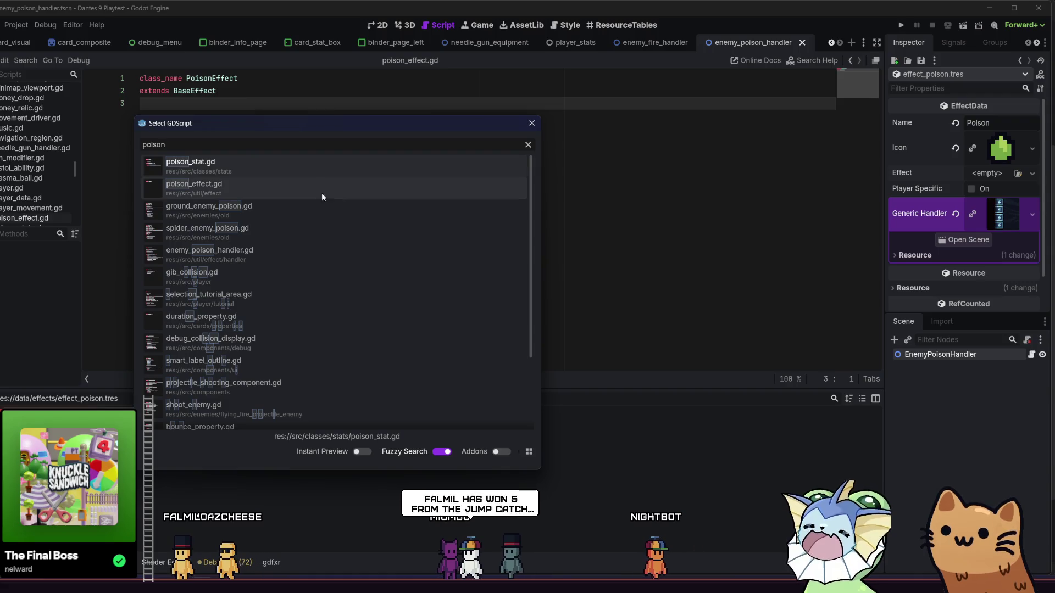
pyautogui.doubleClick(162, 182)
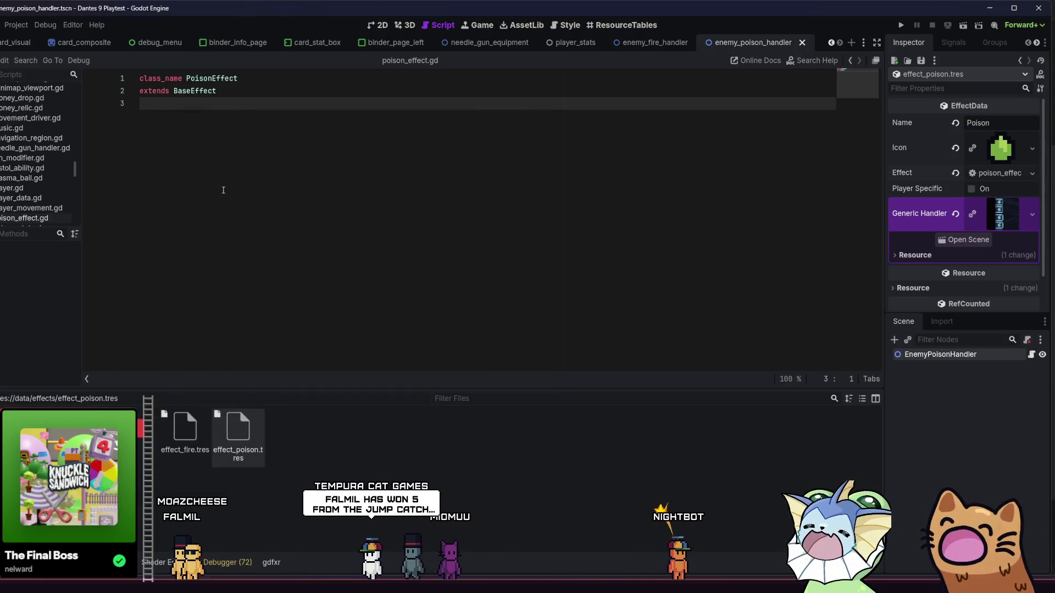
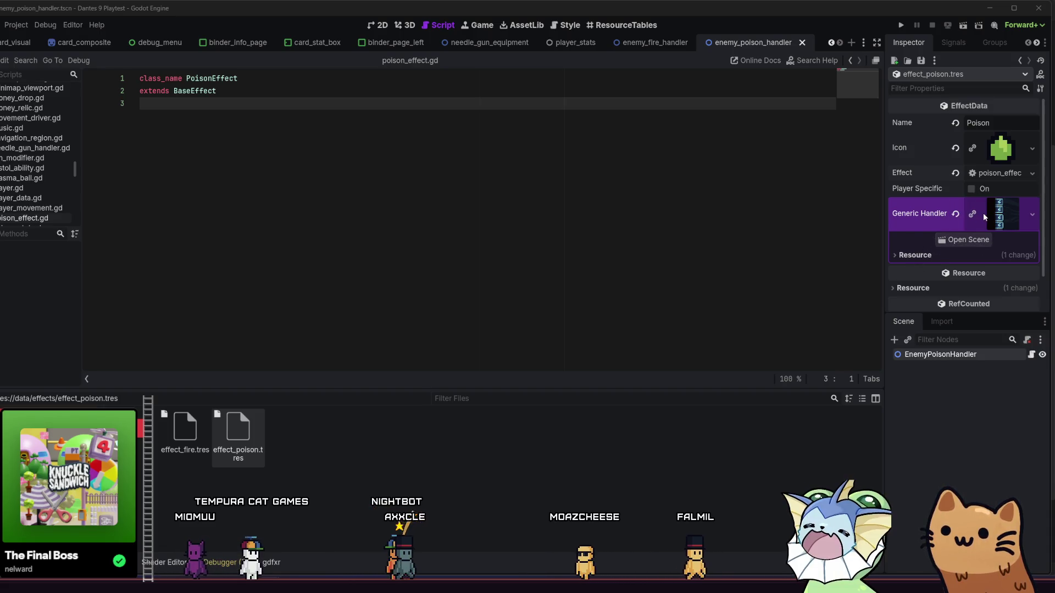
# - Replace the Poison effect's fire Generic Handler with enemy_poison_handler.tscn and save effect_poison.tres
pyautogui.click(955, 214)
pyautogui.click(1023, 207)
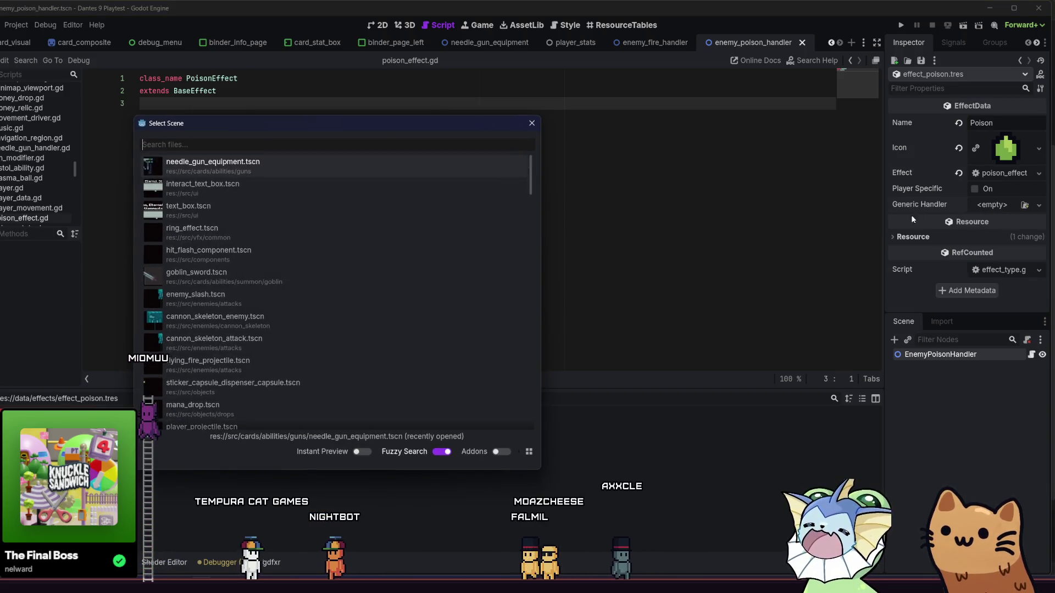
pyautogui.write('enemy')
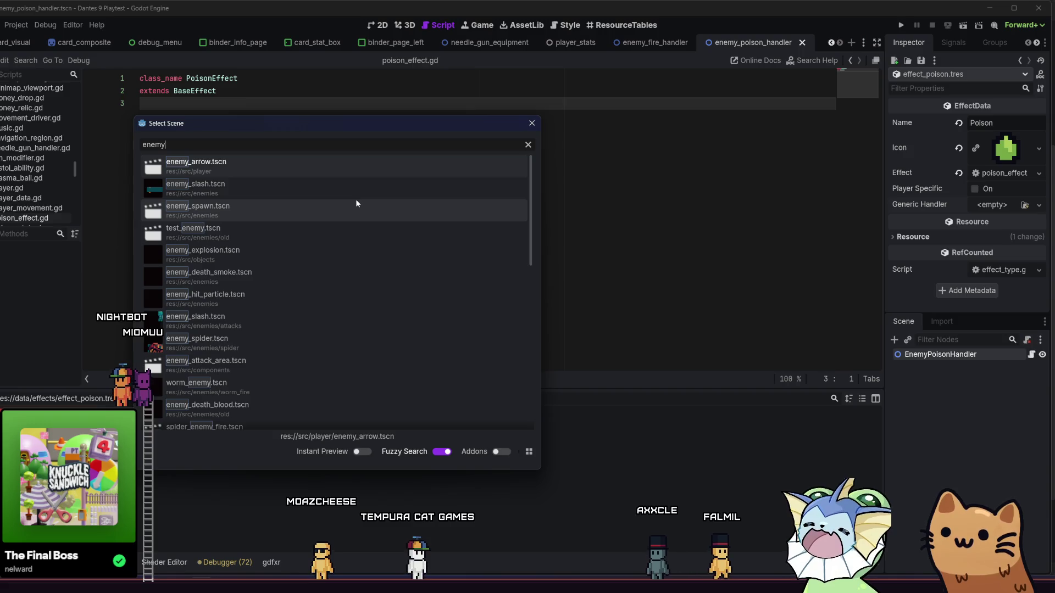
pyautogui.write('_pols')
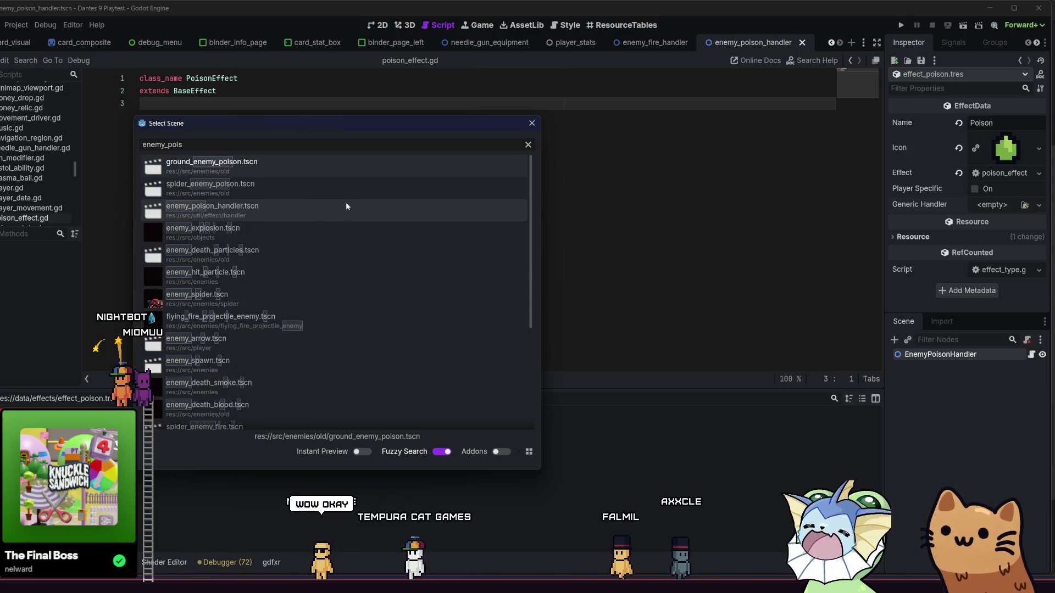
pyautogui.doubleClick(309, 216)
pyautogui.hotkey('ctrl', 's')
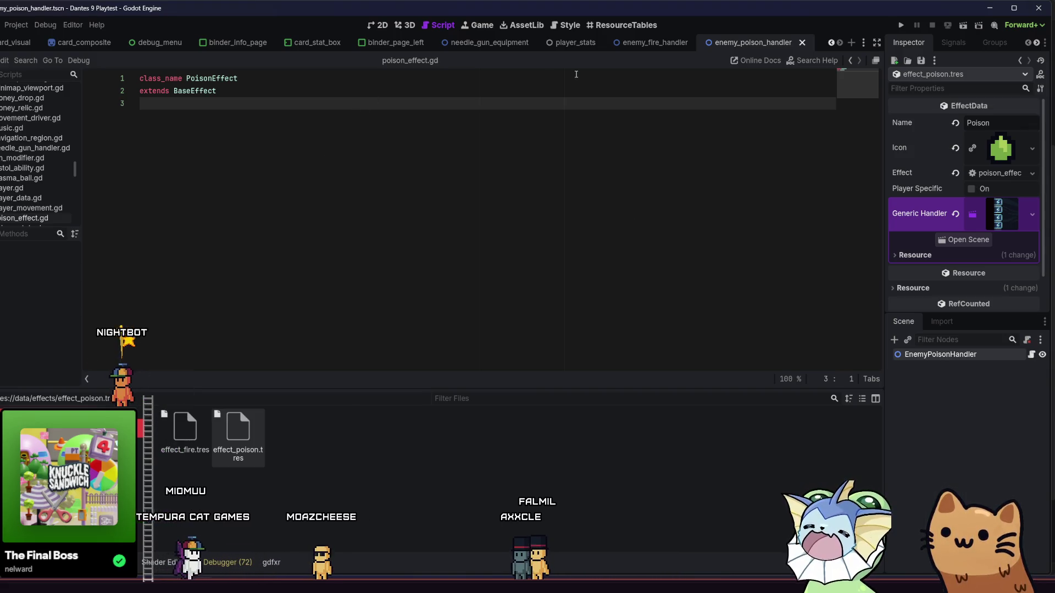
pyautogui.hotkey('shift', 'alt', 'o')
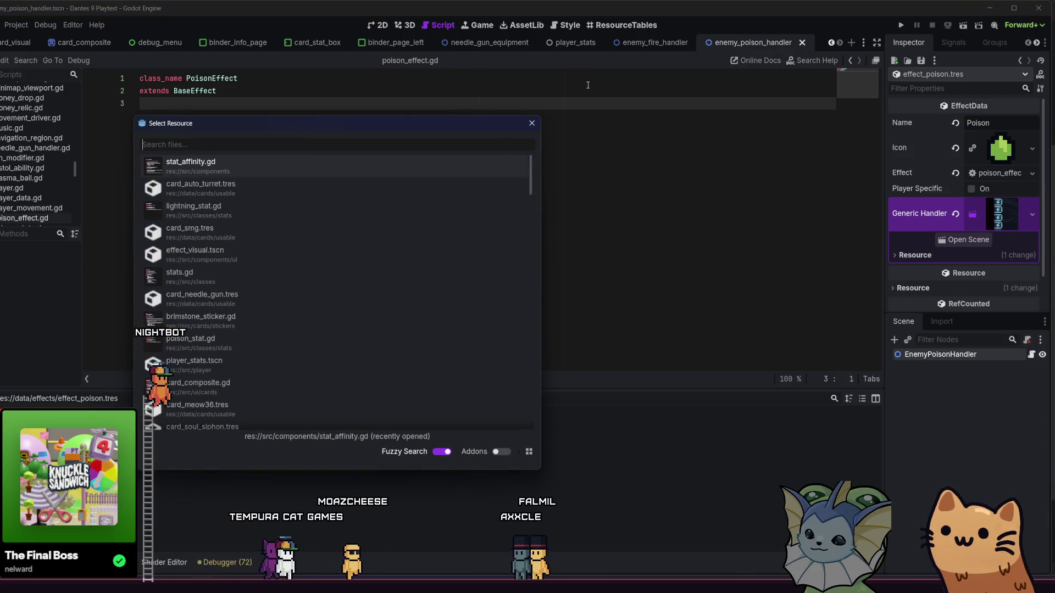
# - Open needle_gun_handler.gd and change FireEffect to PoisonEffect in on_hit
pyautogui.write('needle')
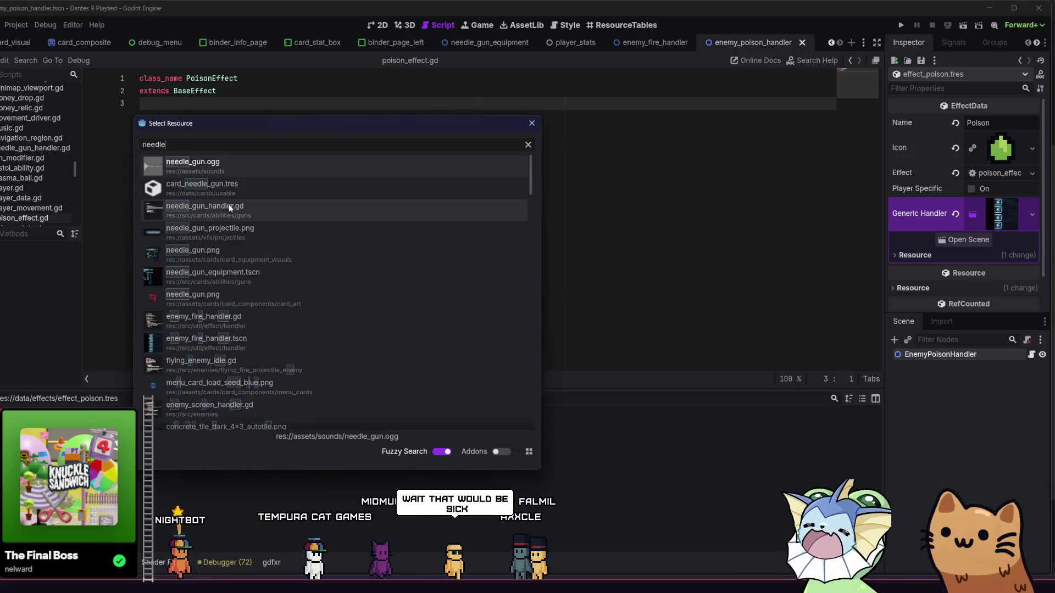
pyautogui.click(230, 207)
pyautogui.click(175, 304)
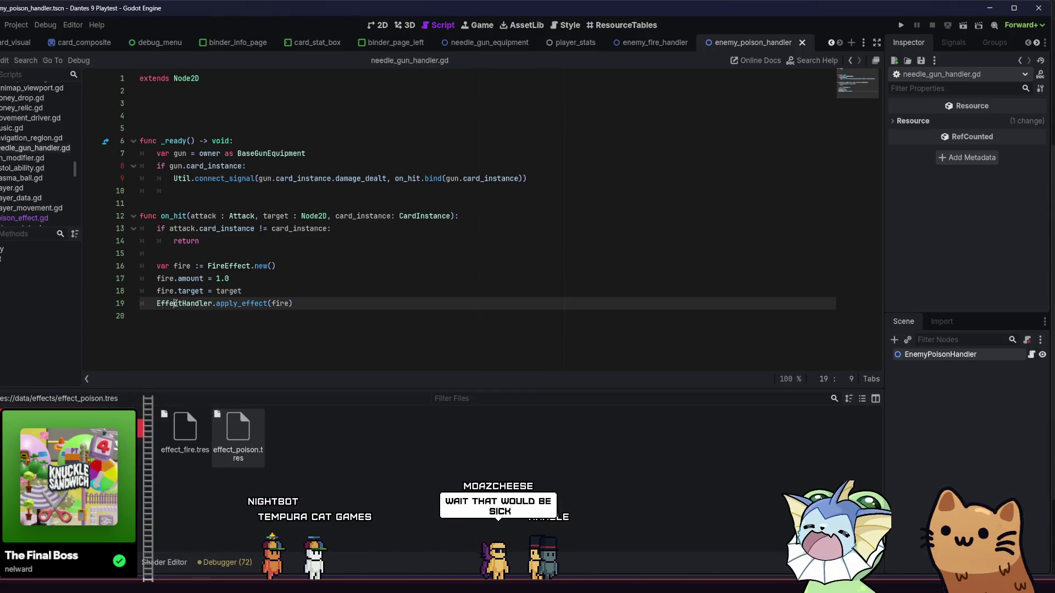
pyautogui.click(217, 266)
pyautogui.write('Pois')
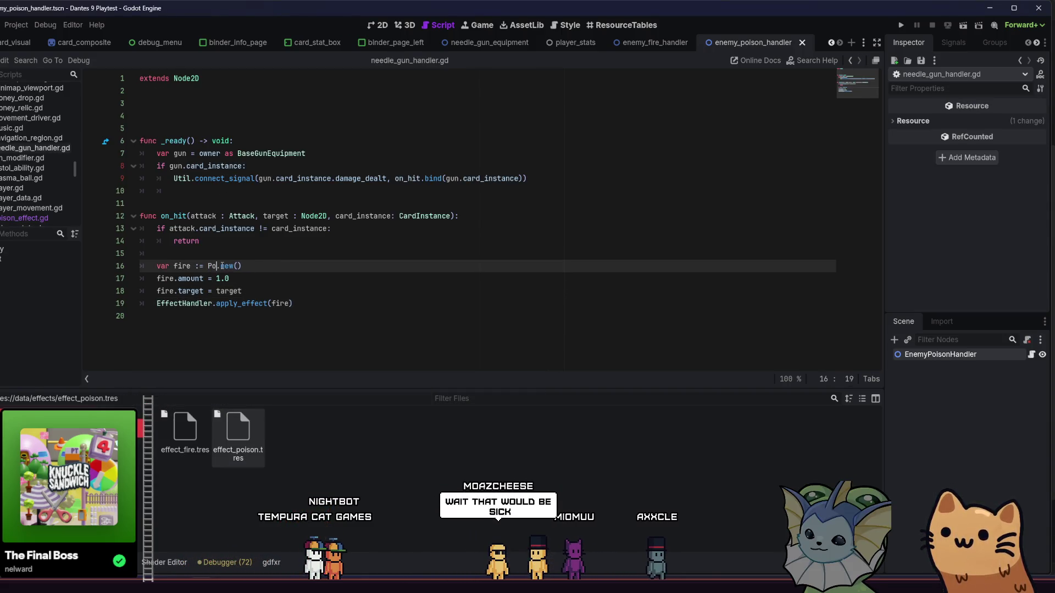
pyautogui.press('Return')
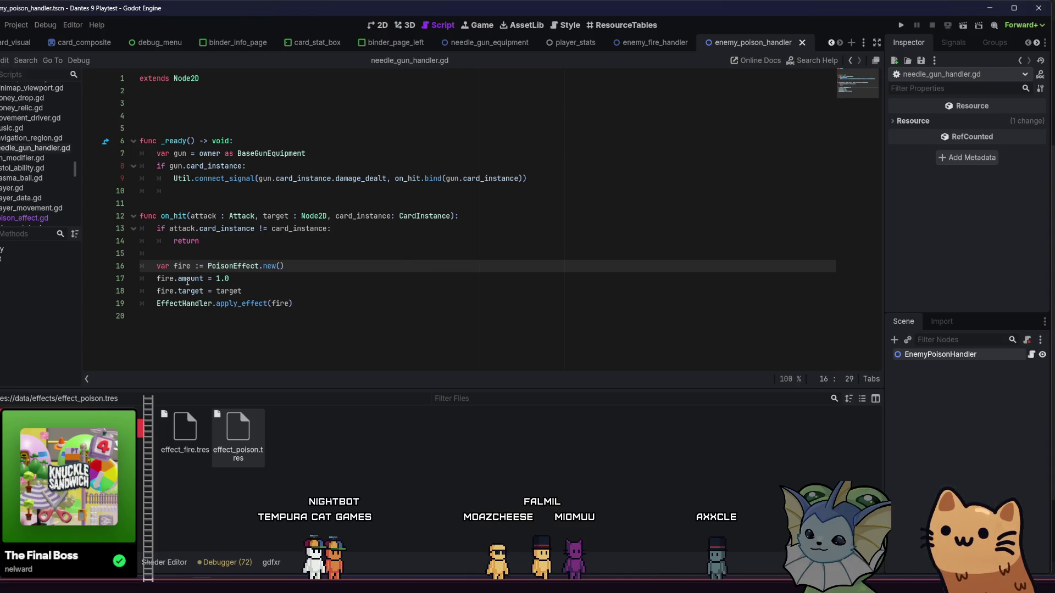
# - Rename every occurrence of the fire variable to poison and save the script
pyautogui.hotkey('ctrl', 'd')
pyautogui.hotkey('ctrl', 'd')
pyautogui.hotkey('ctrl', 'd')
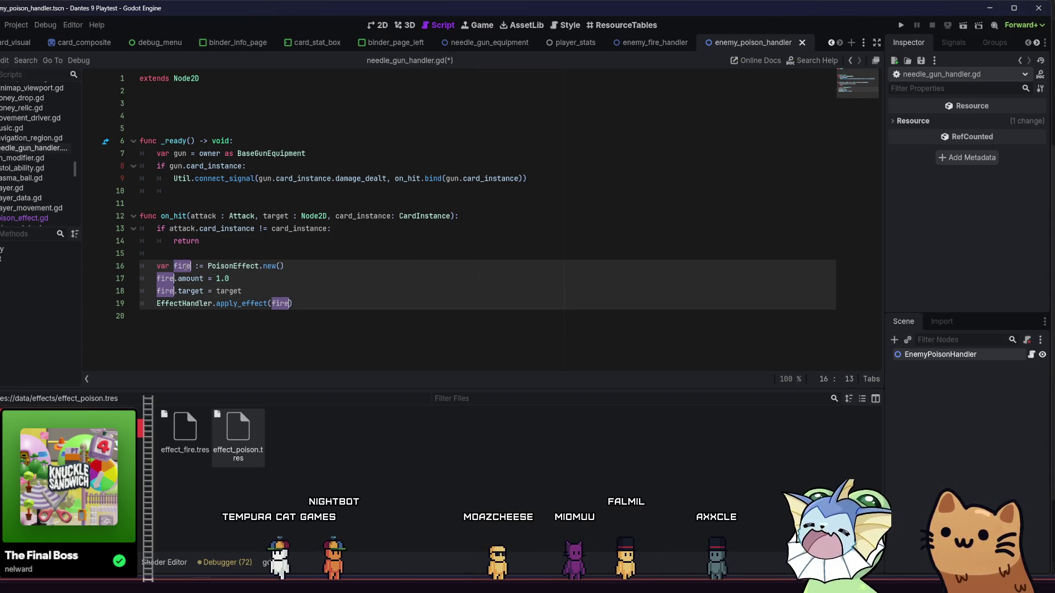
pyautogui.write('poison')
pyautogui.click(185, 267)
pyautogui.hotkey('ctrl', 's')
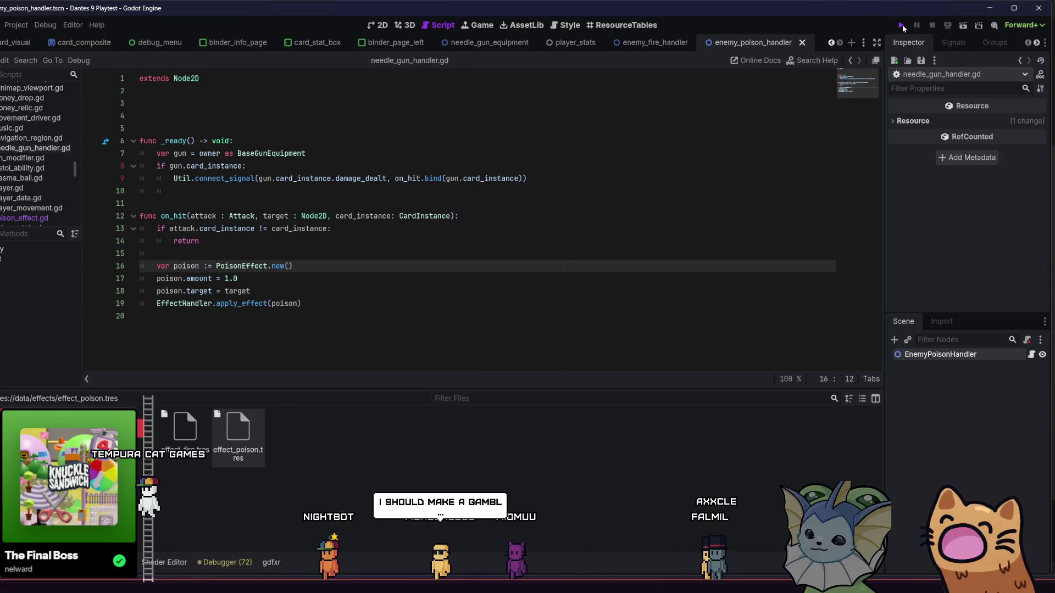
# - Run the project, maximize the game window and start from the main menu
pyautogui.click(901, 27)
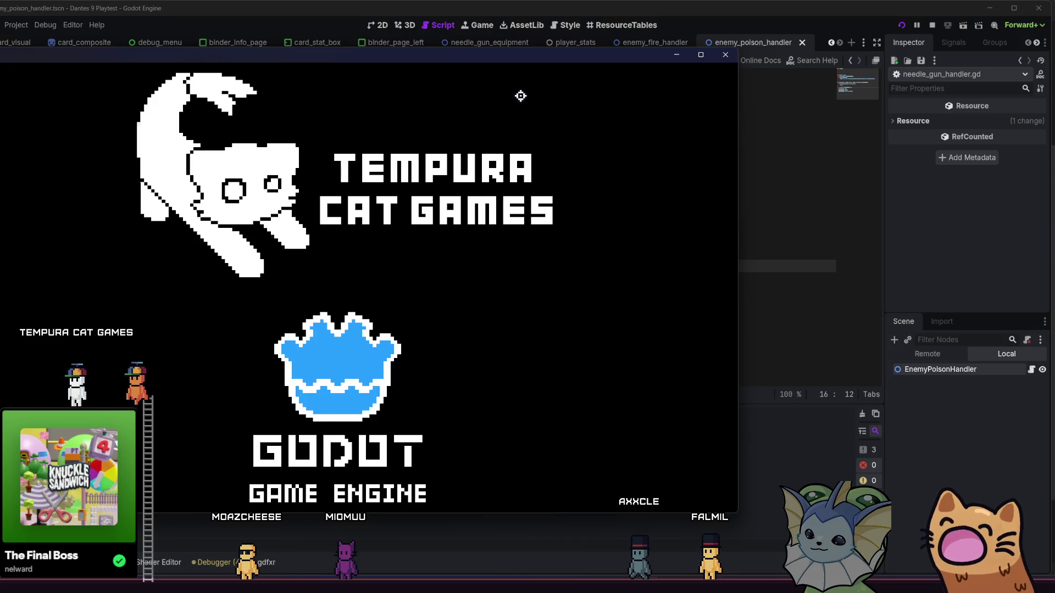
pyautogui.press('super+Up')
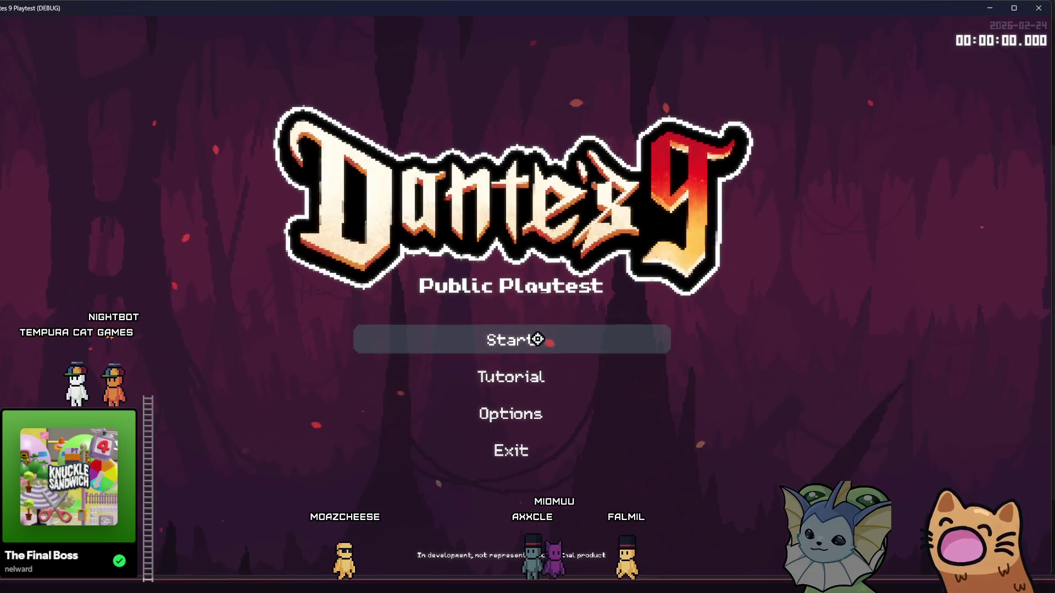
pyautogui.click(538, 339)
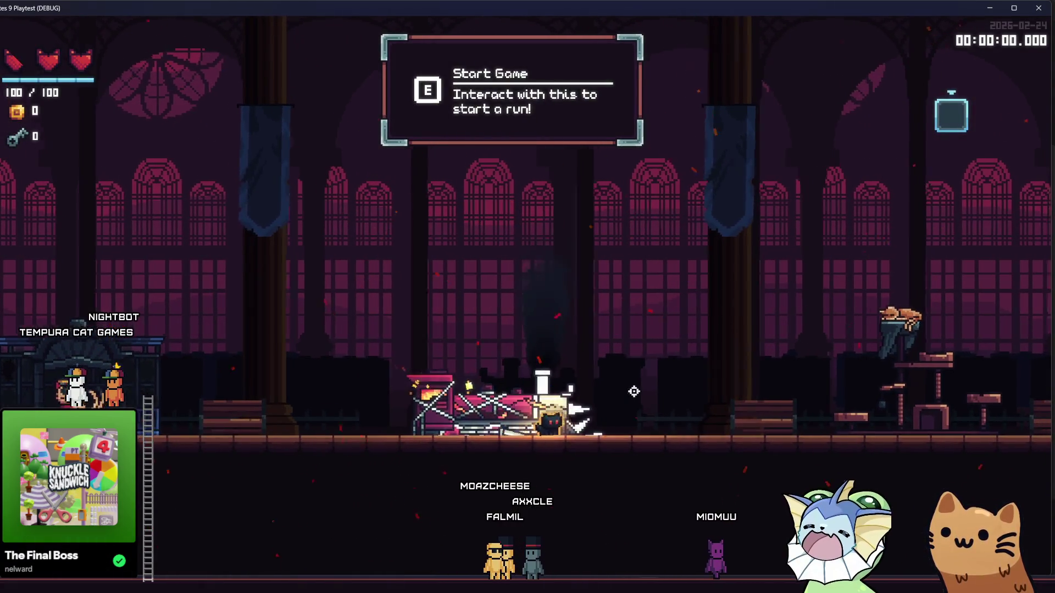
# - Check the debug menu's Cards and Player options, then return to the editor
pyautogui.press('F1')
pyautogui.click(121, 170)
pyautogui.click(126, 216)
pyautogui.press('F1')
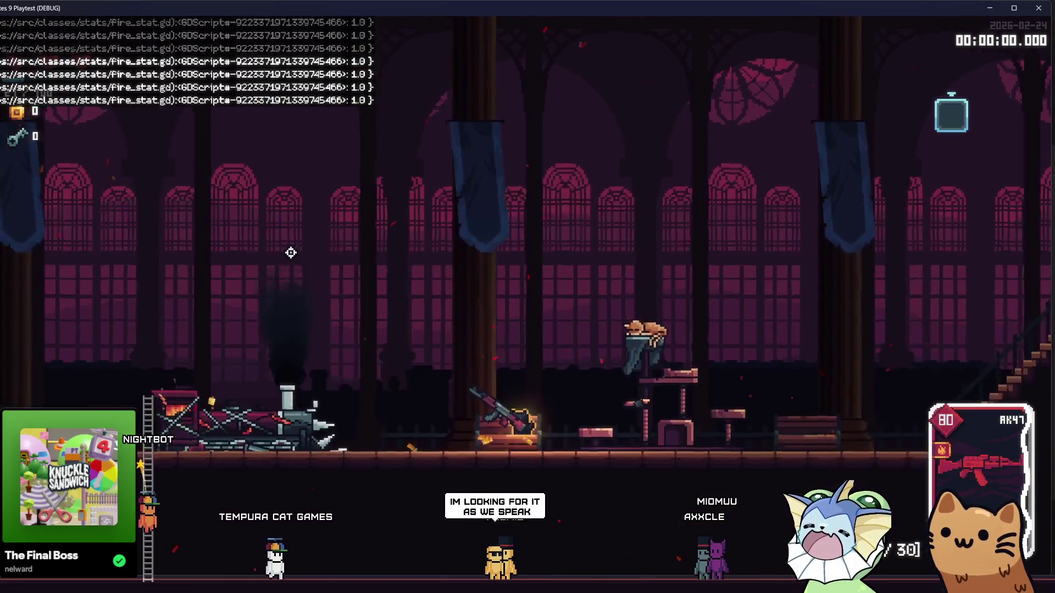
pyautogui.press('F1')
pyautogui.hotkey('alt', 'Tab')
pyautogui.click(335, 259)
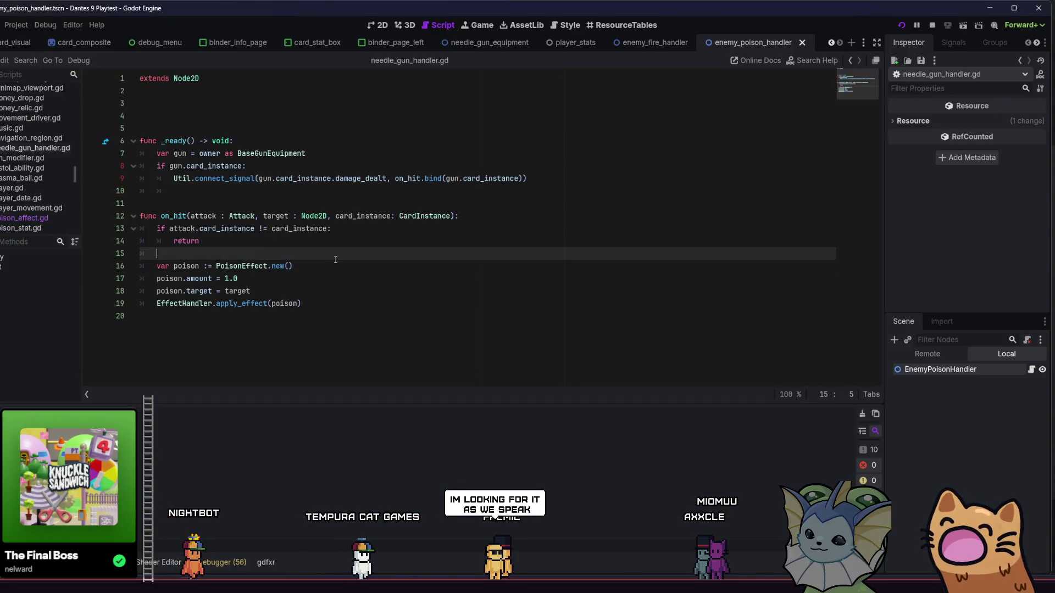
# - Quick-open card_composite.gd
pyautogui.moveTo(76, 179); pyautogui.dragTo(83, 193)
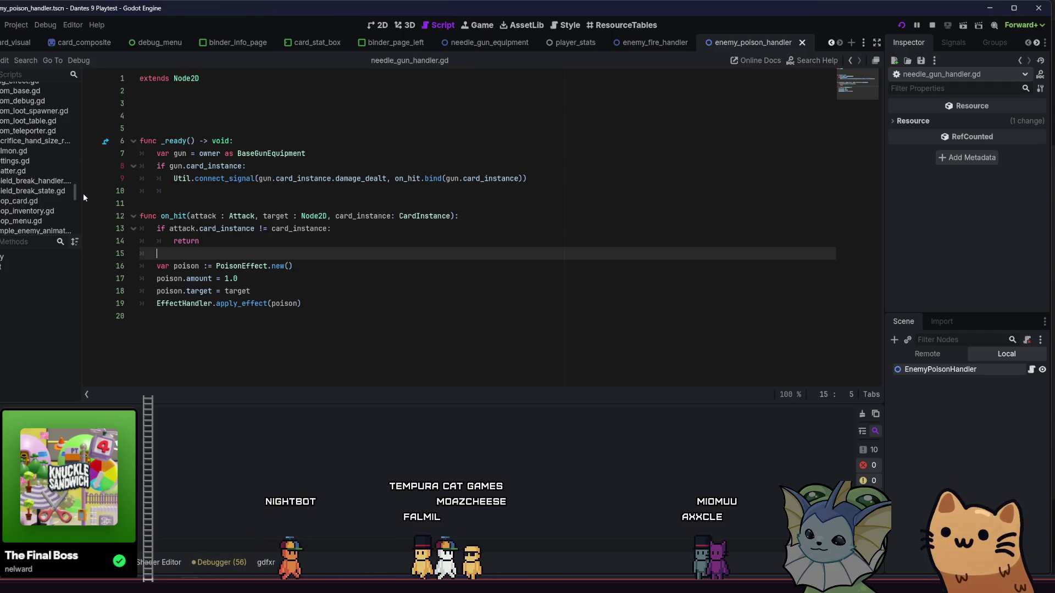
pyautogui.hotkey('shift', 'alt', 'o')
pyautogui.write('card_comp')
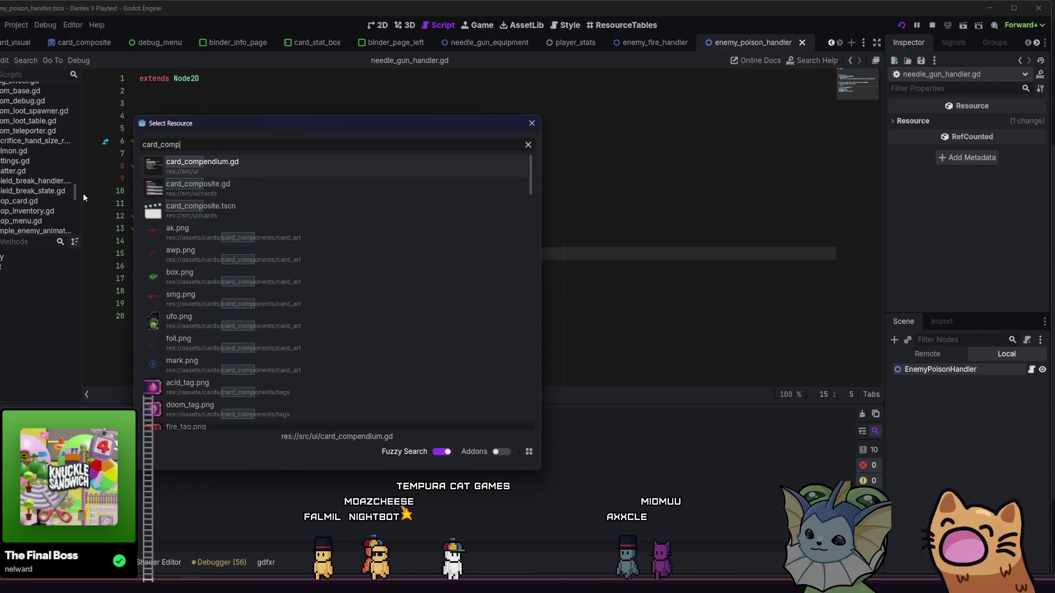
pyautogui.click(286, 189)
# - Delete the elemental-types Console.print line 445 in update_type_tags and save
pyautogui.scroll(-1, 791, 201)
pyautogui.click(791, 202)
pyautogui.moveTo(878, 324)
pyautogui.mouseDown()
pyautogui.moveTo(871, 375)
pyautogui.moveTo(856, 363)
pyautogui.moveTo(858, 345)
pyautogui.mouseUp()
pyautogui.click(369, 254)
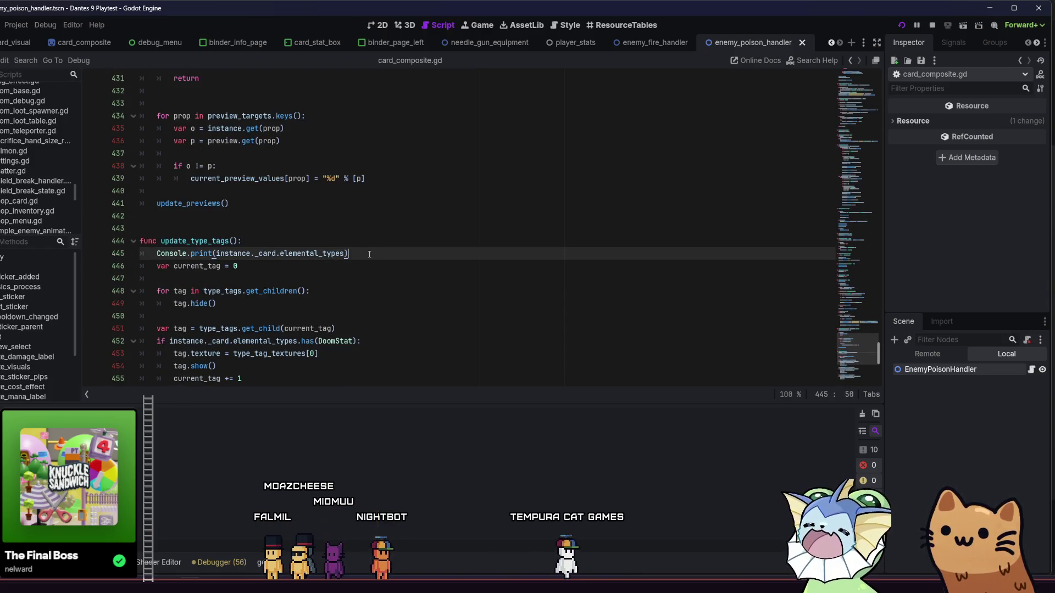
pyautogui.press('BackSpace')
pyautogui.press('BackSpace')
pyautogui.click(330, 268)
pyautogui.hotkey('ctrl', 's')
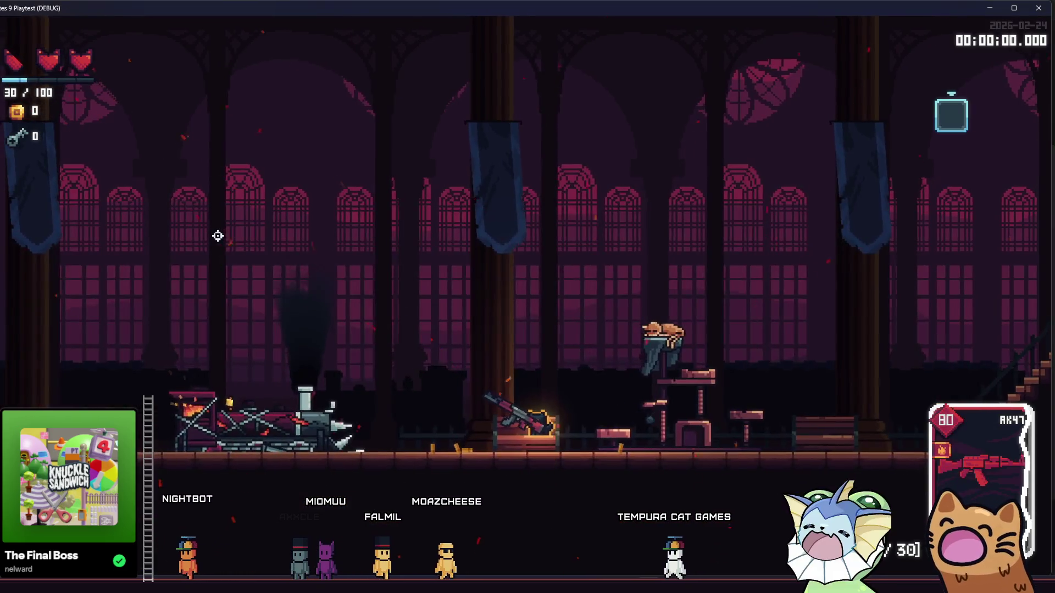
# - Fire across the hub, then add a Needle Gun card via the debug Cards menu
pyautogui.moveTo(217, 233)
pyautogui.mouseDown()
pyautogui.moveTo(671, 335)
pyautogui.moveTo(768, 292)
pyautogui.moveTo(786, 363)
pyautogui.moveTo(740, 285)
pyautogui.moveTo(652, 311)
pyautogui.moveTo(702, 323)
pyautogui.moveTo(725, 361)
pyautogui.moveTo(749, 361)
pyautogui.moveTo(738, 330)
pyautogui.moveTo(749, 324)
pyautogui.moveTo(716, 304)
pyautogui.moveTo(777, 276)
pyautogui.moveTo(725, 311)
pyautogui.mouseUp()
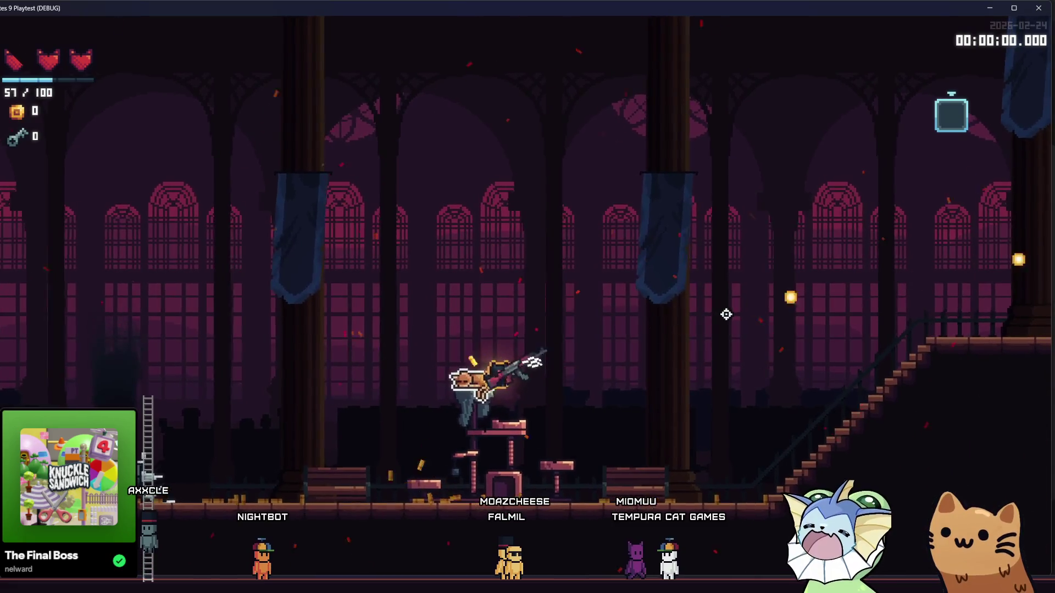
pyautogui.press('F1')
pyautogui.click(115, 170)
pyautogui.press('F1')
pyautogui.press('F1')
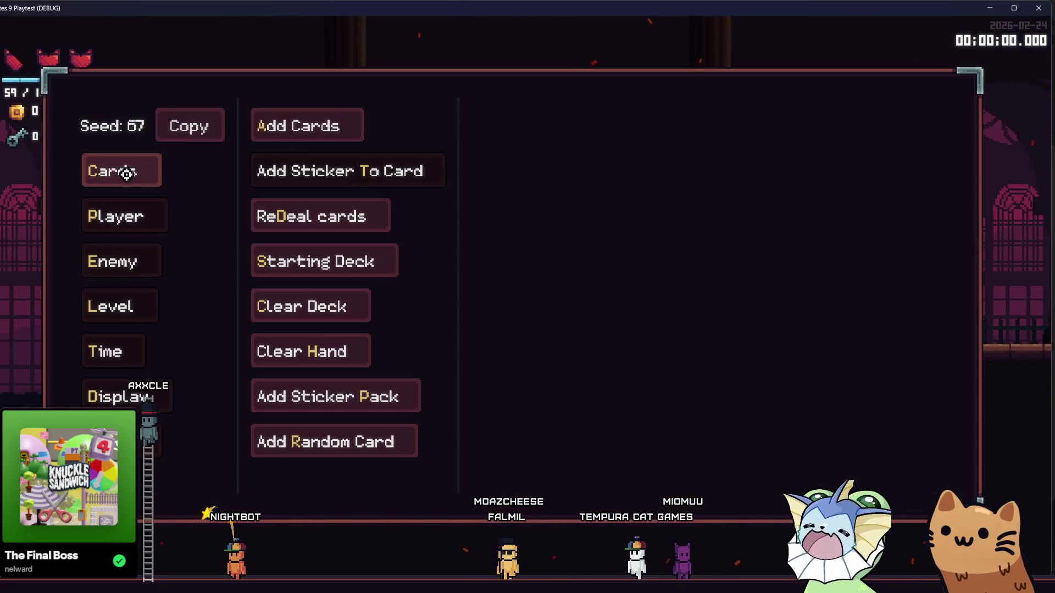
pyautogui.click(352, 127)
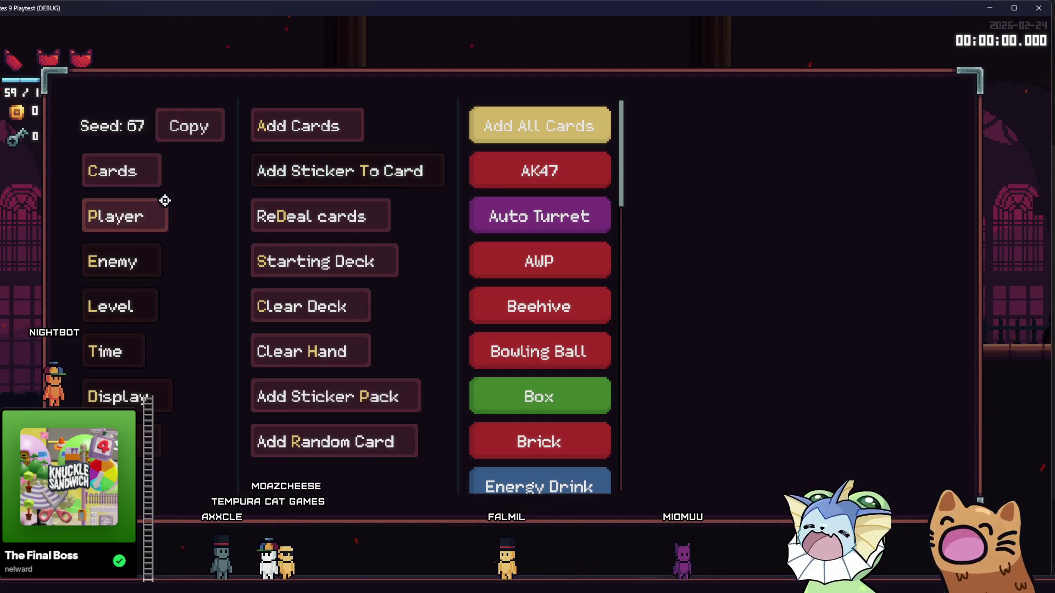
pyautogui.click(99, 160)
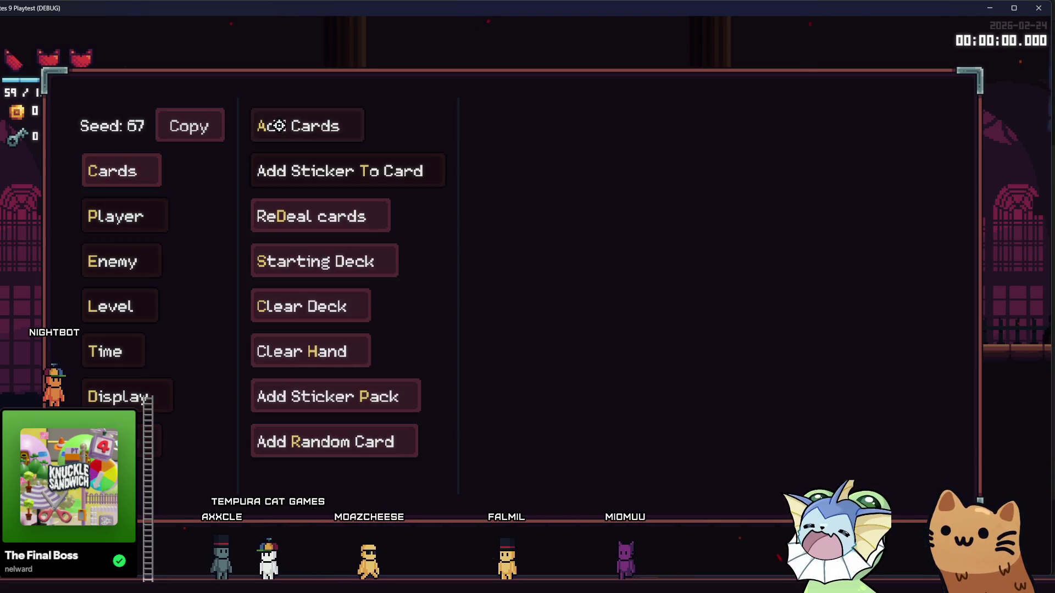
pyautogui.click(296, 125)
pyautogui.scroll(-5, 553, 282)
pyautogui.scroll(-3, 537, 303)
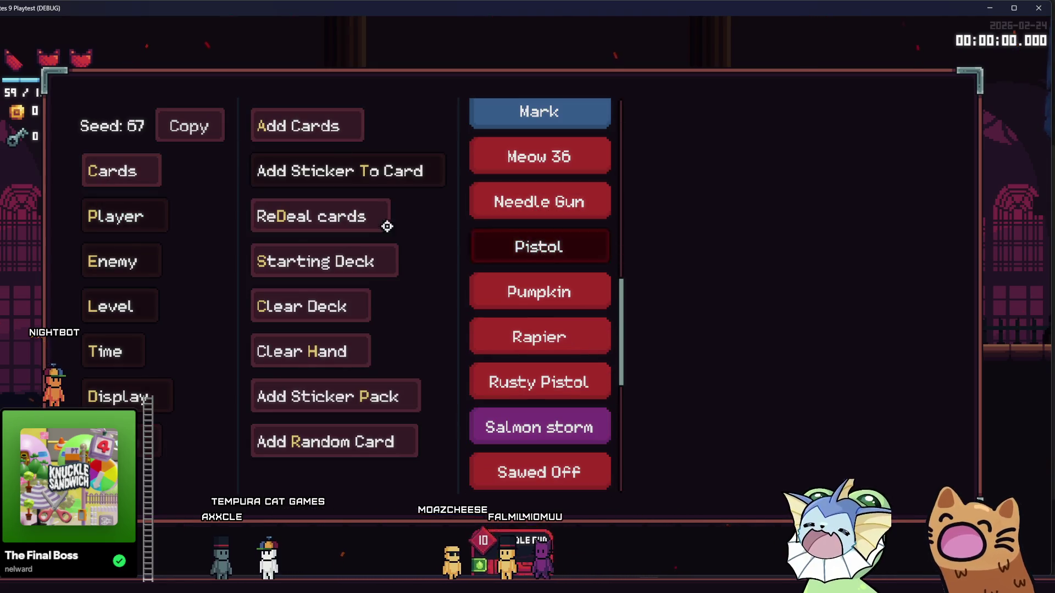
pyautogui.click(157, 260)
# - Spawn a dpsdummy training dummy in the hub and resume play
pyautogui.click(282, 138)
pyautogui.click(501, 124)
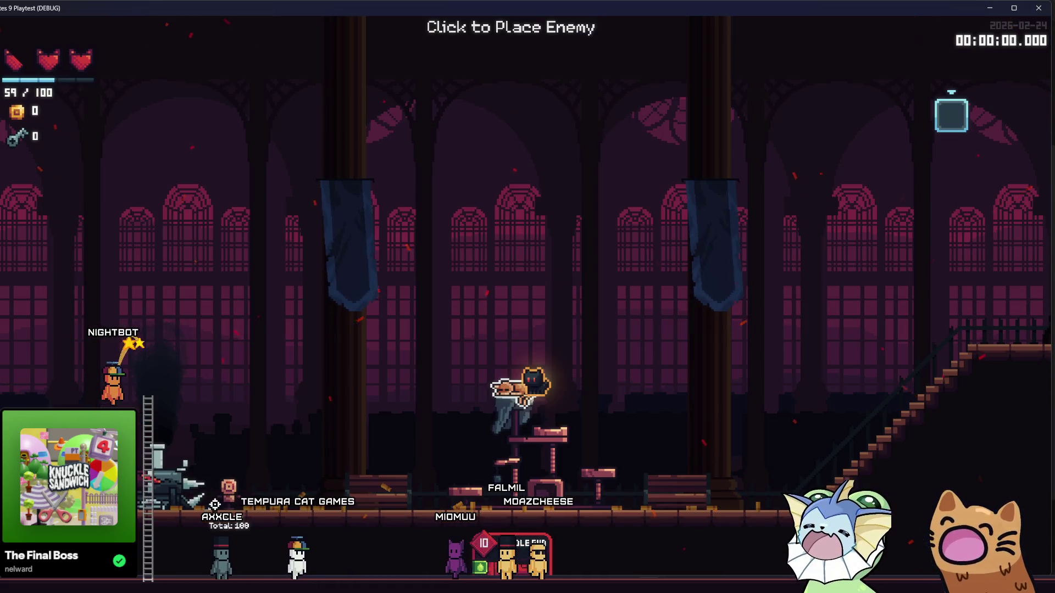
pyautogui.click(222, 500)
pyautogui.click(85, 218)
pyautogui.press('Escape')
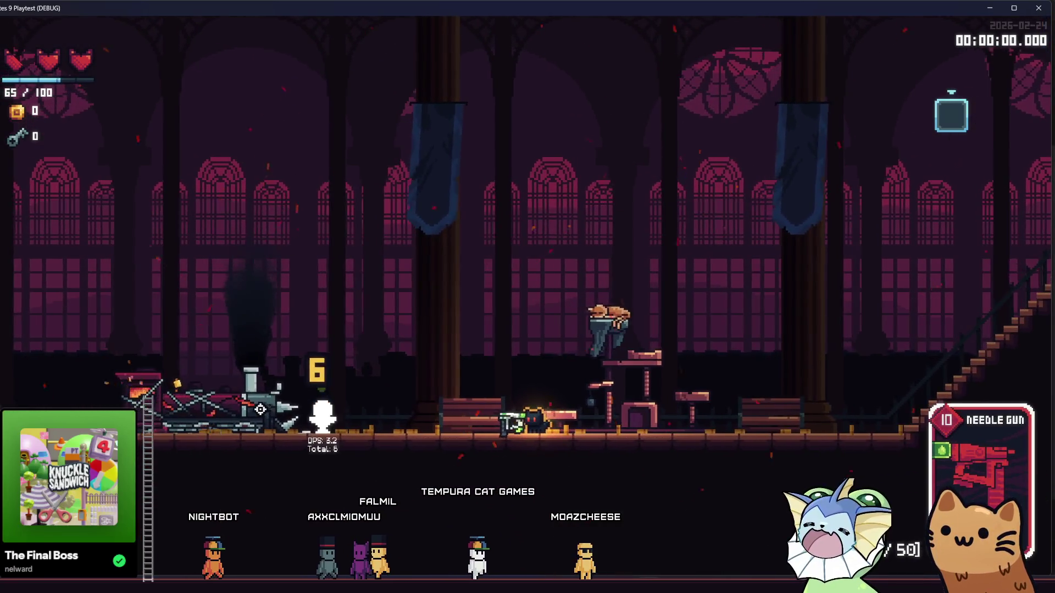
# - Walk left to the dummy to hit it, then return to the editor
pyautogui.press('a')
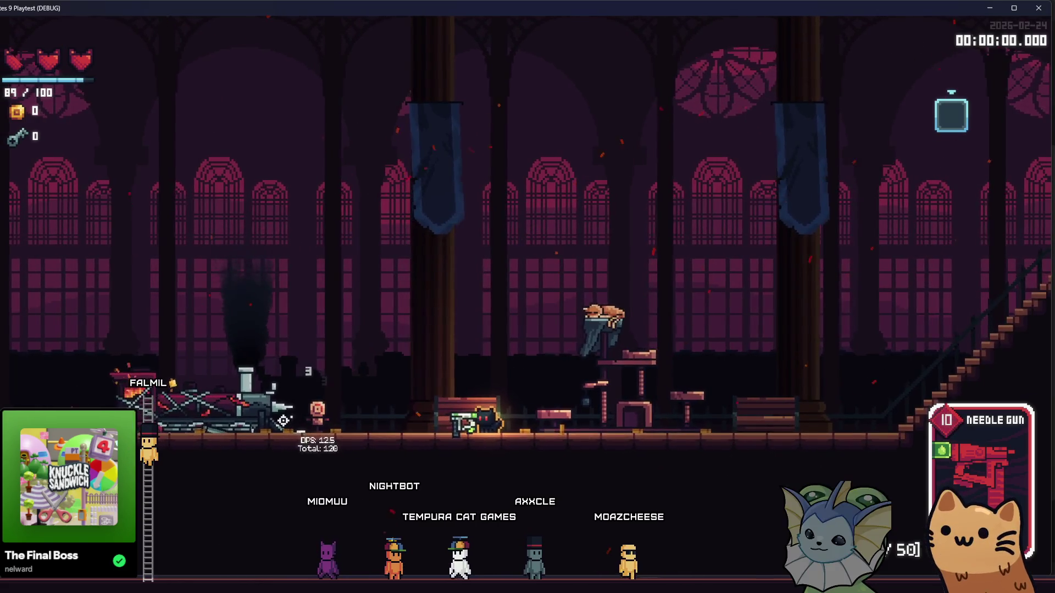
pyautogui.press('a')
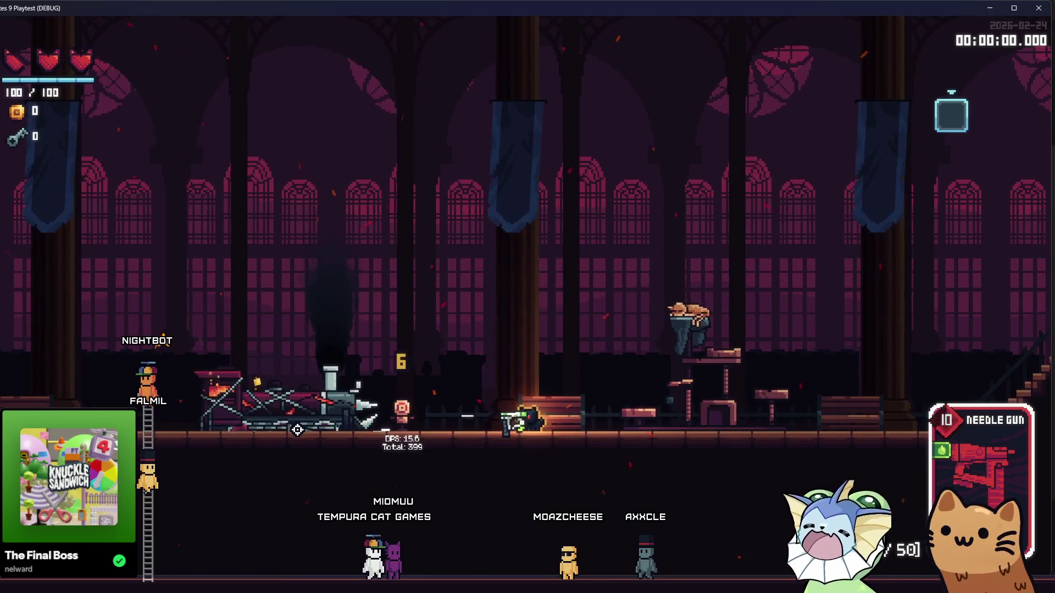
pyautogui.hotkey('alt', 'Tab')
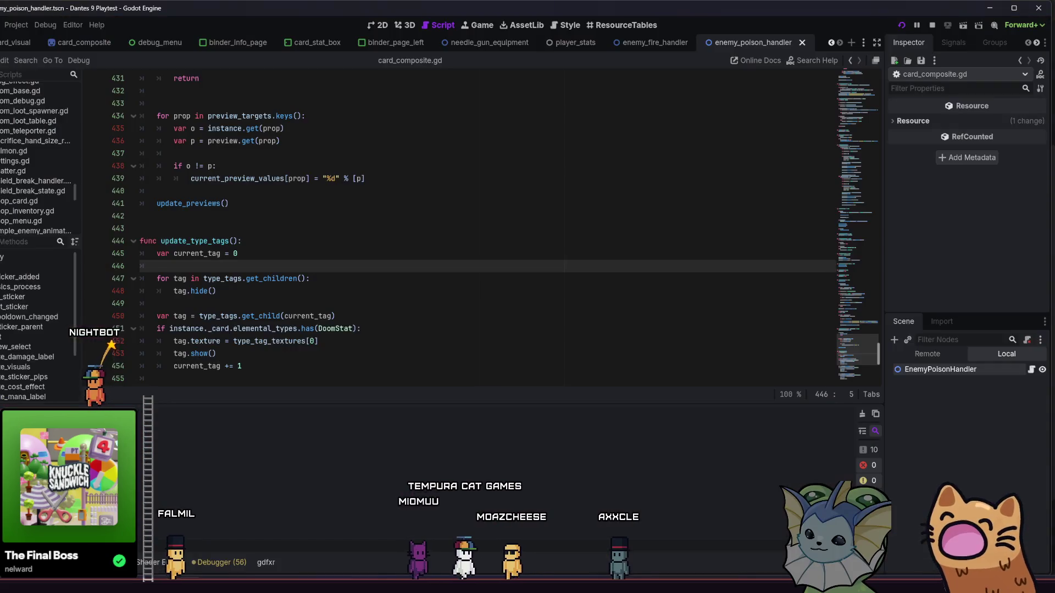
# - Quick-open needle_gun_handler.gd to its on_hit code
pyautogui.click(216, 354)
pyautogui.scroll(-7, 384, 248)
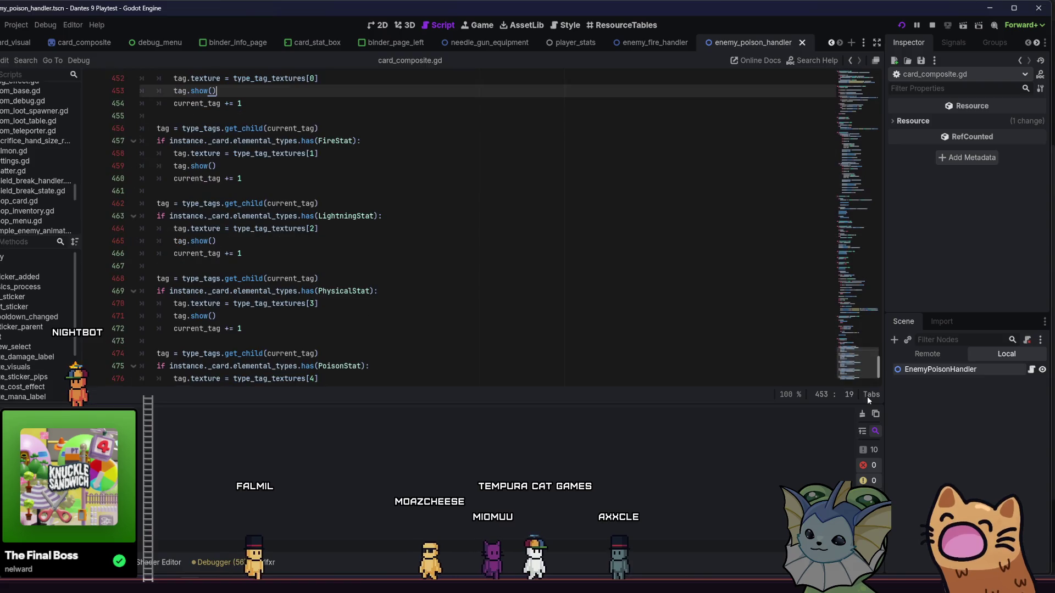
pyautogui.hotkey('shift', 'alt', 'o')
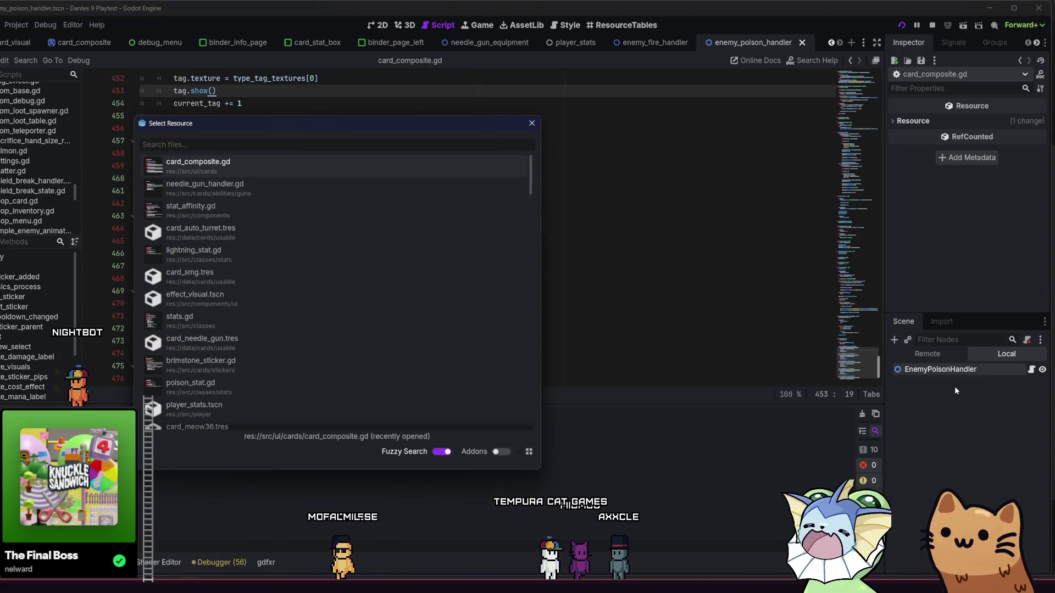
pyautogui.click(308, 180)
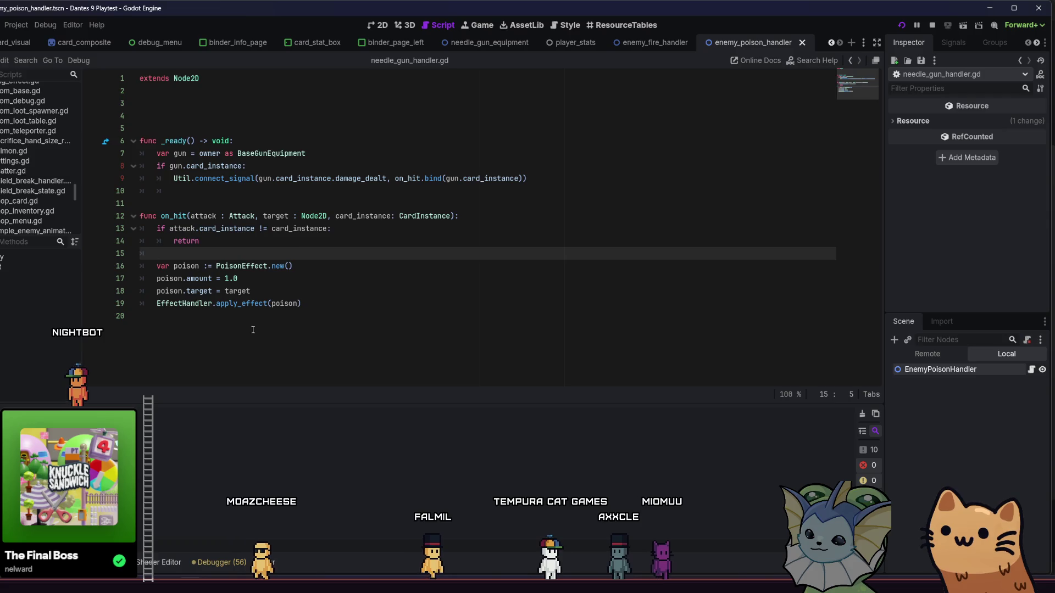
pyautogui.click(284, 301)
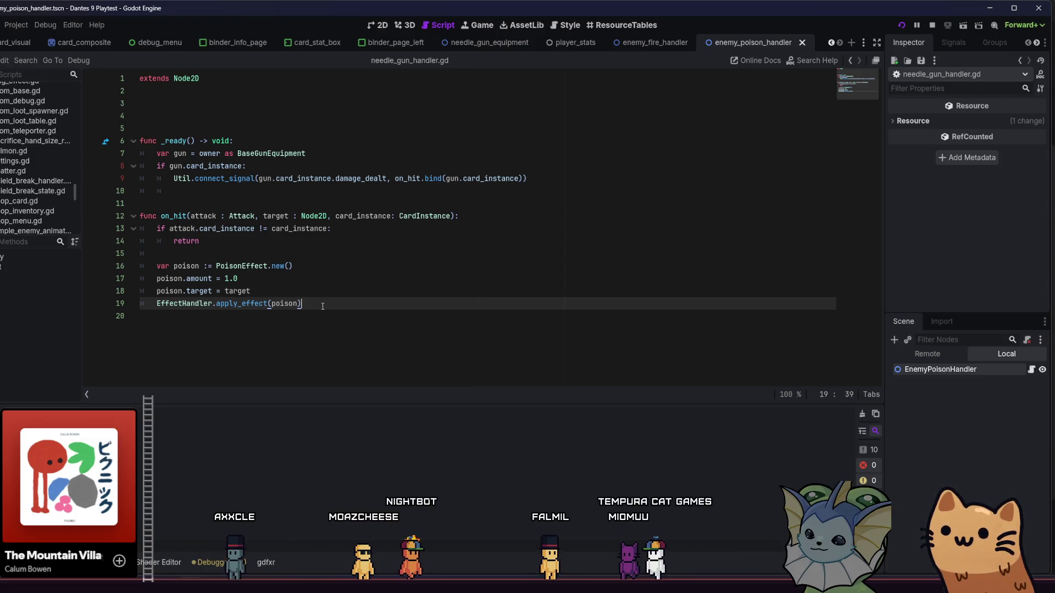
# - Step through the on_hit lines, then open EnemyPoisonHandler's attached script
pyautogui.press('Up')
pyautogui.press('Up')
pyautogui.press('Down')
pyautogui.press('Down')
pyautogui.press('Down')
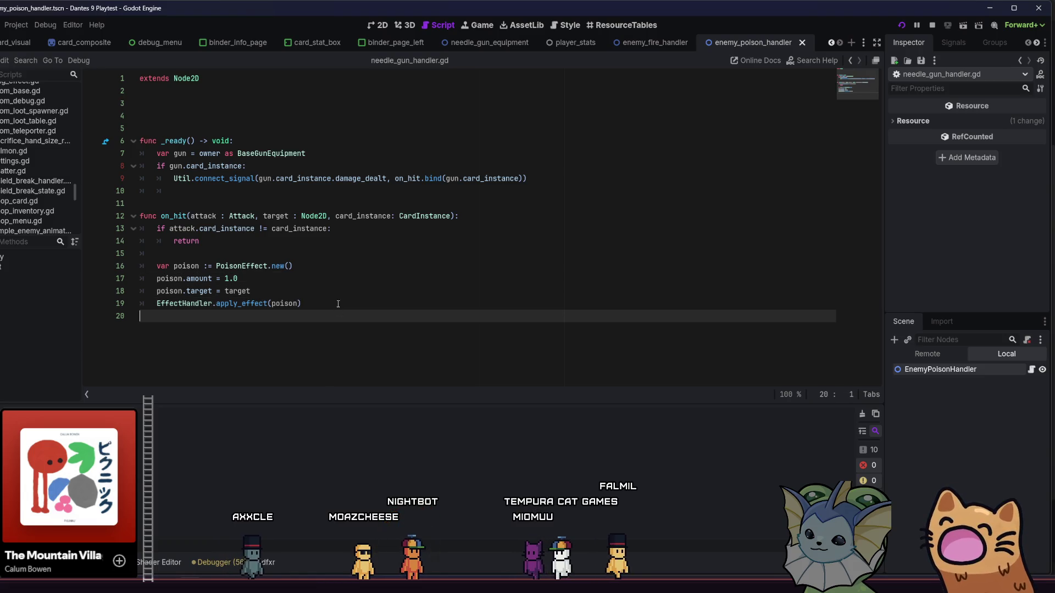
pyautogui.press('Up')
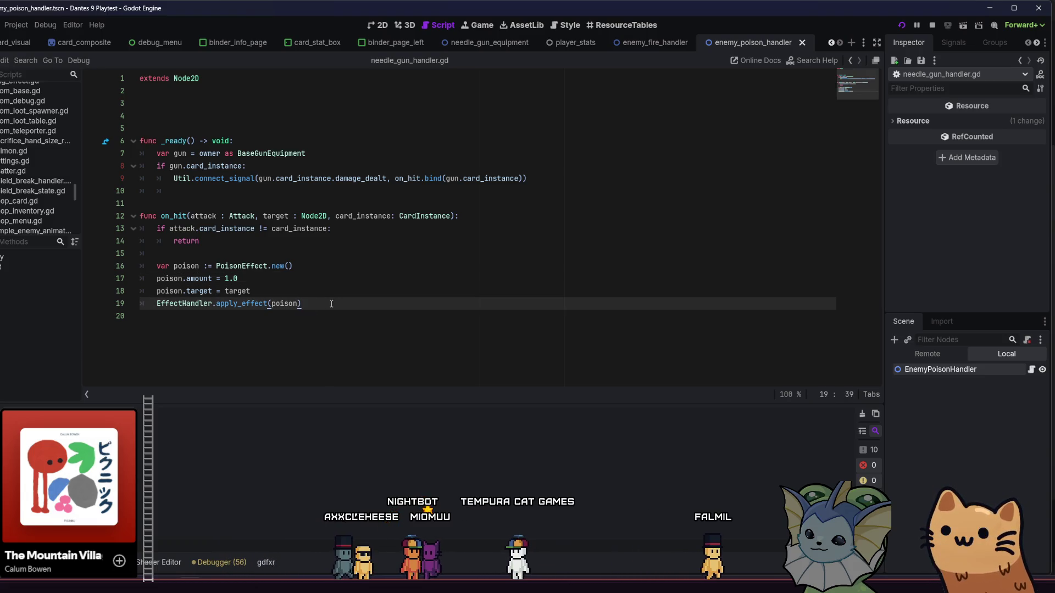
pyautogui.press('Down')
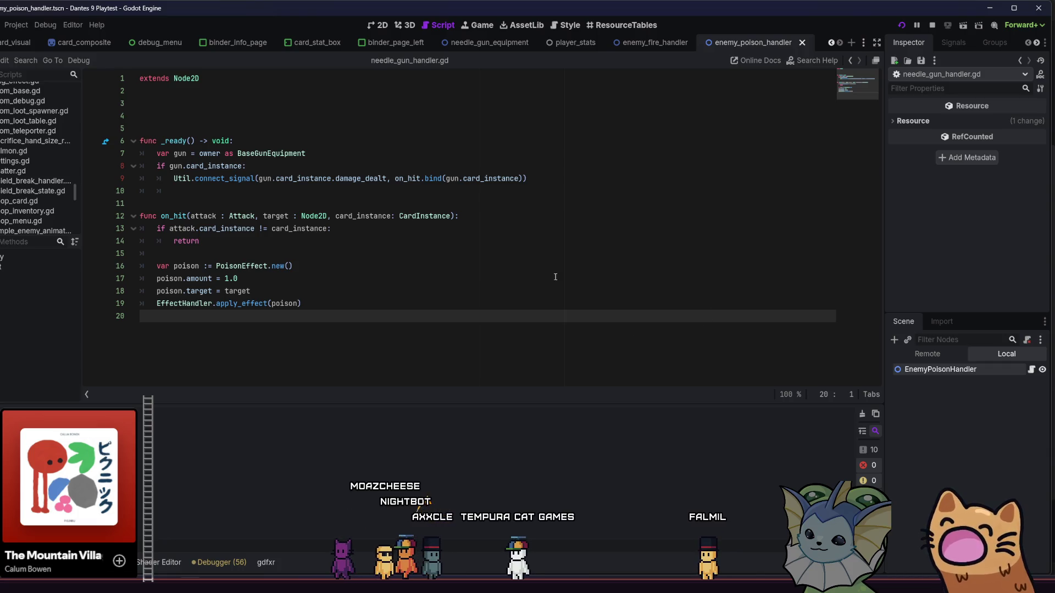
pyautogui.click(1032, 370)
# - Read enemy_poison_handler.gd from poison_tick_time down to remove_amount on line 33
pyautogui.click(334, 183)
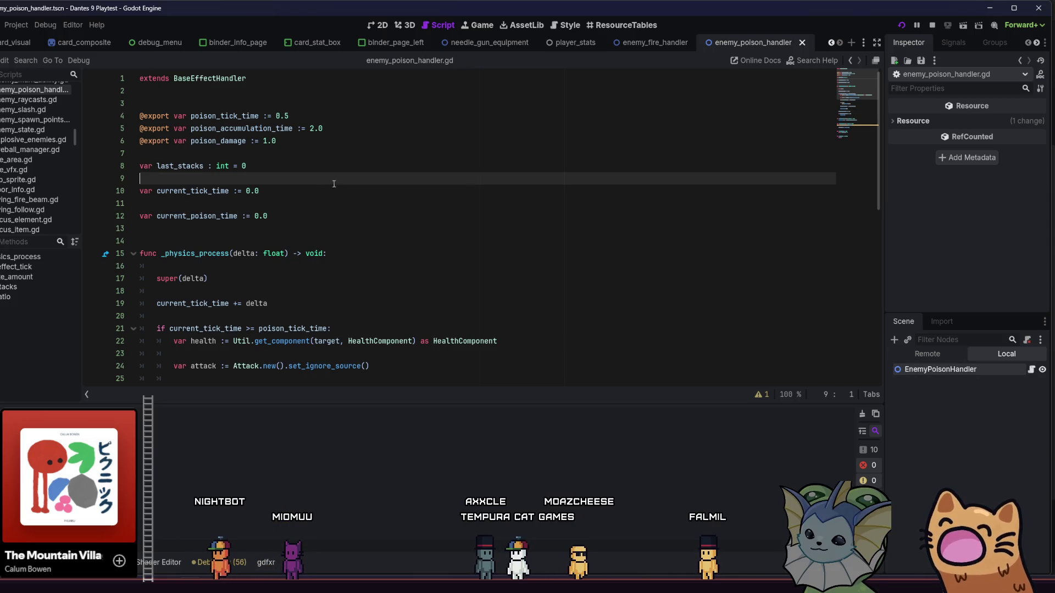
pyautogui.click(235, 116)
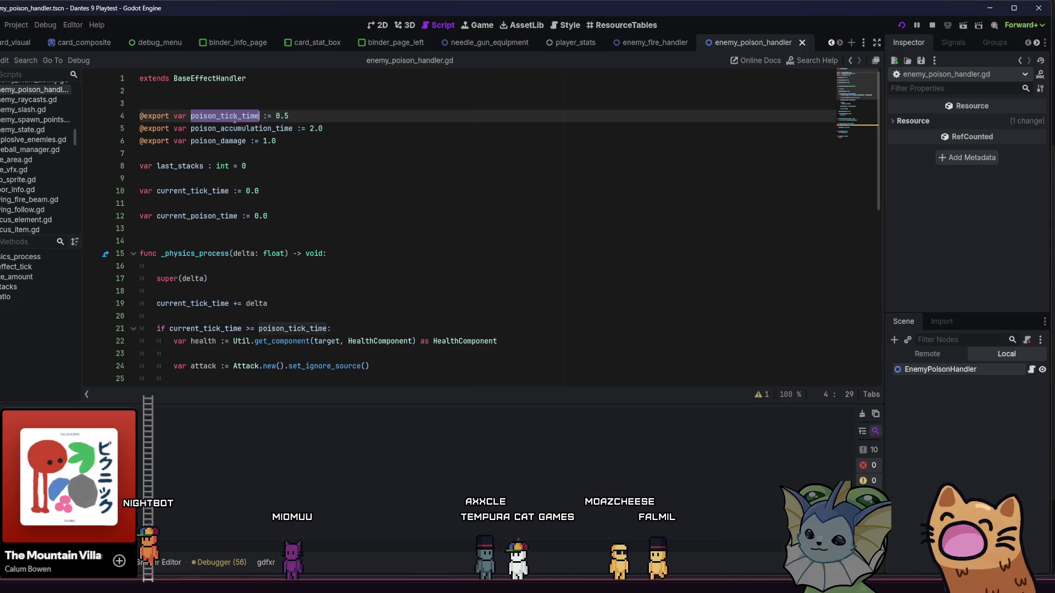
pyautogui.scroll(-1, 347, 171)
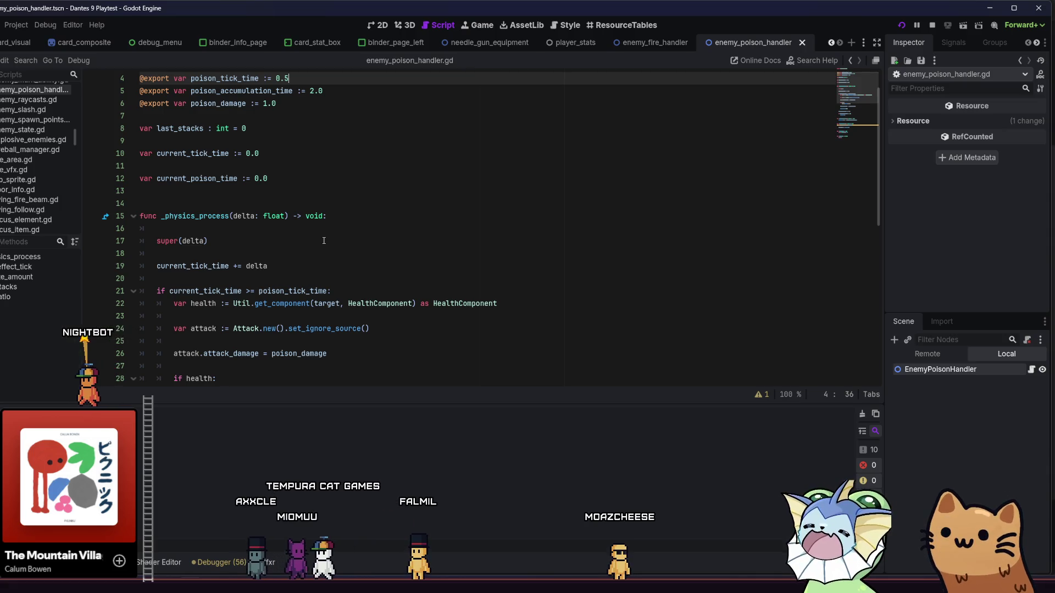
pyautogui.scroll(-1, 324, 241)
pyautogui.scroll(-3, 324, 240)
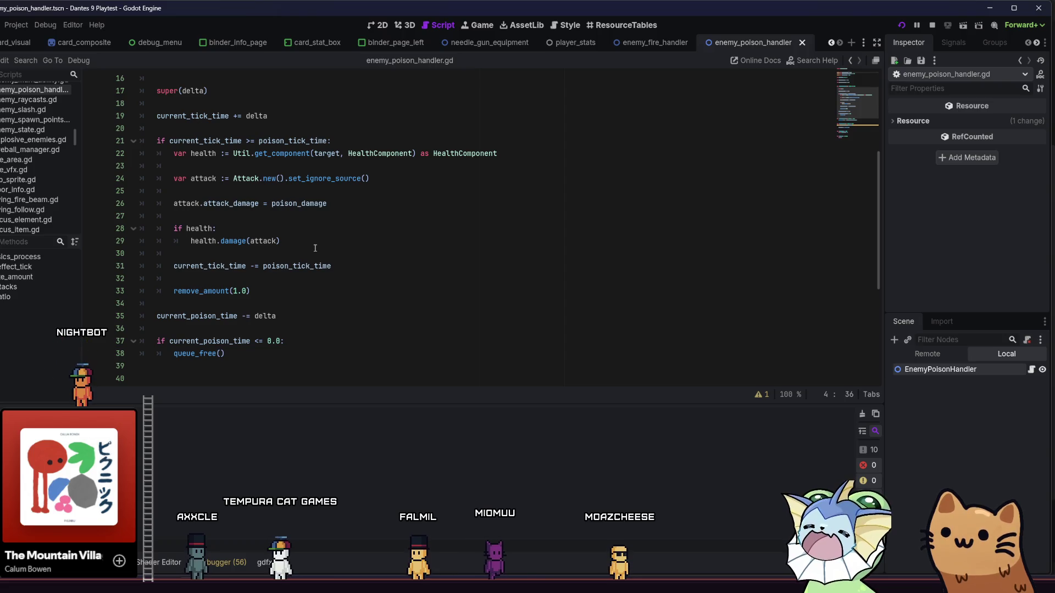
pyautogui.doubleClick(210, 291)
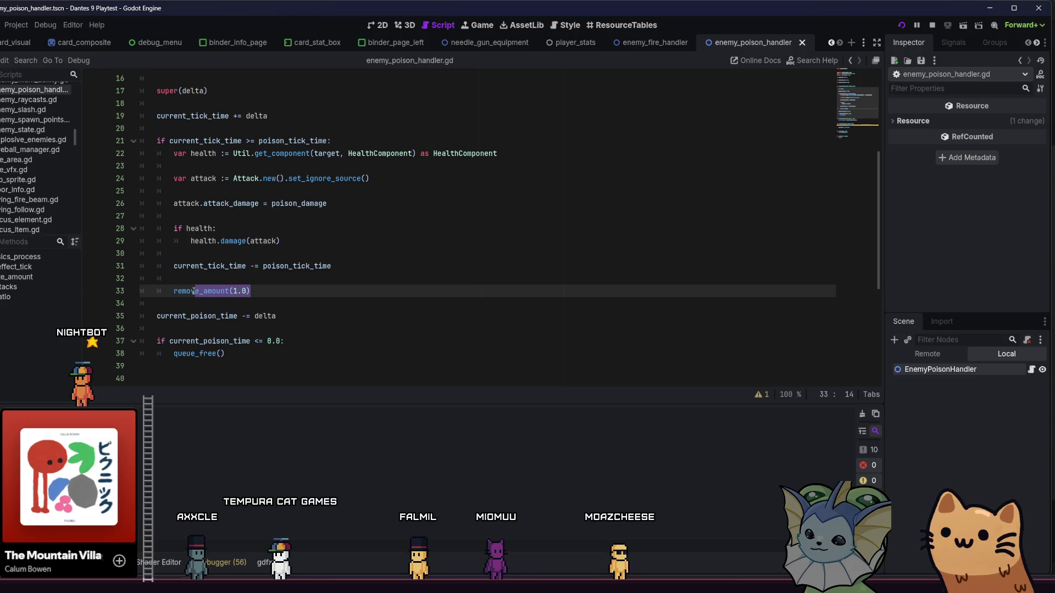
pyautogui.click(272, 288)
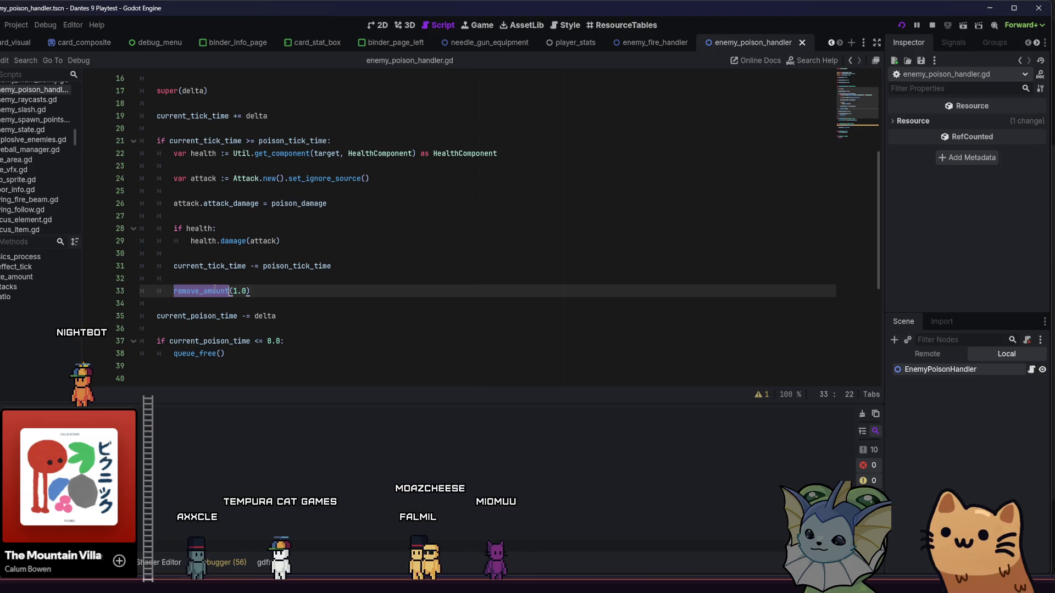
# - Inspect the update_amount function body and its last_stacks use on lines 46–48
pyautogui.scroll(-6, 214, 289)
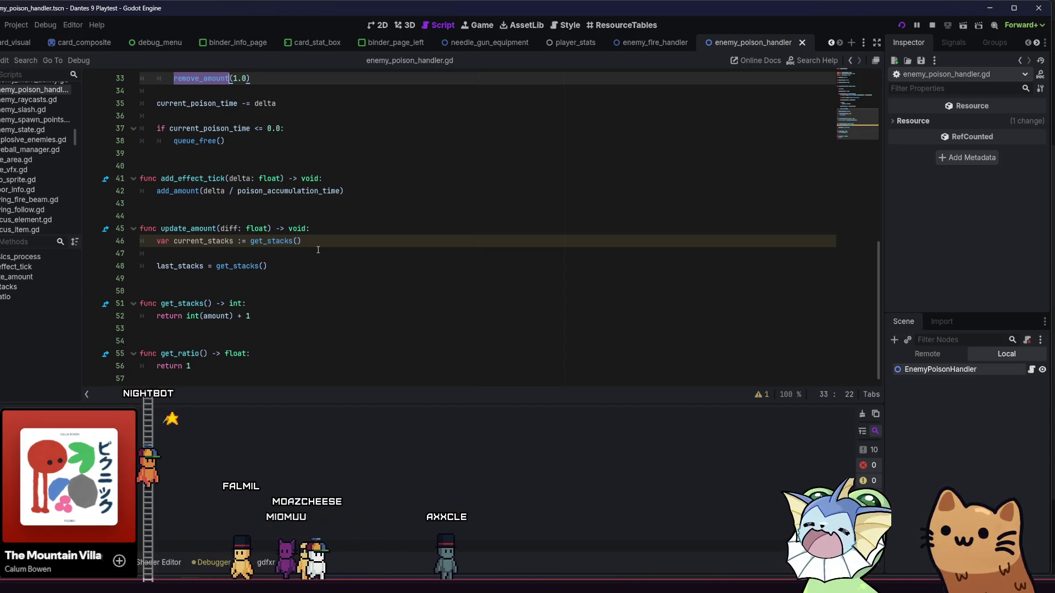
pyautogui.moveTo(268, 266); pyautogui.dragTo(157, 241)
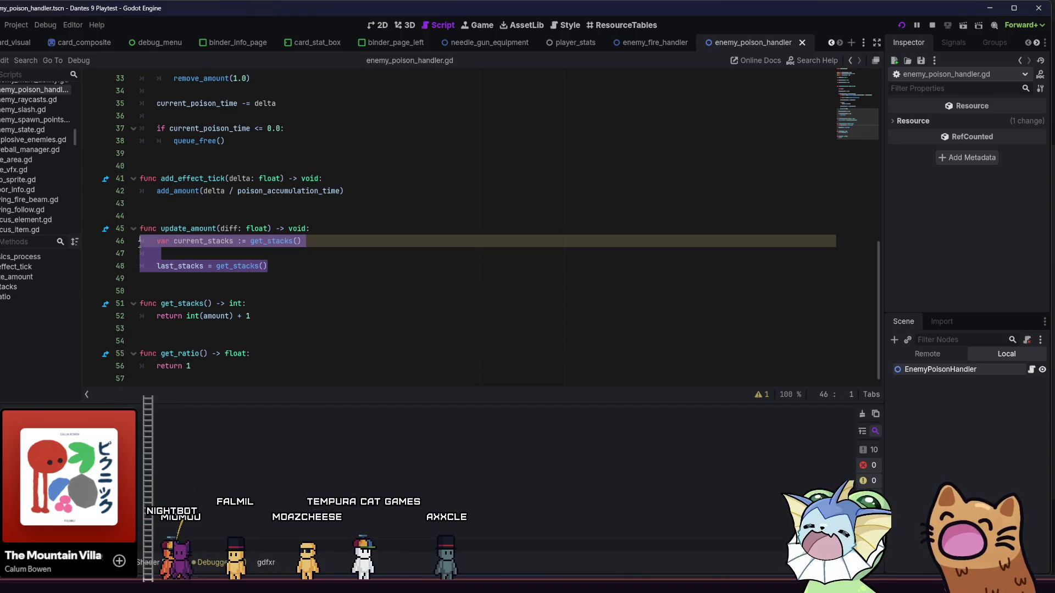
pyautogui.press('Left')
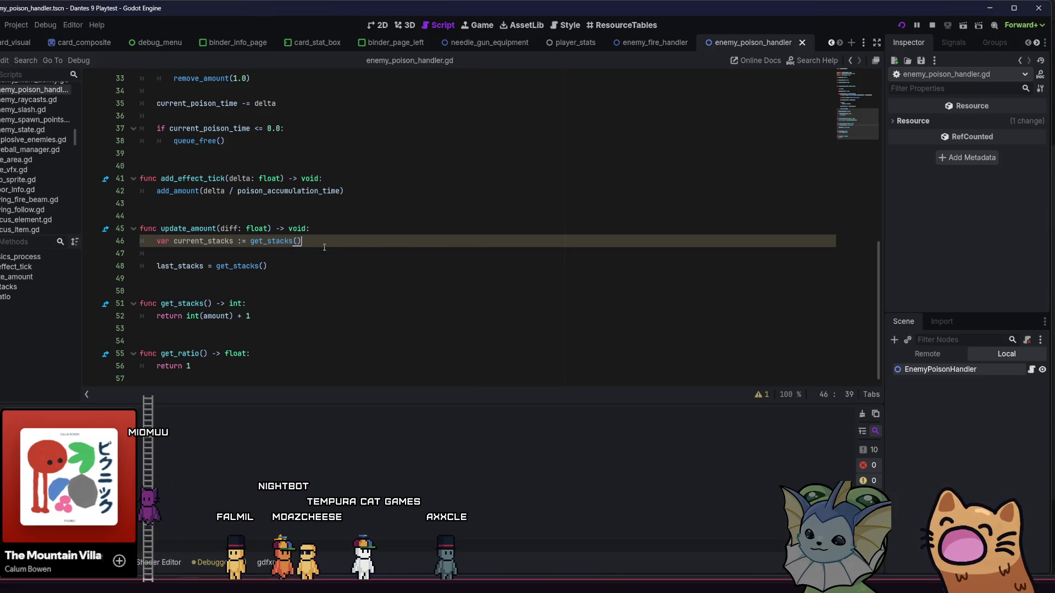
pyautogui.click(283, 271)
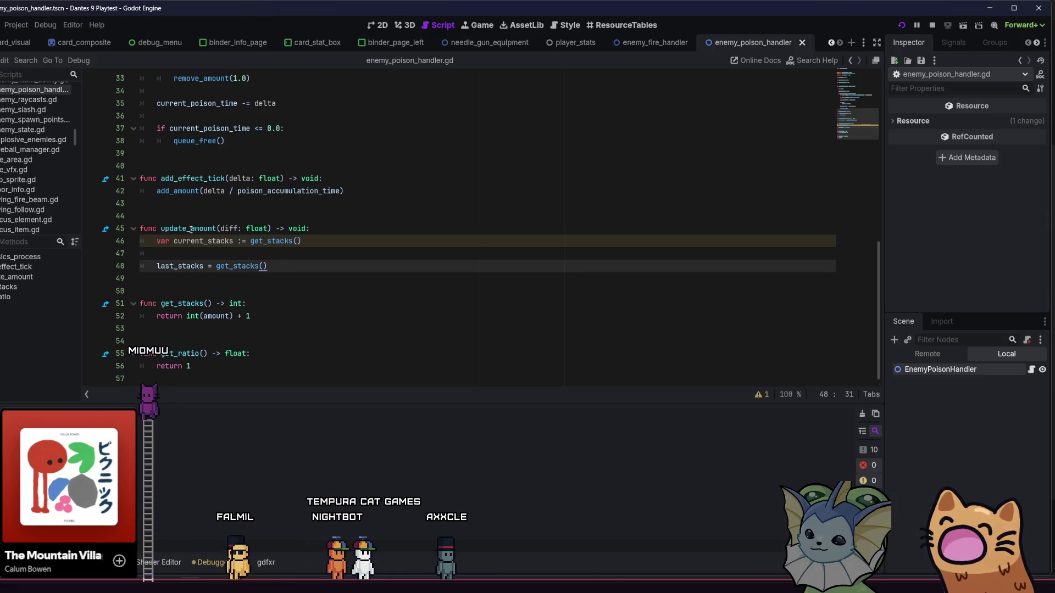
pyautogui.moveTo(191, 230)
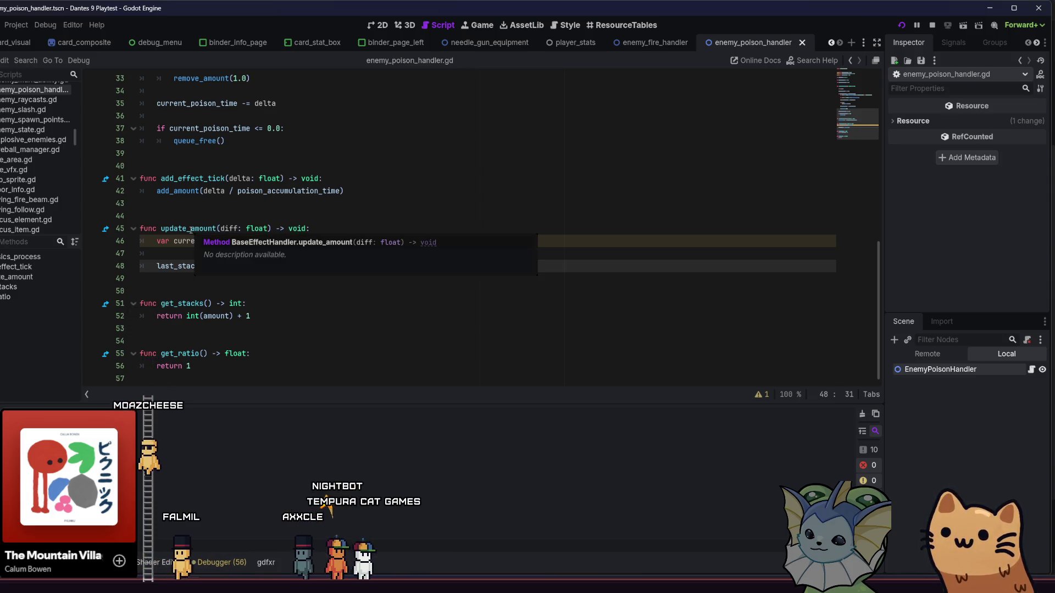
pyautogui.doubleClick(195, 233)
pyautogui.press('Down')
pyautogui.press('Down')
pyautogui.press('Down')
pyautogui.press('End')
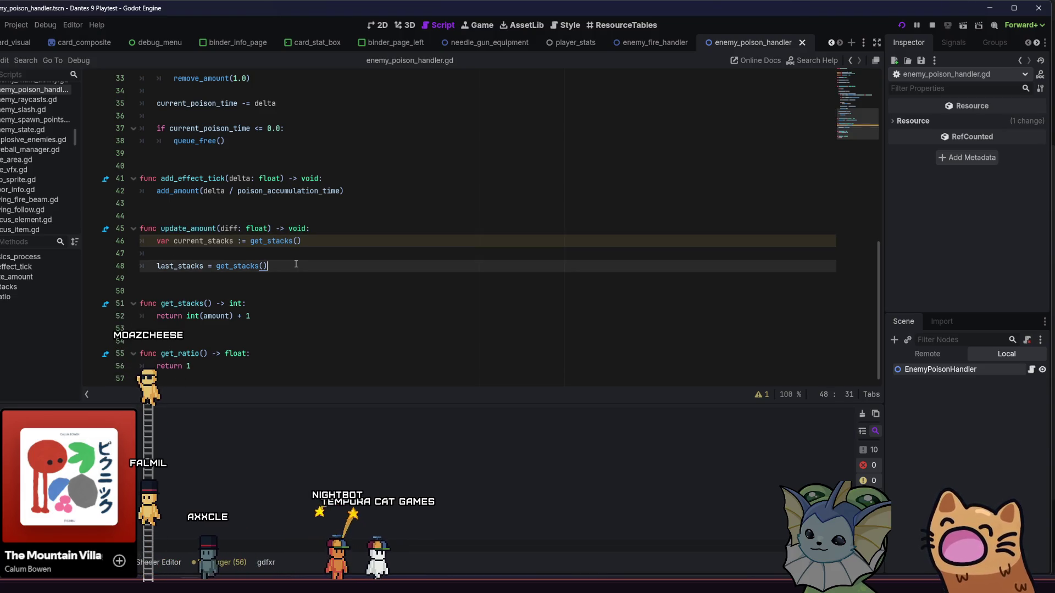
pyautogui.doubleClick(180, 266)
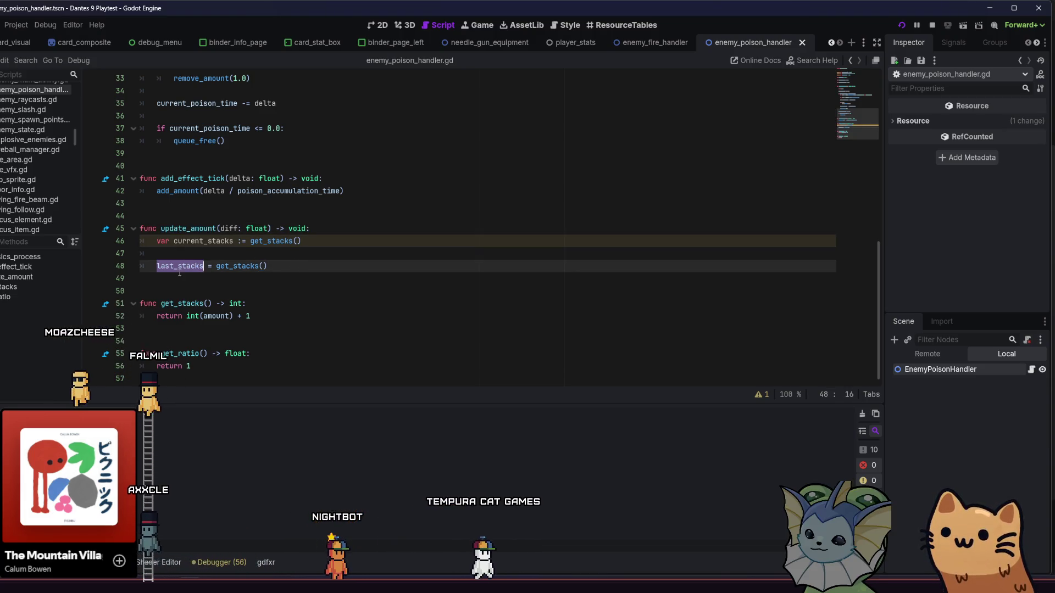
# - Check the Attack.new() line 24, then show EnemyPoisonHandler's exported poison settings in the Inspector
pyautogui.scroll(7, 297, 229)
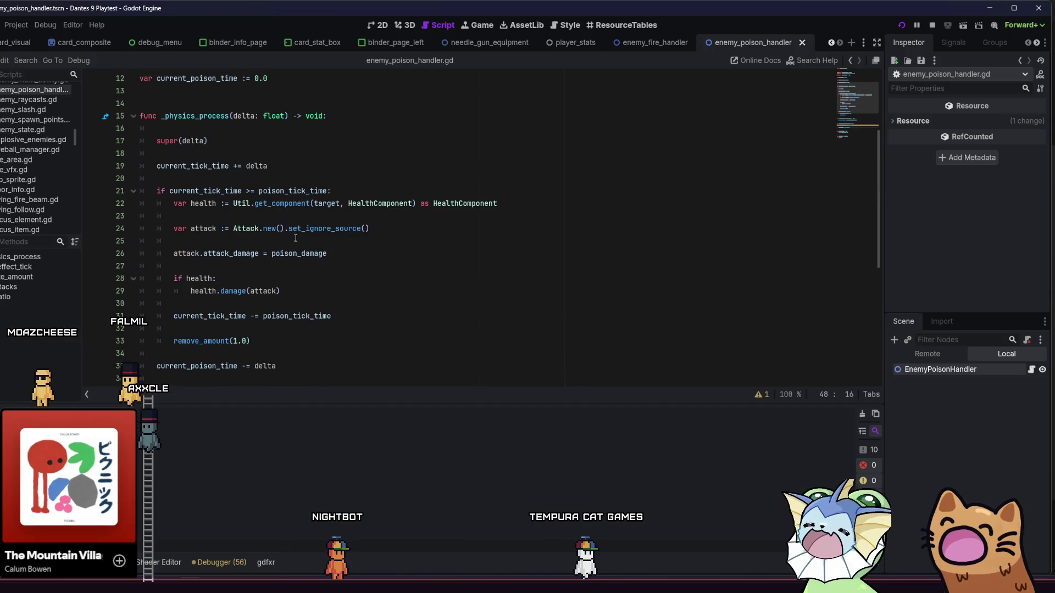
pyautogui.click(346, 229)
pyautogui.scroll(-2, 347, 229)
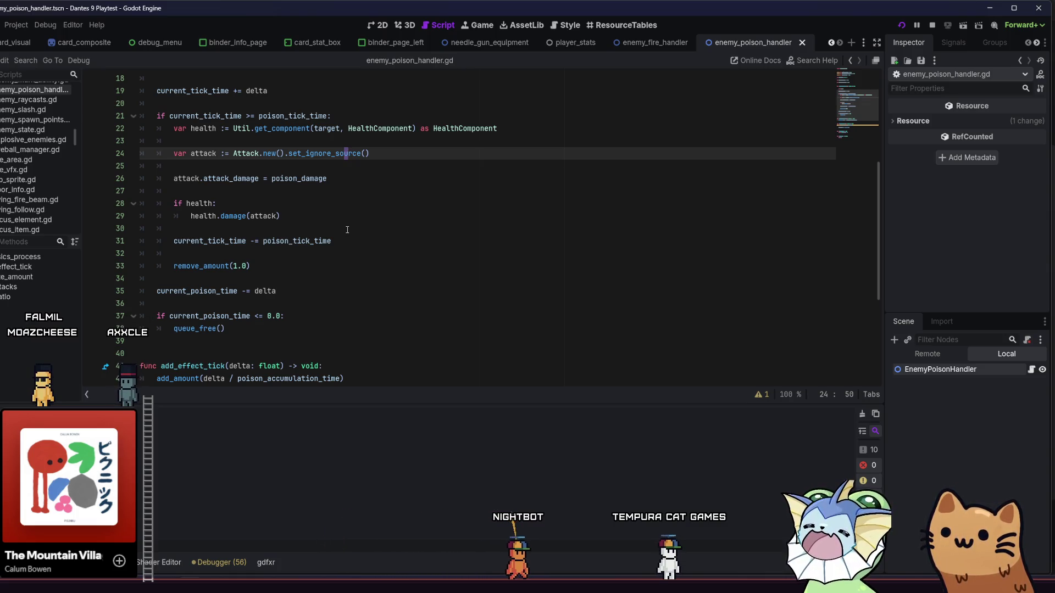
pyautogui.click(912, 367)
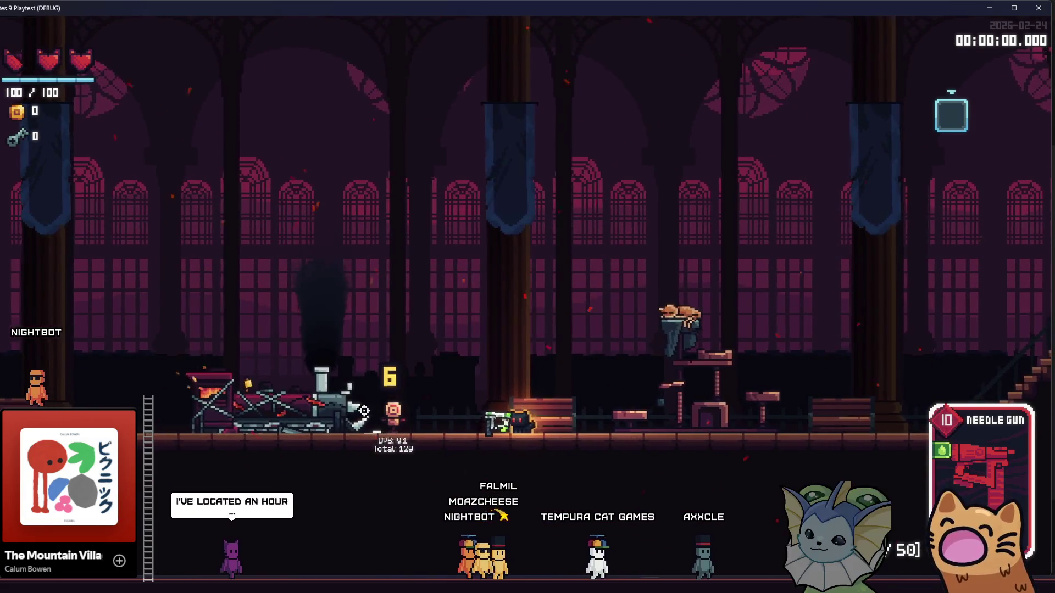
# - Bring the Godot editor with enemy_poison_handler.gd back in front of the running game
pyautogui.hotkey('alt', 'Tab')
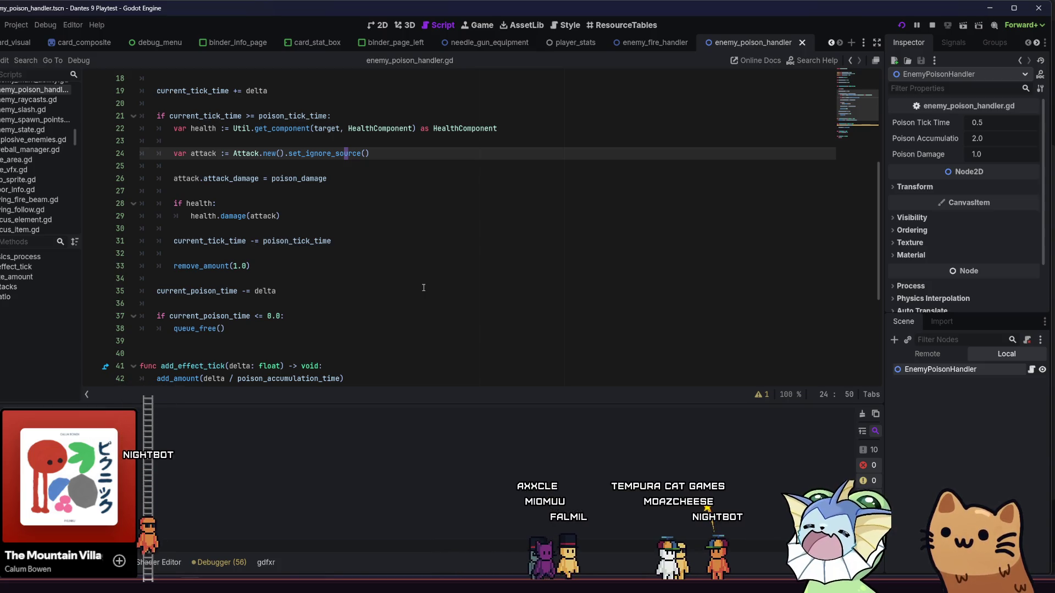
# - Locate the current_poison_time expiry check on lines 37–38 of enemy_poison_handler.gd
pyautogui.doubleClick(211, 291)
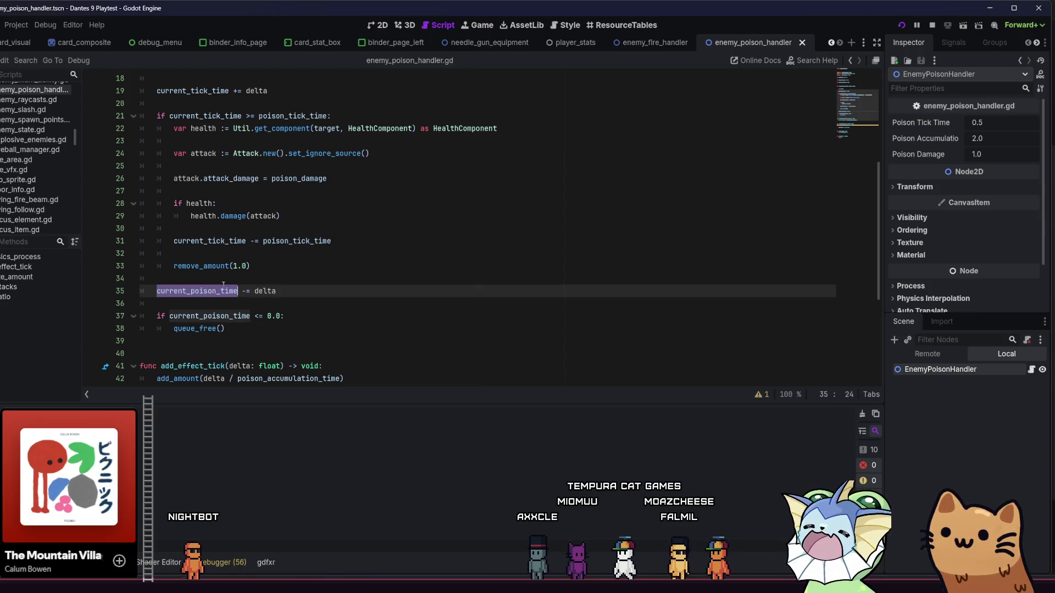
pyautogui.scroll(2, 317, 276)
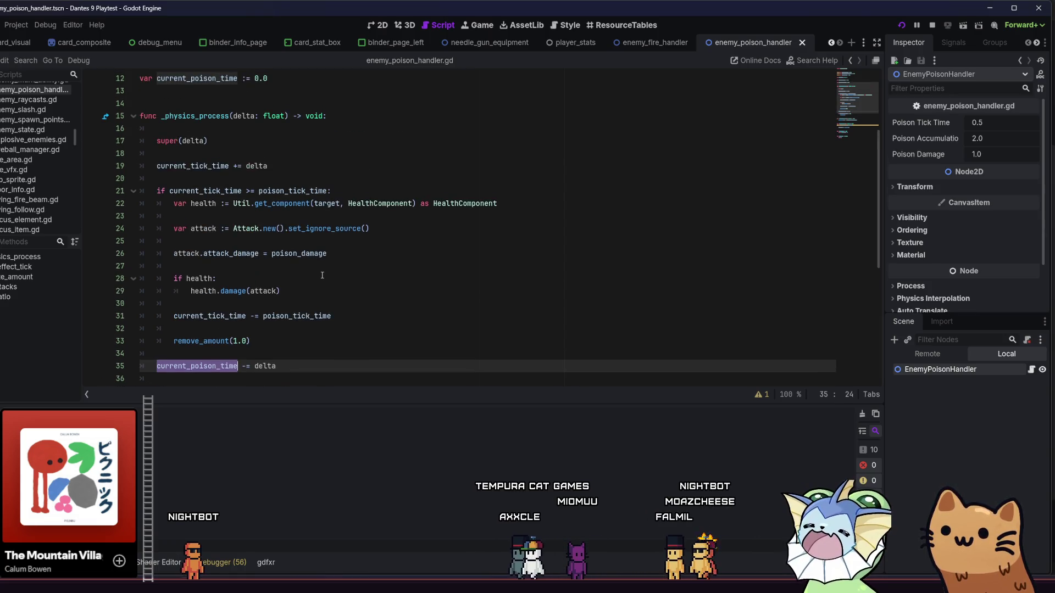
pyautogui.scroll(2, 323, 275)
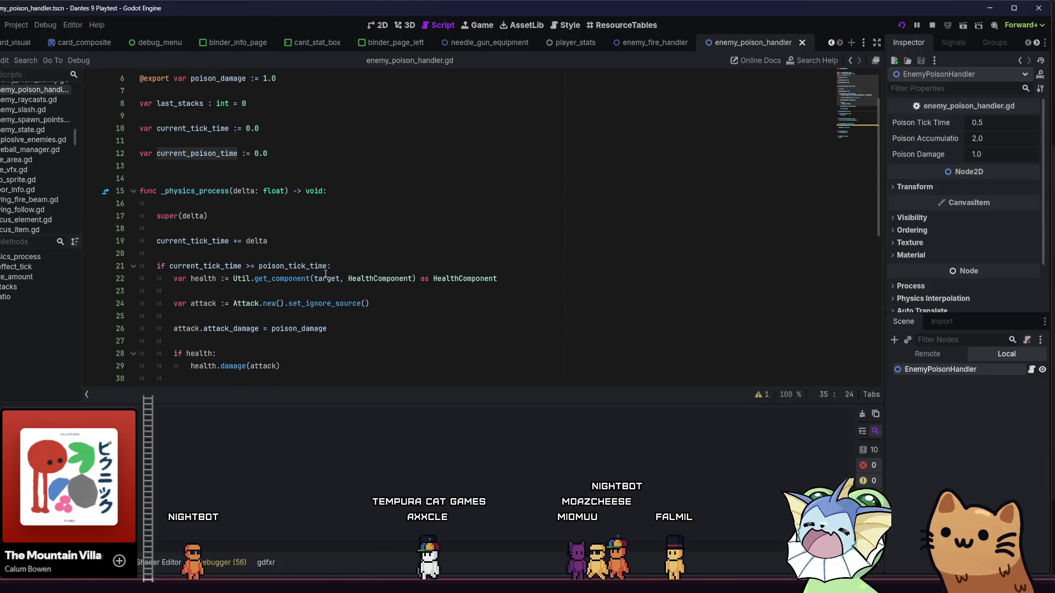
pyautogui.scroll(1, 328, 270)
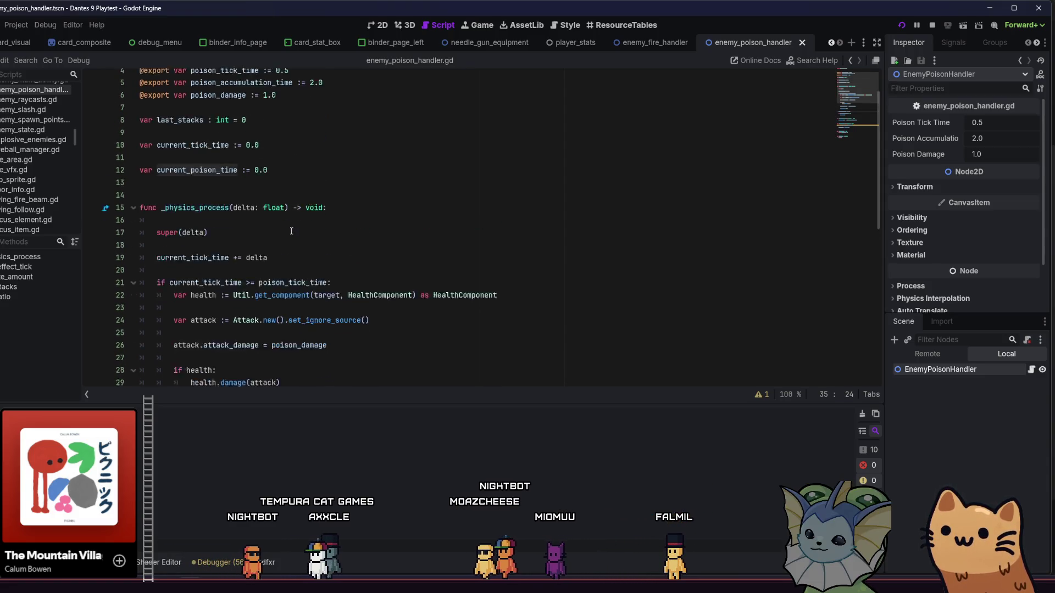
pyautogui.scroll(-4, 332, 253)
pyautogui.scroll(4, 346, 240)
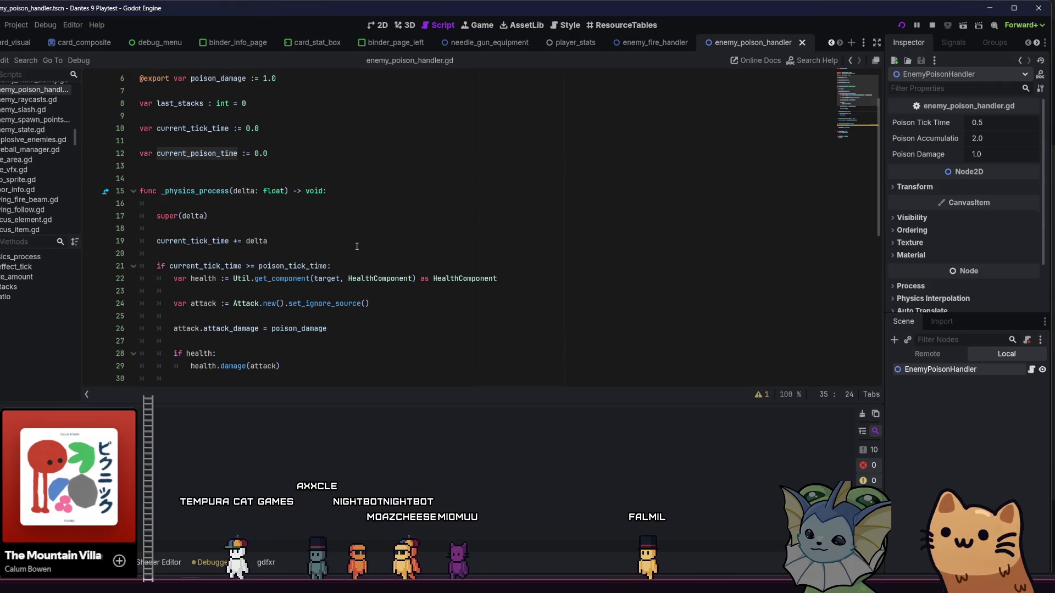
pyautogui.scroll(-4, 358, 245)
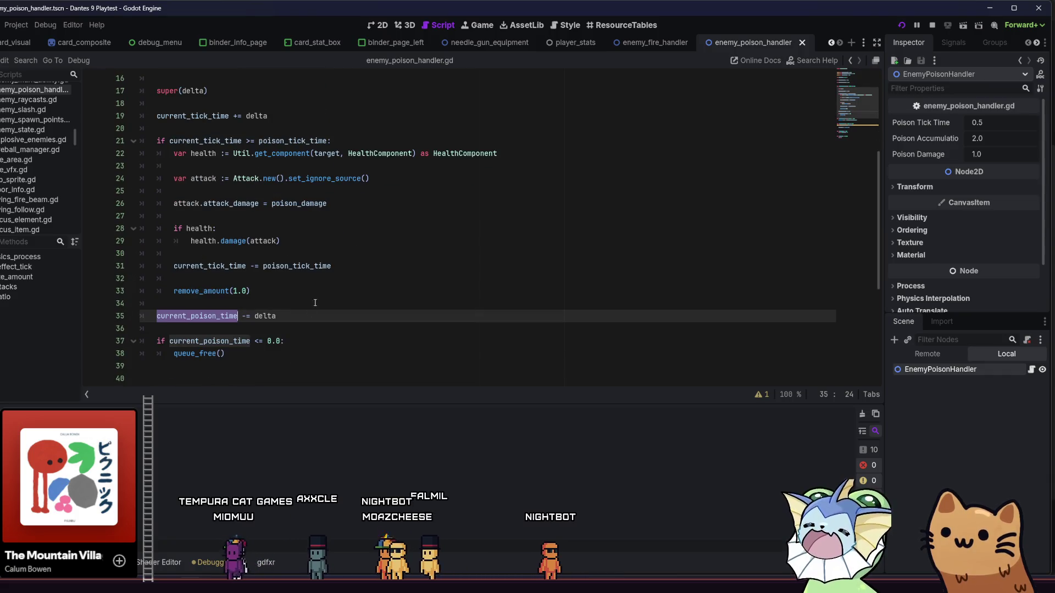
pyautogui.click(280, 358)
pyautogui.scroll(-1, 280, 358)
pyautogui.moveTo(229, 318); pyautogui.dragTo(132, 303)
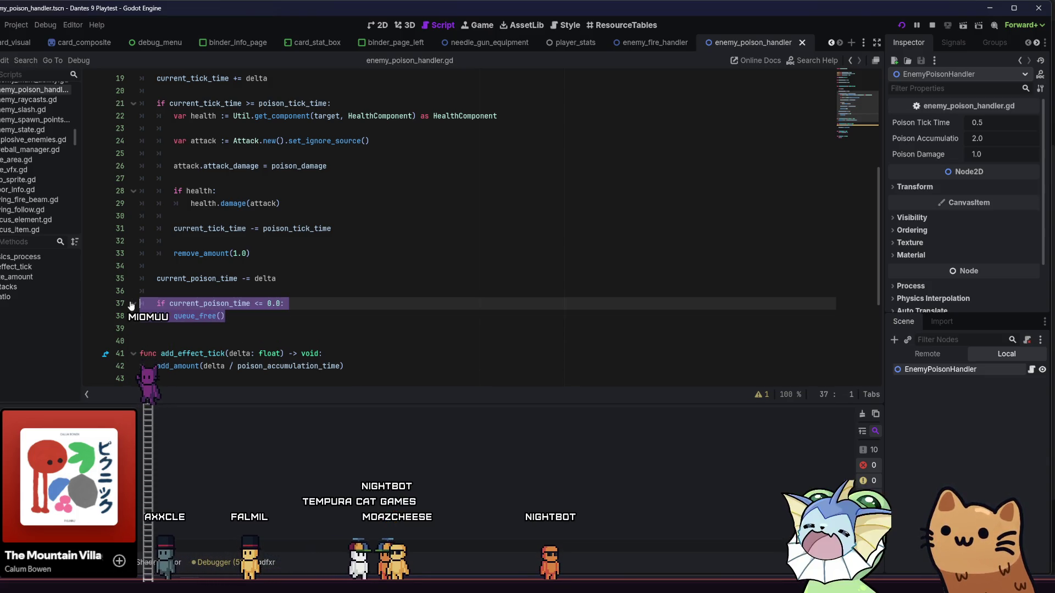
pyautogui.click(253, 305)
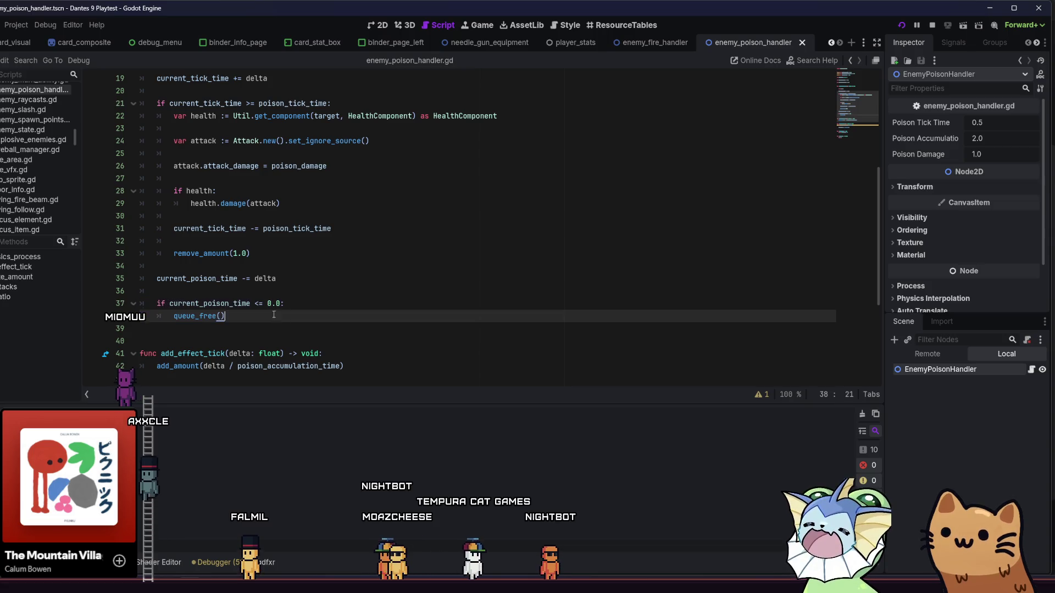
pyautogui.click(210, 268)
pyautogui.scroll(1, 209, 273)
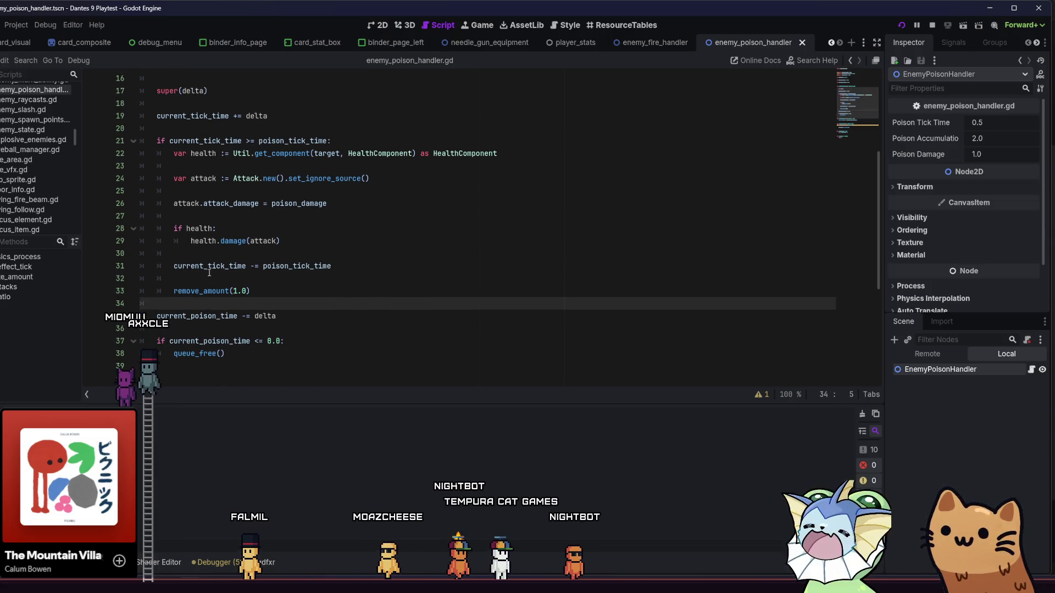
# - Delete the if current_poison_time <= 0.0: queue_free() check, then save and relaunch the playtest
pyautogui.moveTo(242, 356); pyautogui.dragTo(144, 341)
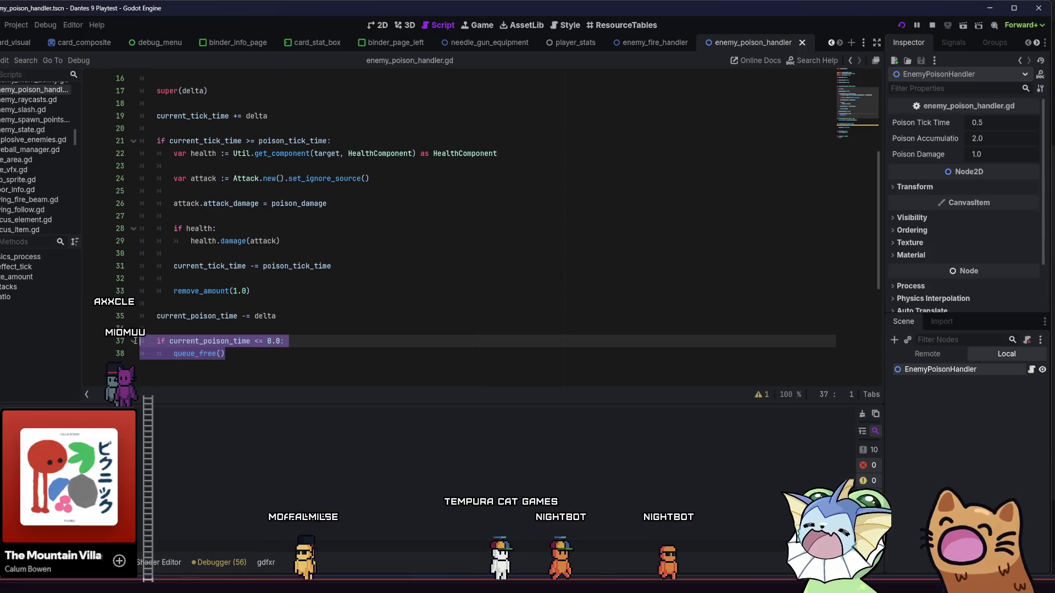
pyautogui.moveTo(242, 361); pyautogui.dragTo(106, 341)
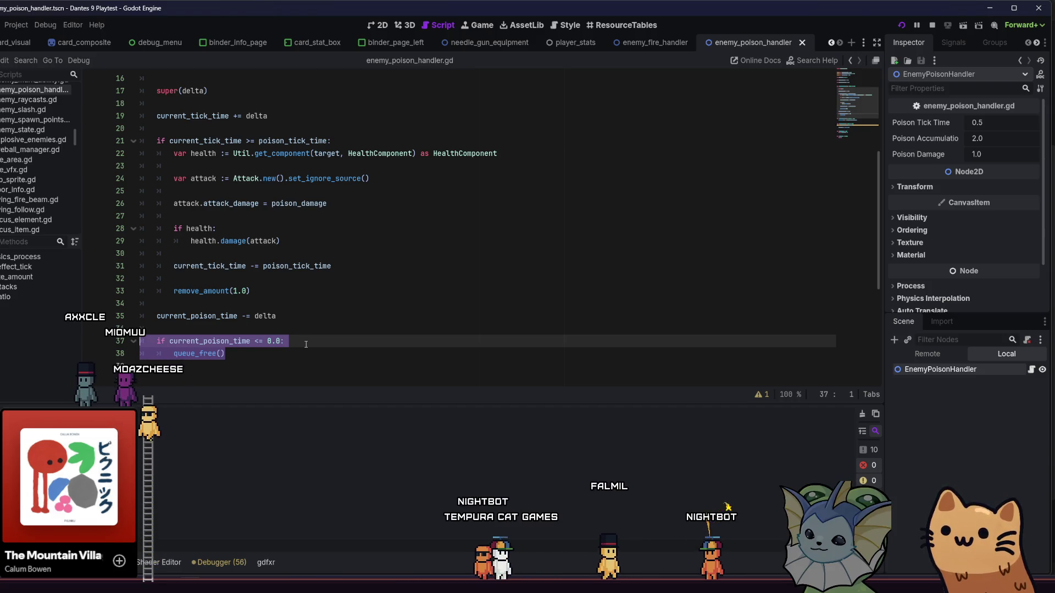
pyautogui.press('BackSpace')
pyautogui.press('BackSpace')
pyautogui.press('Left')
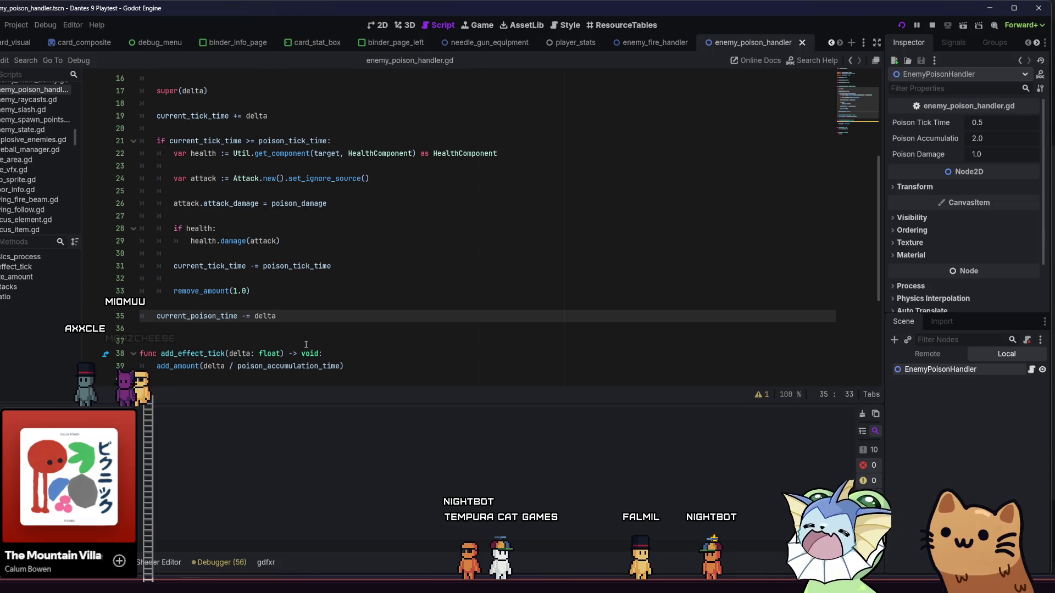
pyautogui.press('Return')
pyautogui.press('BackSpace')
pyautogui.hotkey('ctrl', 's')
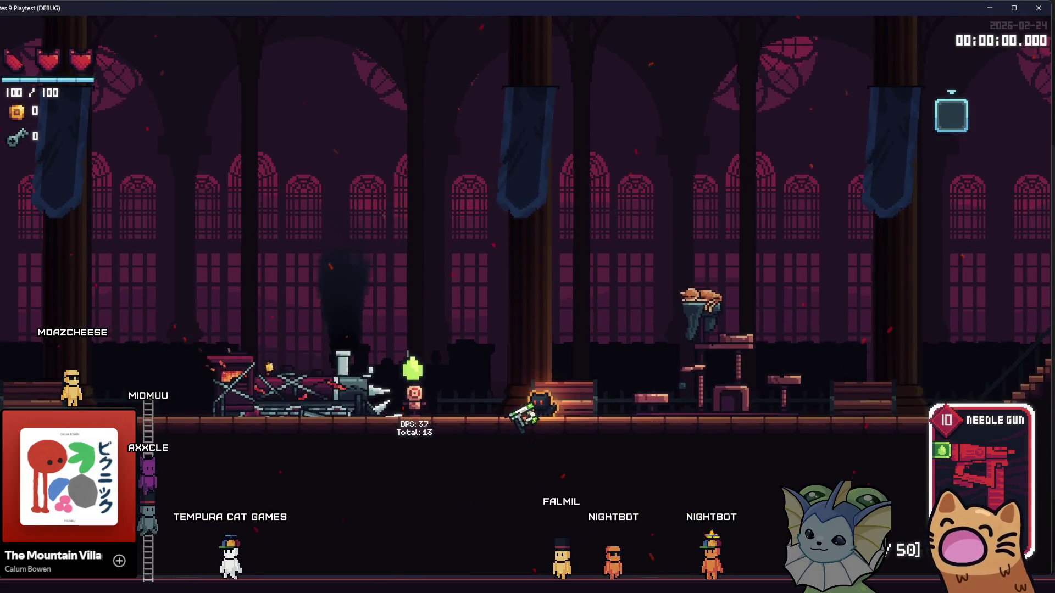
# - Leave the playtest and undo the deletion, restoring the queue_free expiry check on line 37
pyautogui.hotkey('alt', 'Tab')
pyautogui.hotkey('ctrl', 'z')
pyautogui.hotkey('ctrl', 'z')
pyautogui.click(276, 341)
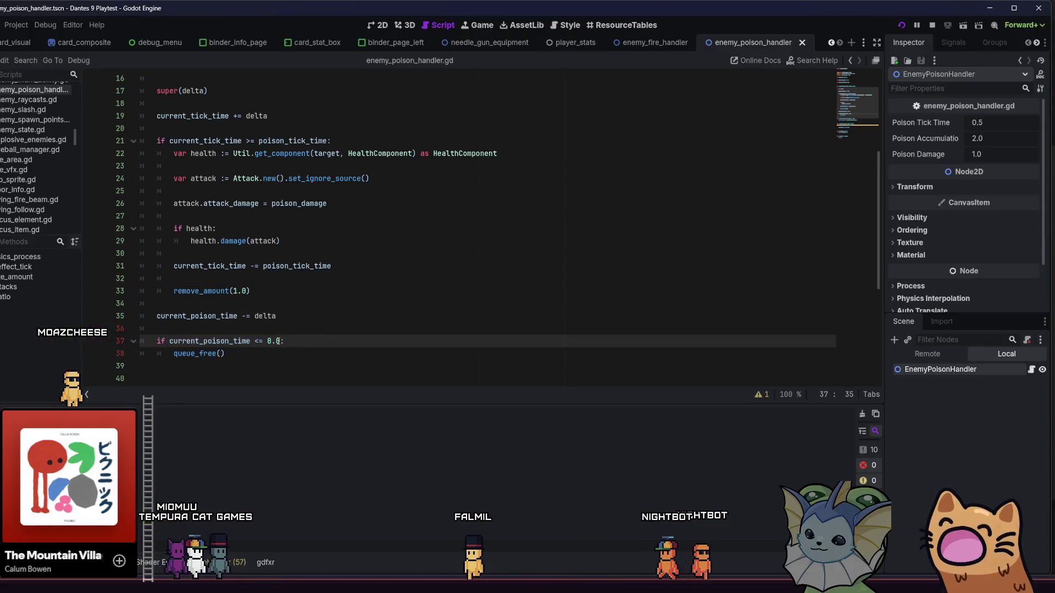
# - Remove the poison-timer if-block on lines 37–38 of enemy_poison_handler.gd
pyautogui.hotkey('ctrl', 'z')
pyautogui.hotkey('ctrl', 'z')
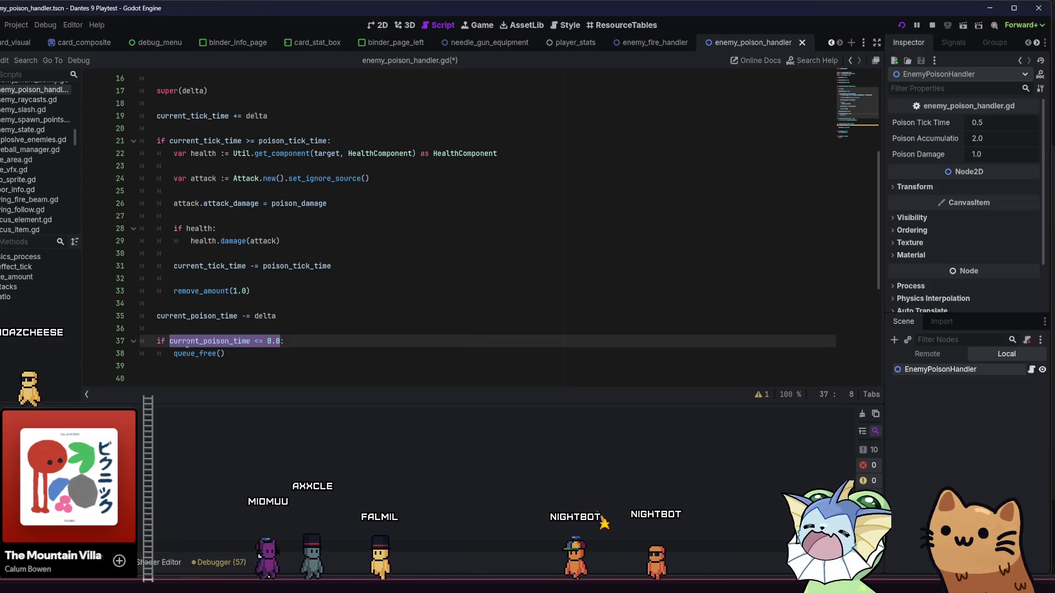
pyautogui.write('c:')
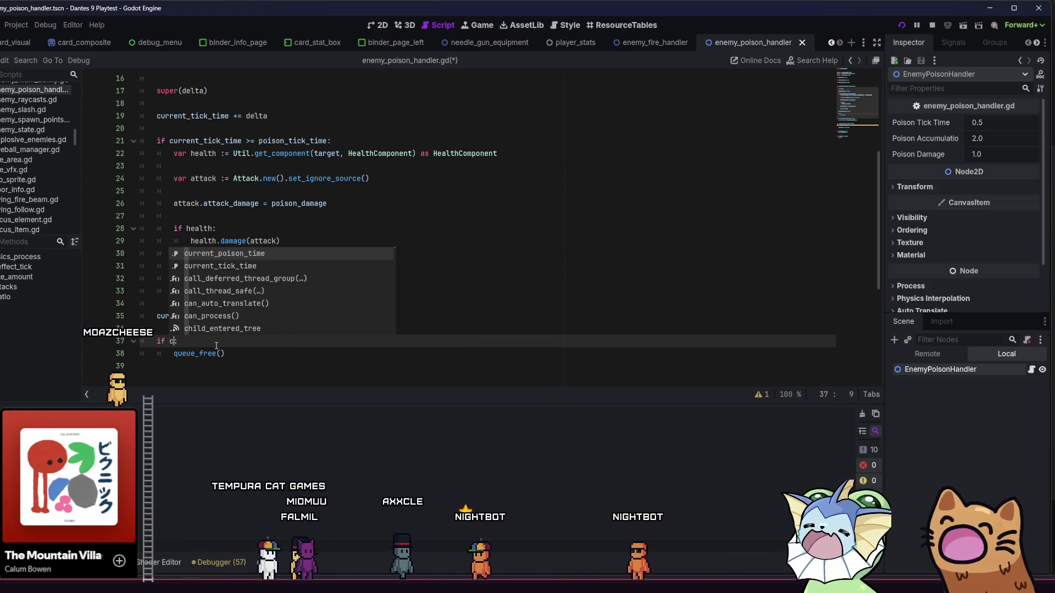
pyautogui.hotkey('ctrl', 'z')
pyautogui.click(236, 355)
pyautogui.scroll(-1, 209, 313)
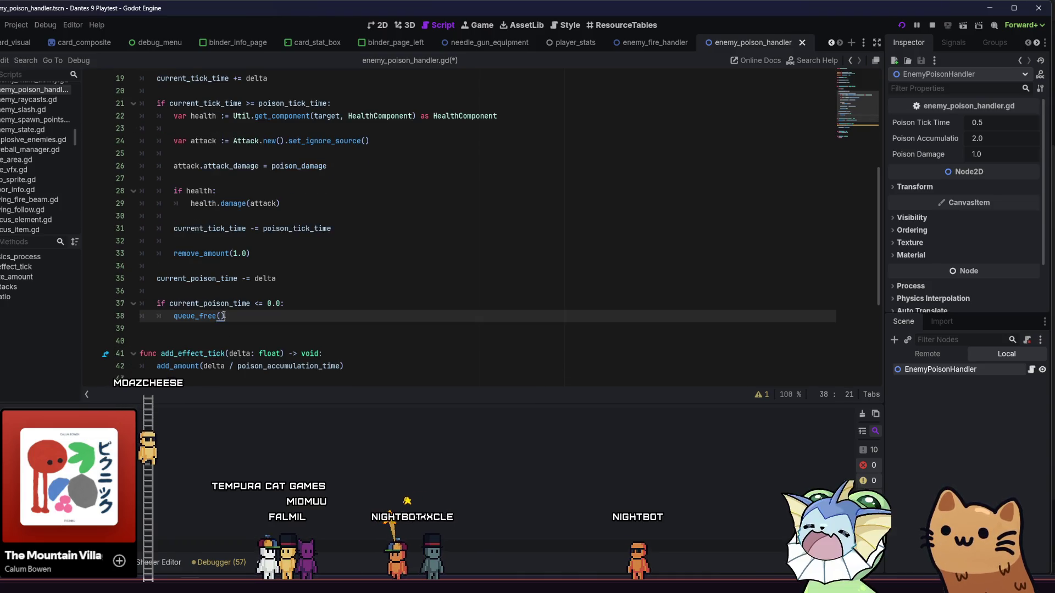
pyautogui.moveTo(223, 316); pyautogui.dragTo(112, 300)
pyautogui.press('BackSpace')
# - Add 'if current_stacks <= 0: queue_free()' inside update_amount
pyautogui.scroll(-2, 243, 278)
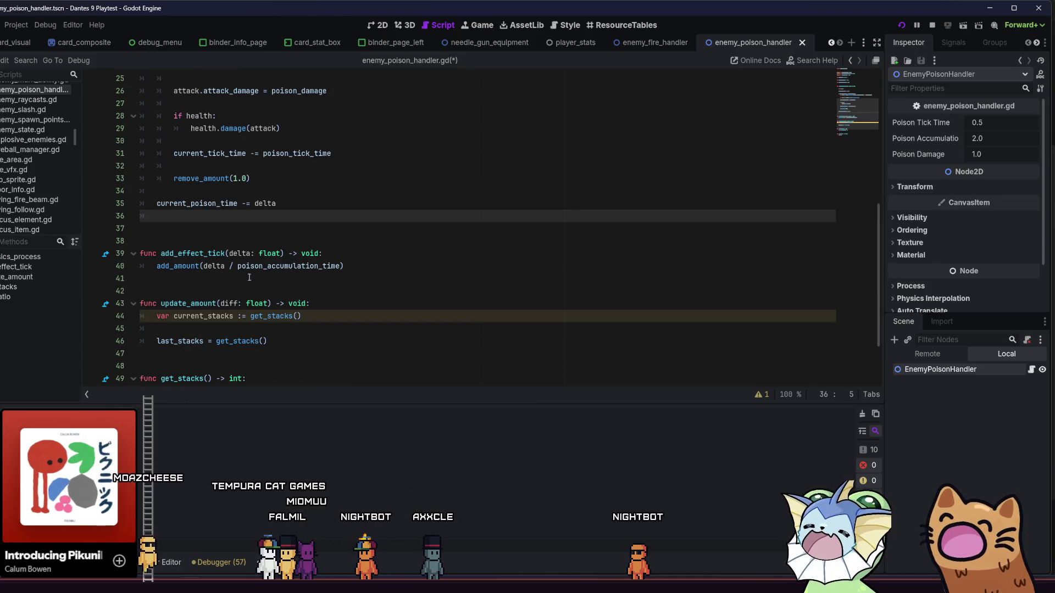
pyautogui.click(326, 330)
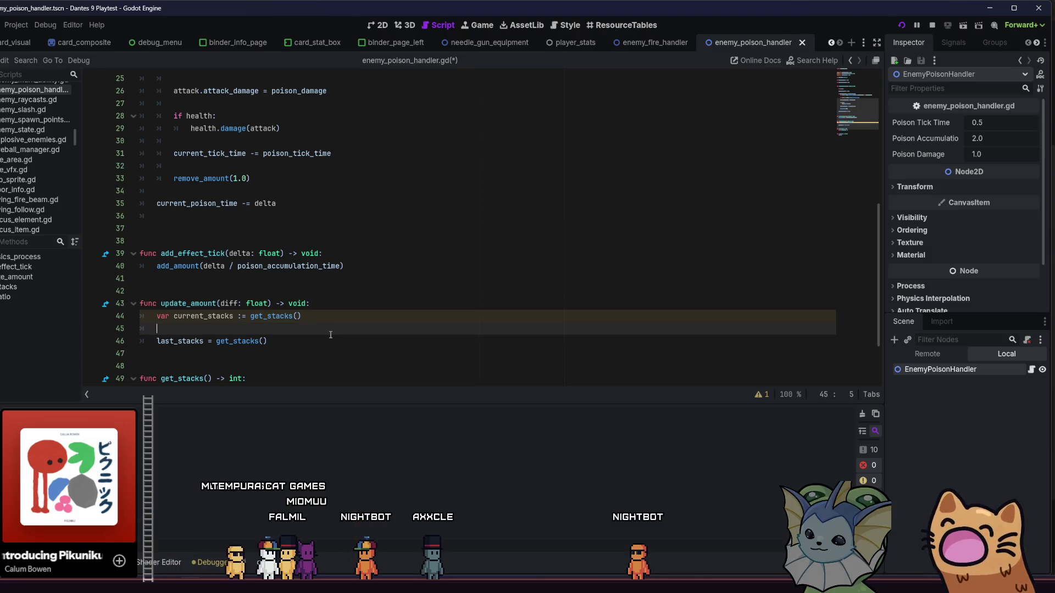
pyautogui.press('Return')
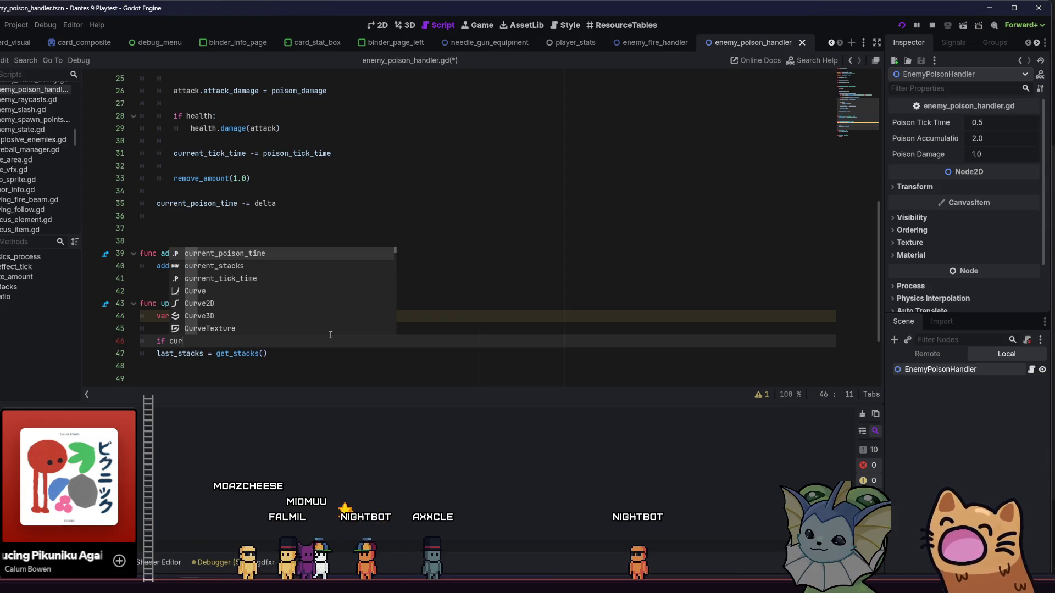
pyautogui.press('Down')
pyautogui.press('Return')
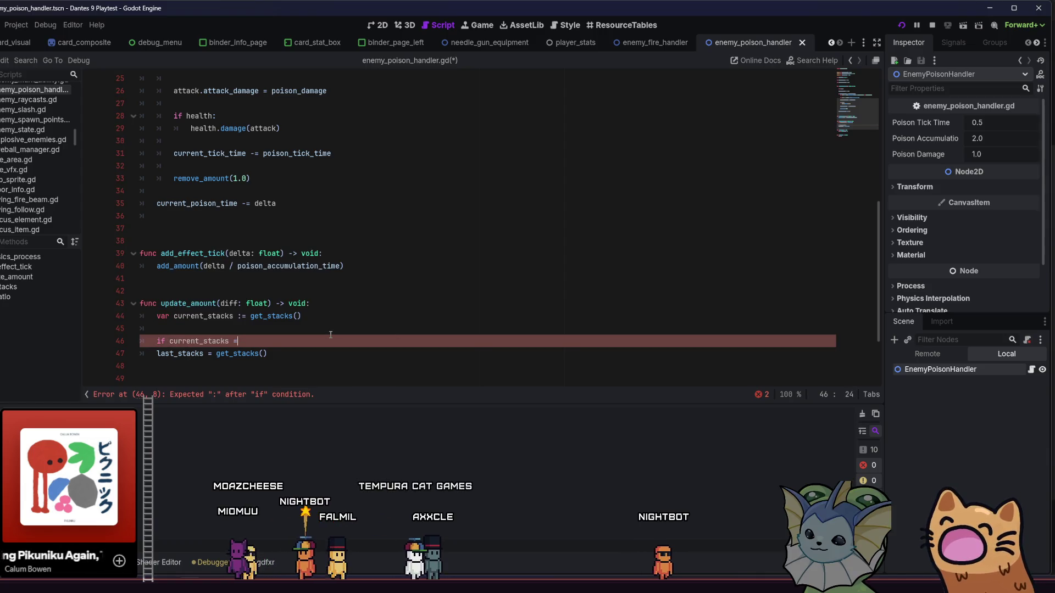
pyautogui.press('BackSpace')
pyautogui.press('BackSpace')
pyautogui.write('> 0')
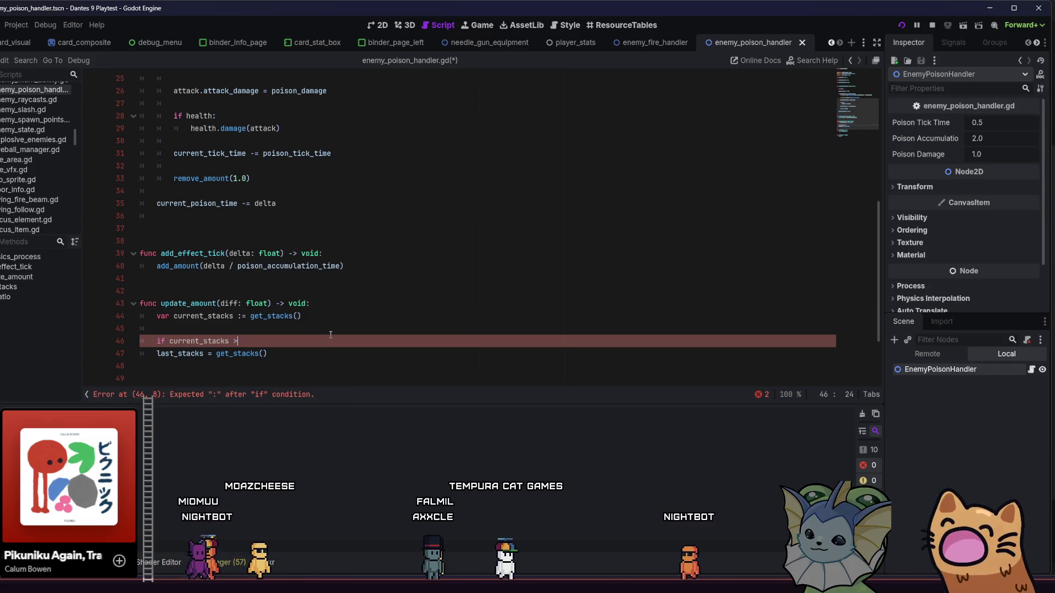
pyautogui.write(':')
pyautogui.press('Return')
pyautogui.write('q')
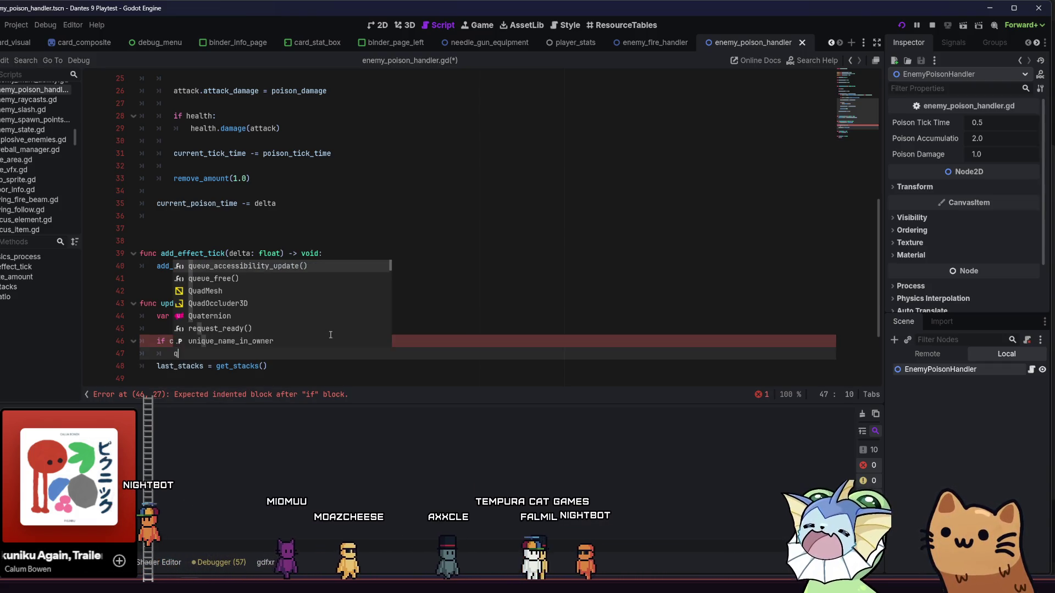
pyautogui.click(274, 275)
pyautogui.click(243, 341)
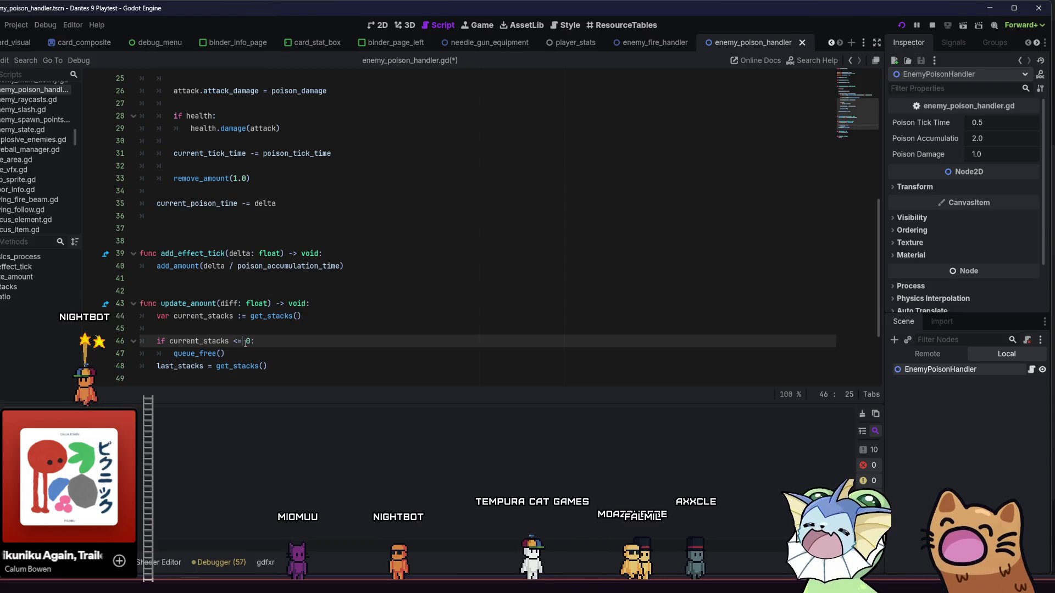
pyautogui.write('=')
# - Delete the last_stacks = get_stacks() line and save the script
pyautogui.click(286, 366)
pyautogui.hotkey('shift', 'Home')
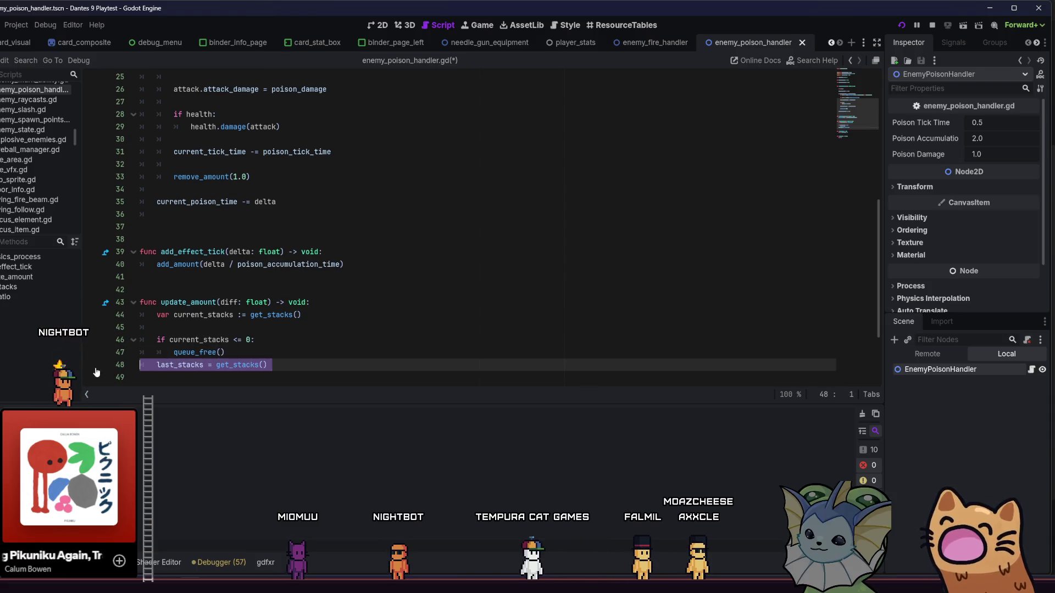
pyautogui.press('BackSpace')
pyautogui.press('BackSpace')
pyautogui.press('BackSpace')
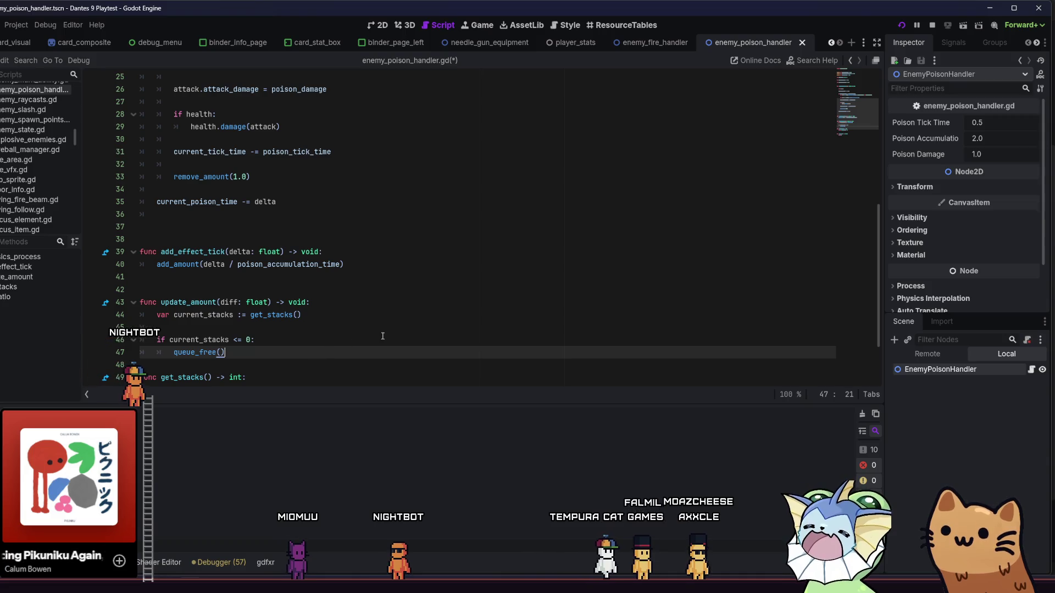
pyautogui.hotkey('ctrl', 's')
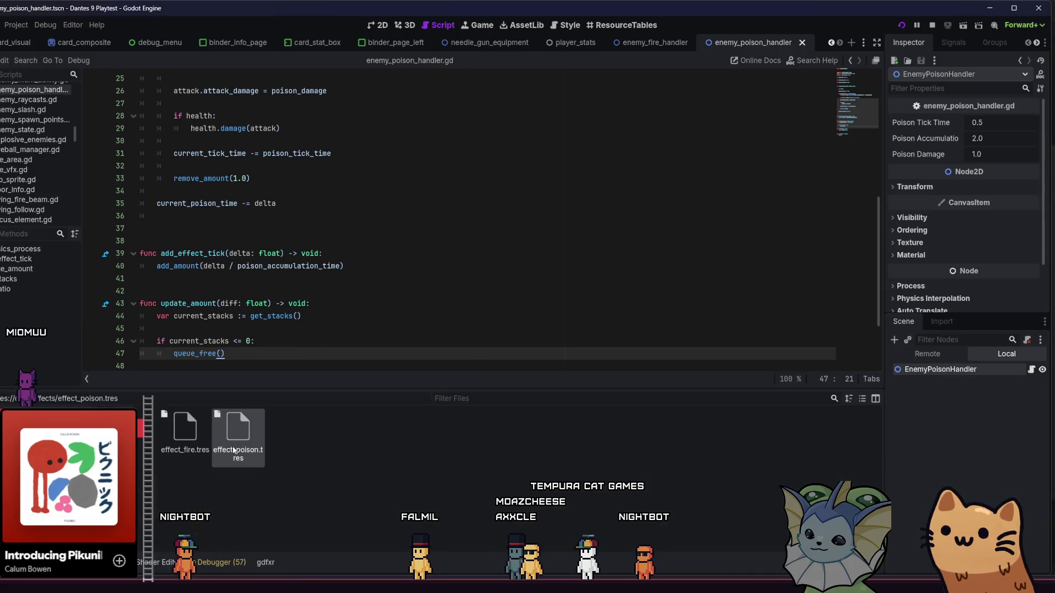
# - Inspect effect_poison.tres and effect_fire.tres with their Icon previews, then reopen effect_poison.tres
pyautogui.doubleClick(233, 451)
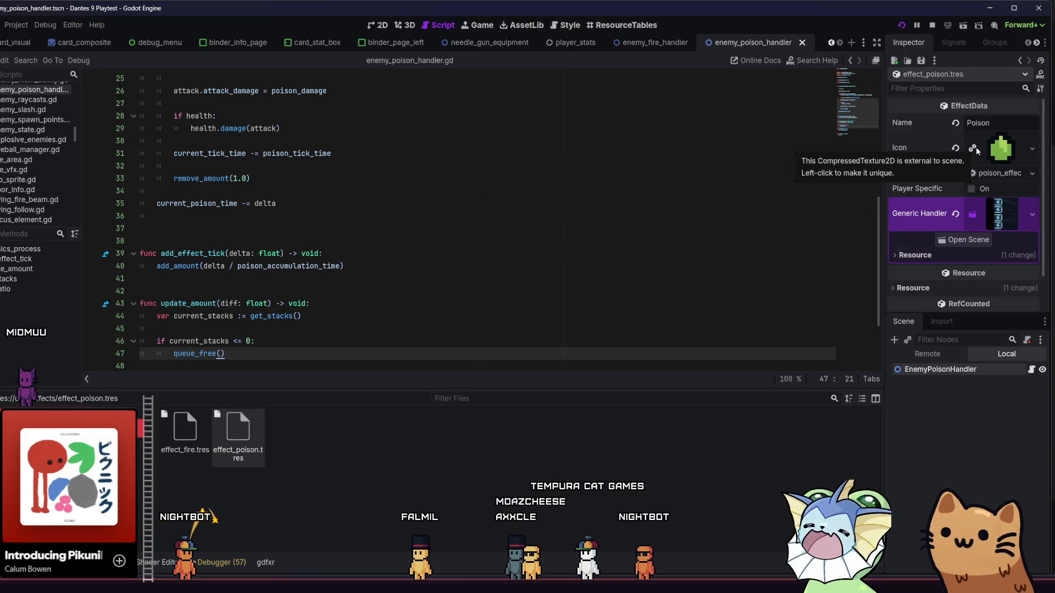
pyautogui.click(1000, 147)
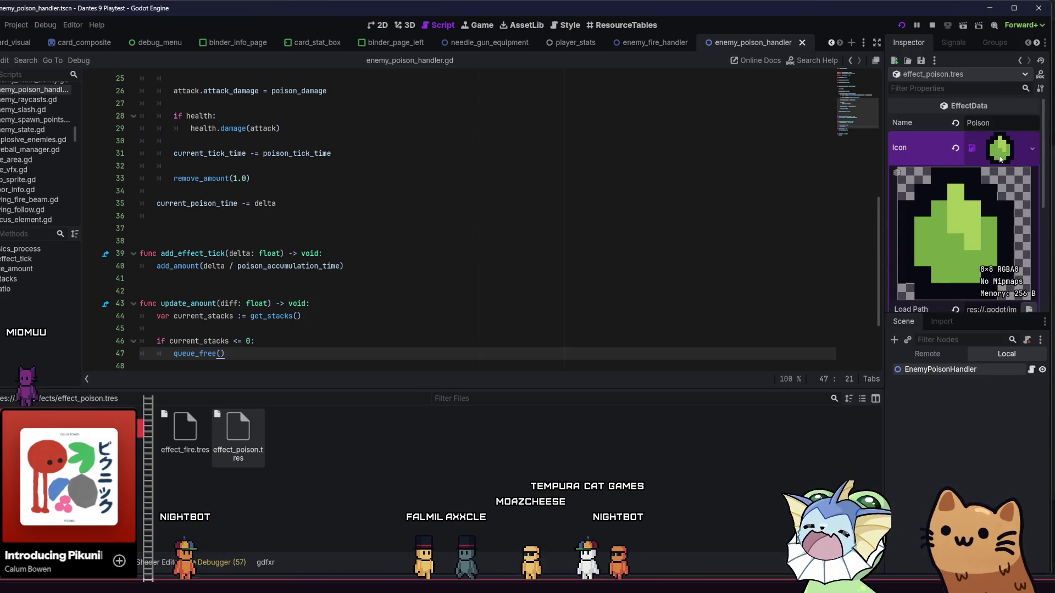
pyautogui.click(1005, 131)
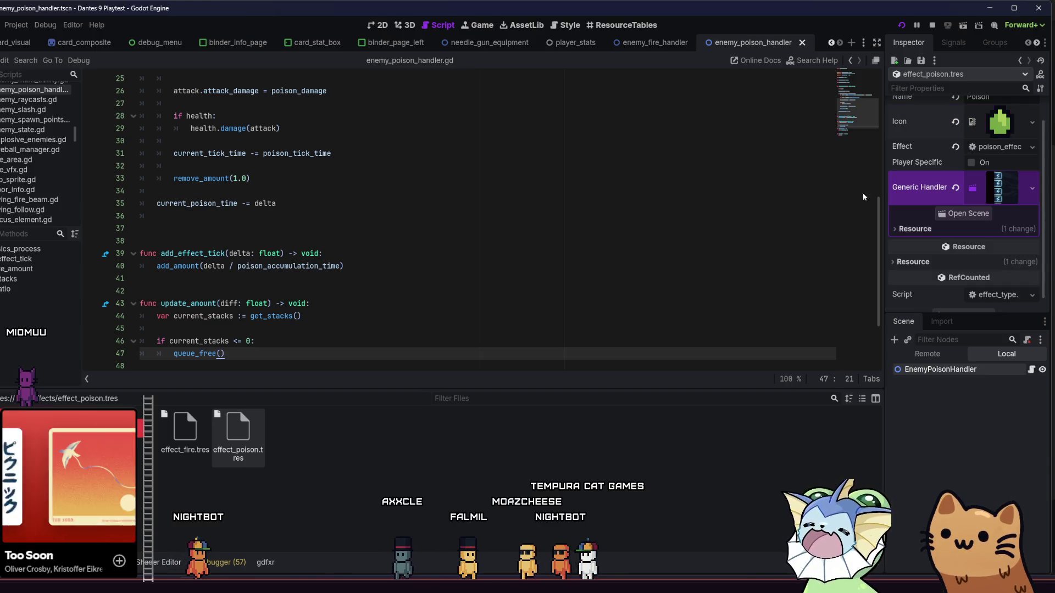
pyautogui.doubleClick(185, 440)
pyautogui.click(1020, 149)
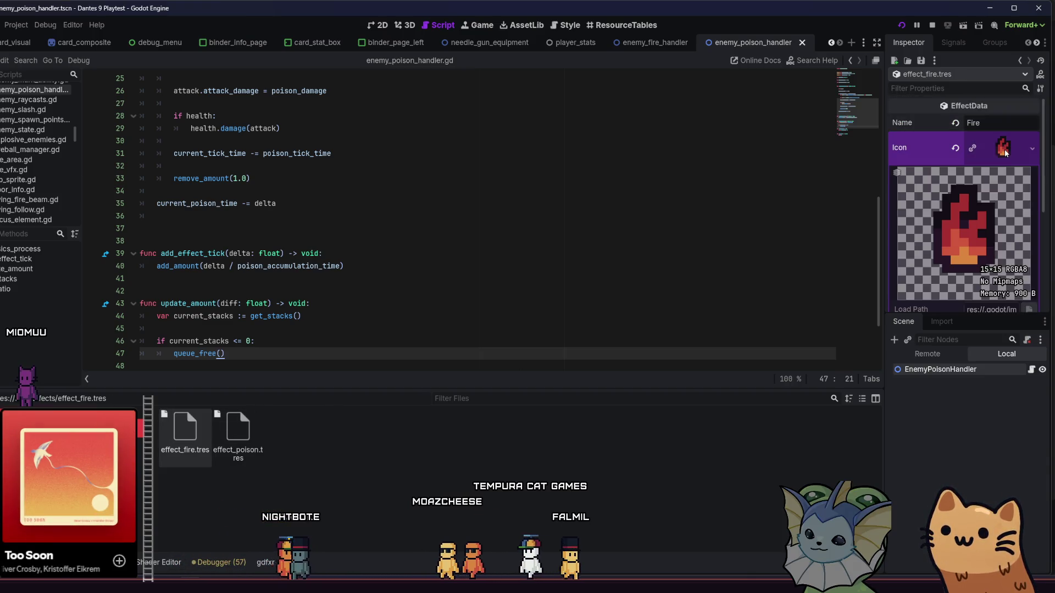
pyautogui.click(1003, 148)
pyautogui.click(238, 440)
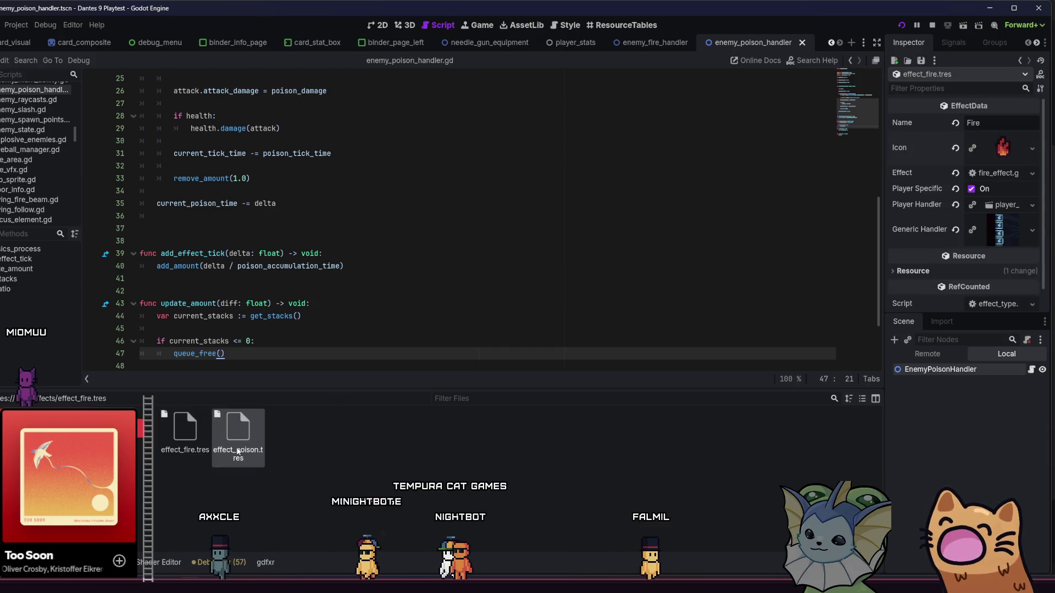
pyautogui.doubleClick(238, 440)
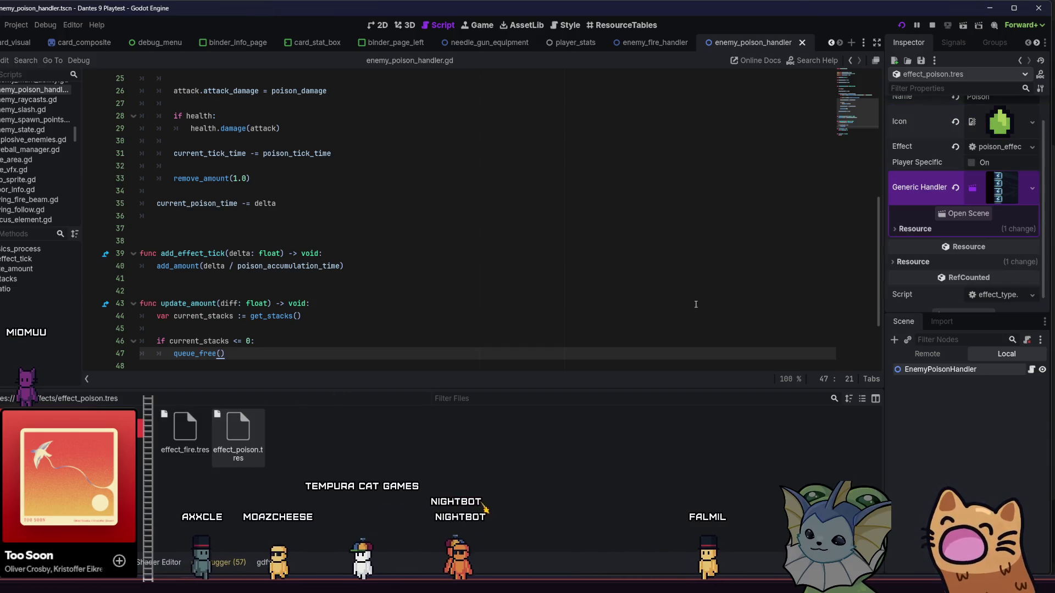
pyautogui.hotkey('alt', 'Tab')
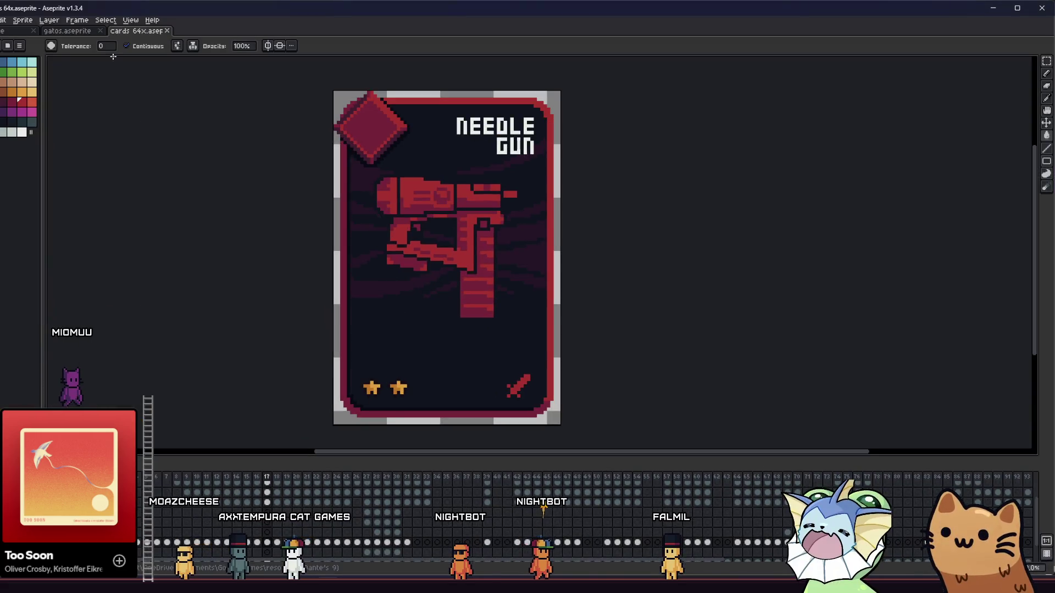
pyautogui.click(63, 31)
pyautogui.hotkey('alt', 'Tab')
pyautogui.hotkey('alt', 'Tab')
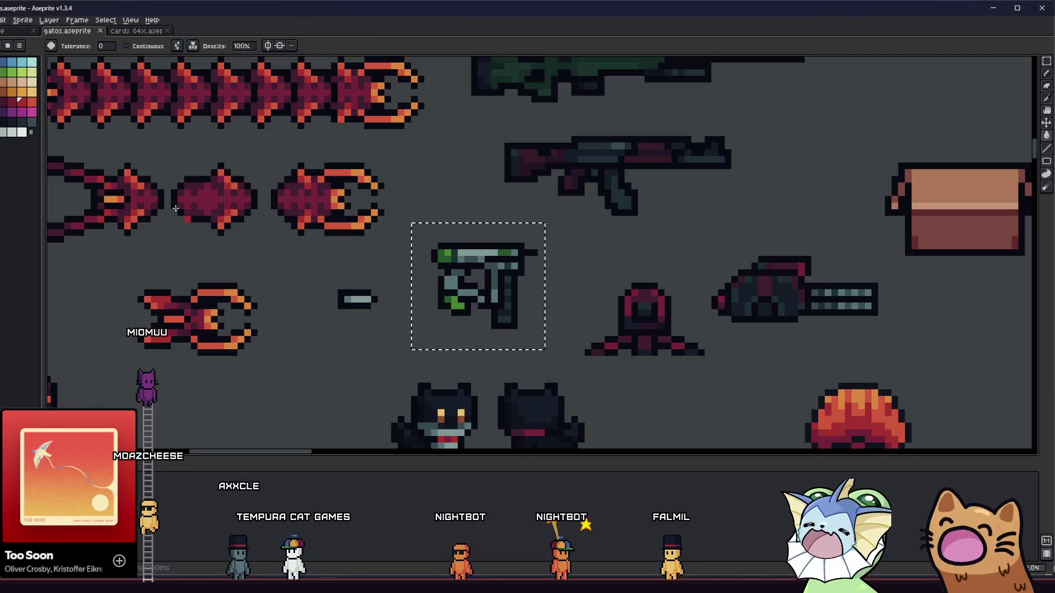
pyautogui.scroll(-5, 195, 234)
pyautogui.press('m')
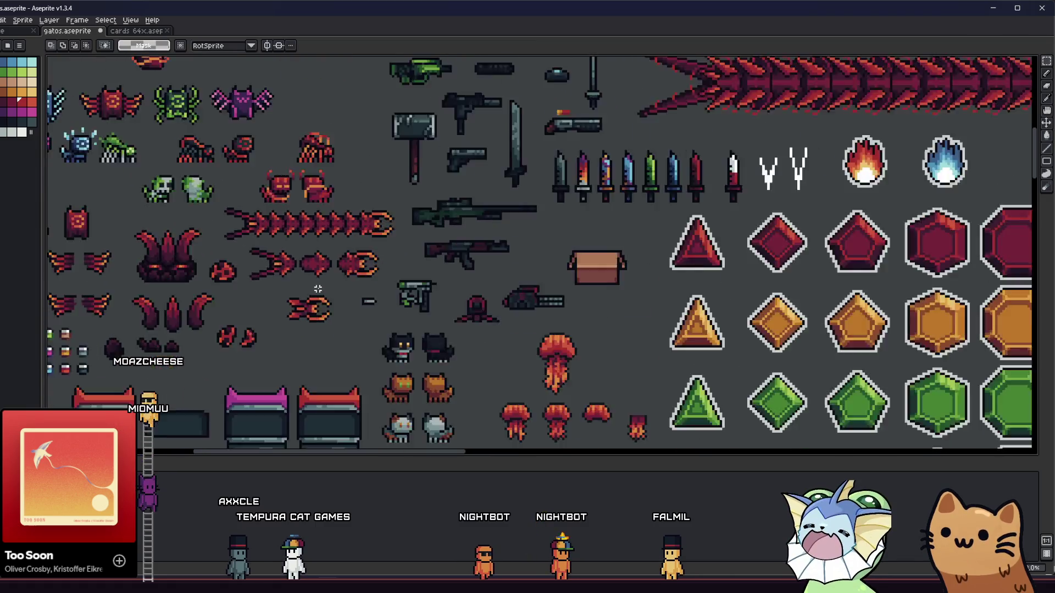
pyautogui.scroll(-2, 311, 359)
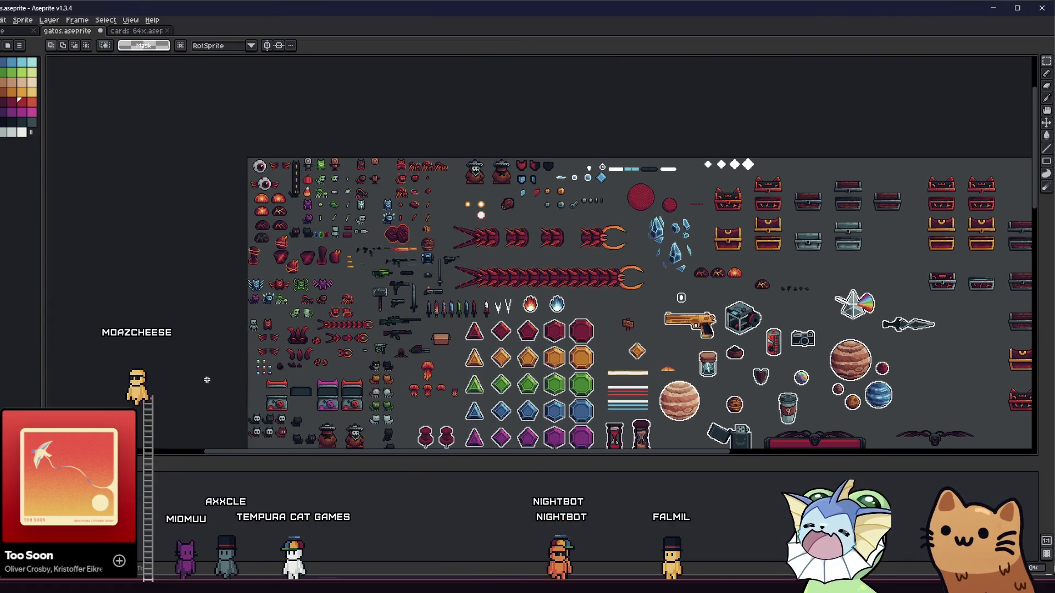
pyautogui.hotkey('alt', 'Tab')
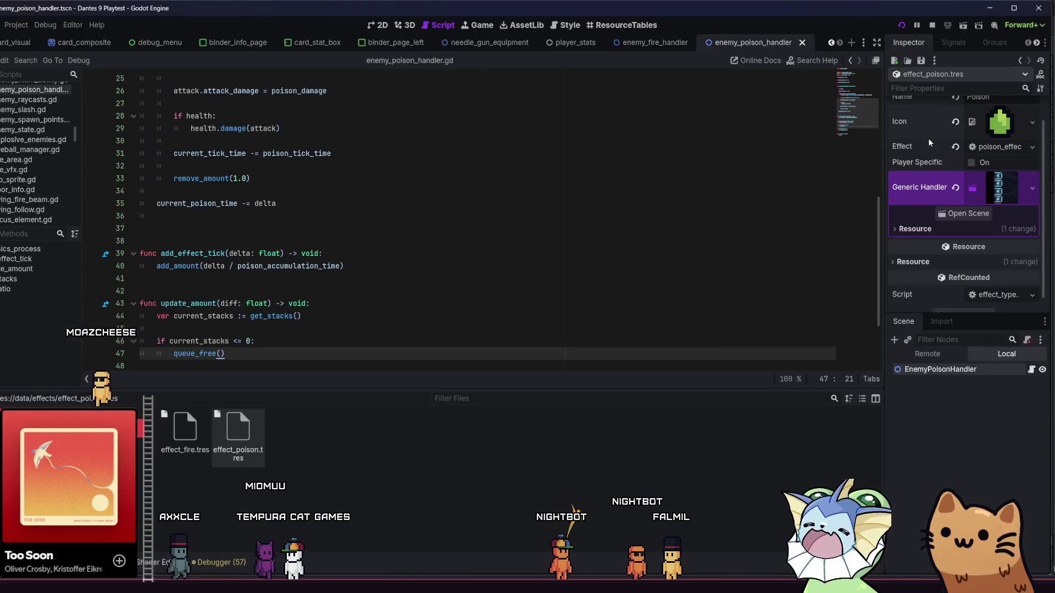
# - Clear the Poison effect's Icon, search 'poison' in the texture chooser, and close it without picking
pyautogui.click(954, 122)
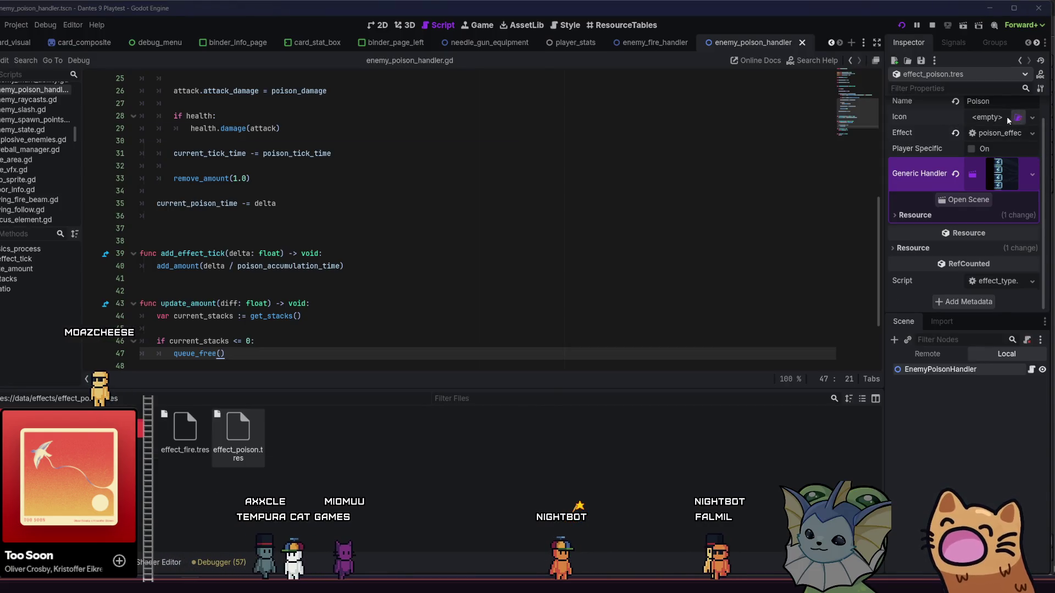
pyautogui.click(1018, 118)
pyautogui.write('poison')
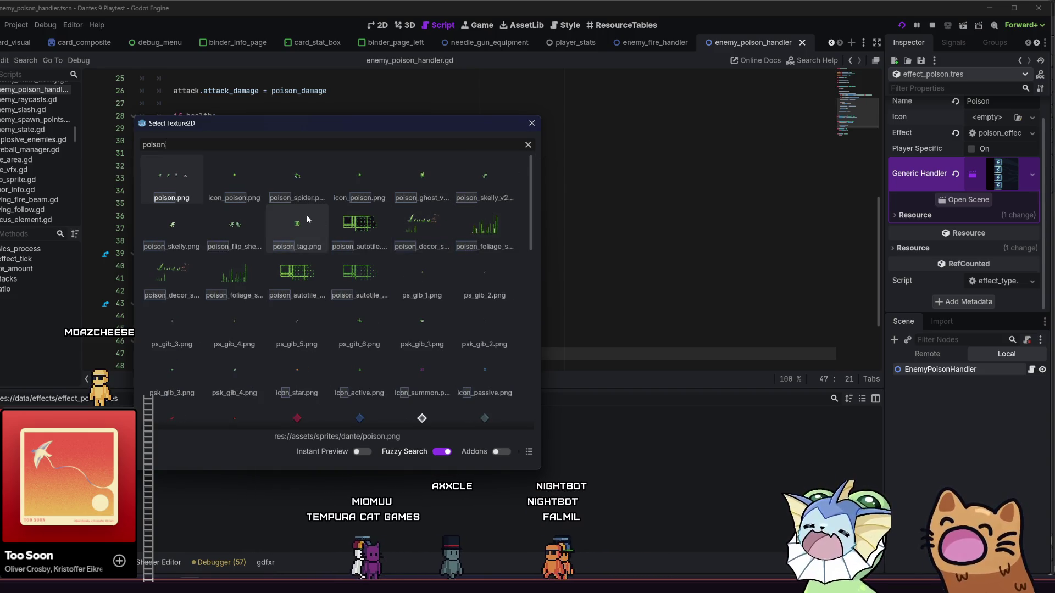
pyautogui.scroll(-1, 391, 265)
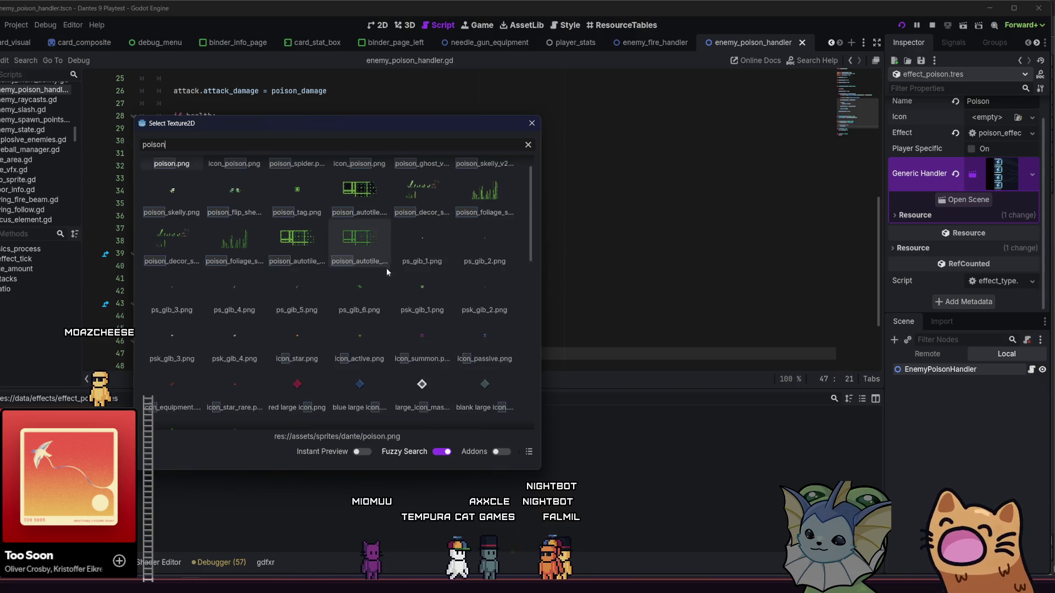
pyautogui.click(532, 123)
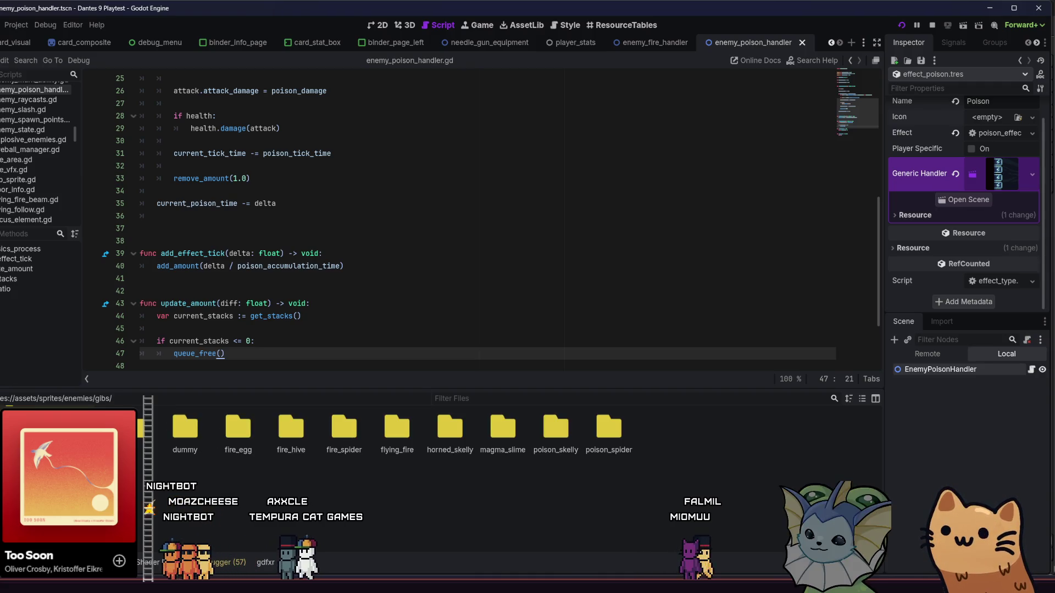
# - Browse to the status effects folder and assign icon_poison.png as the Poison effect's Icon
pyautogui.press('Return')
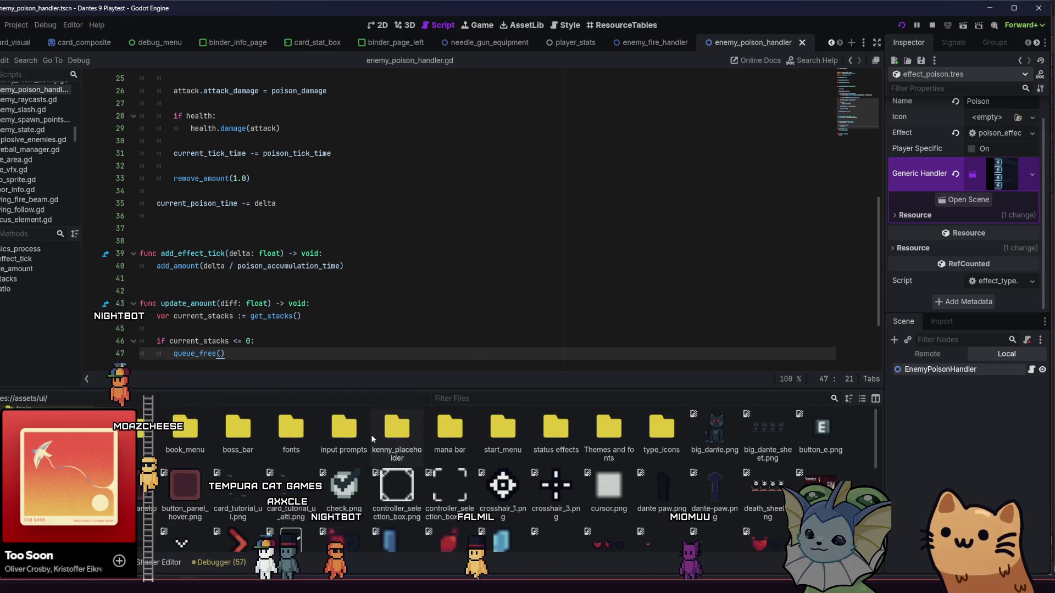
pyautogui.doubleClick(578, 435)
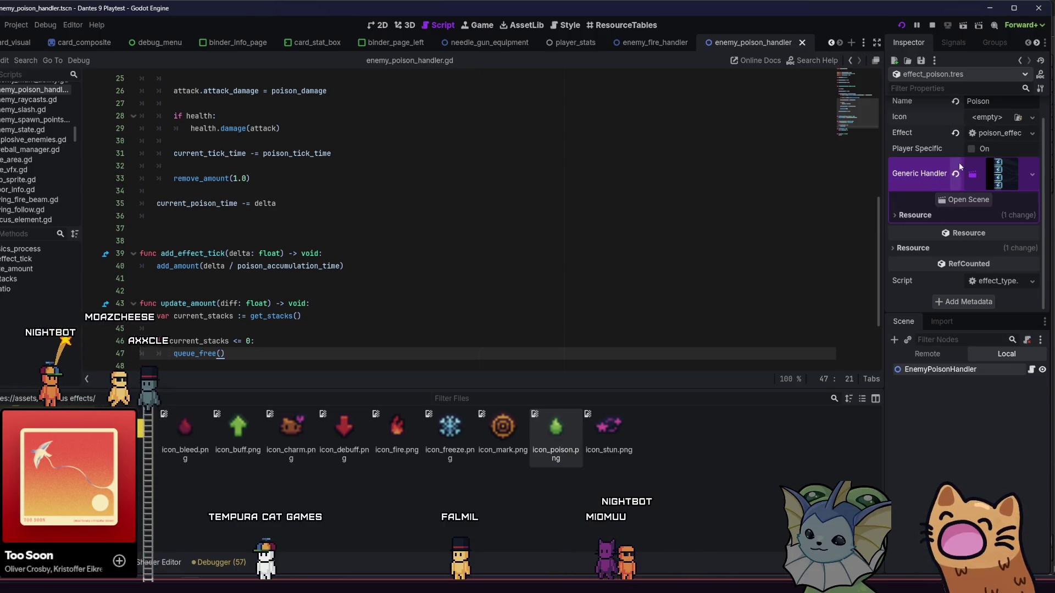
pyautogui.click(1017, 118)
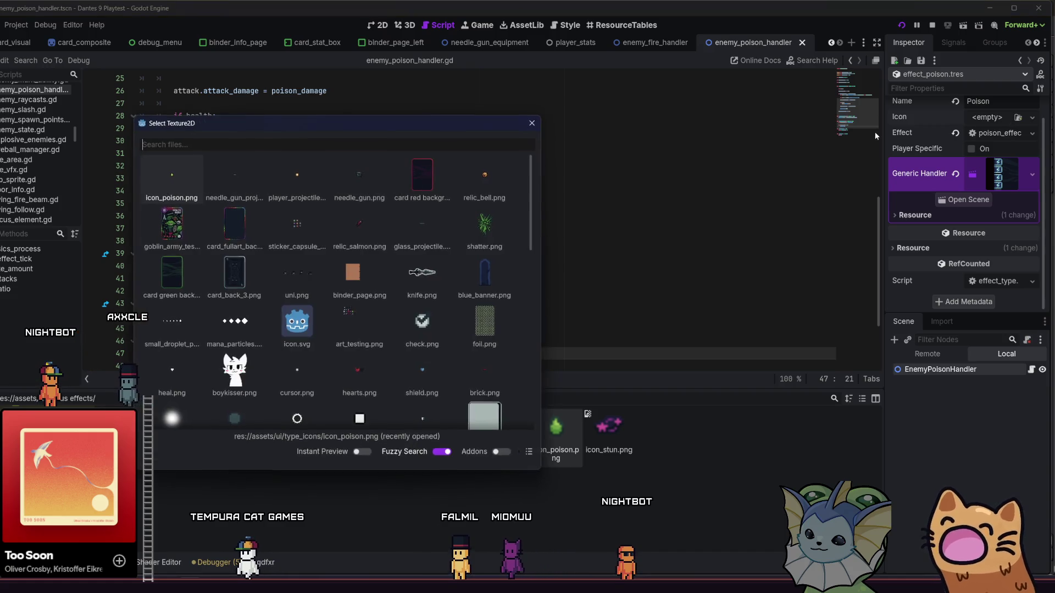
pyautogui.click(177, 176)
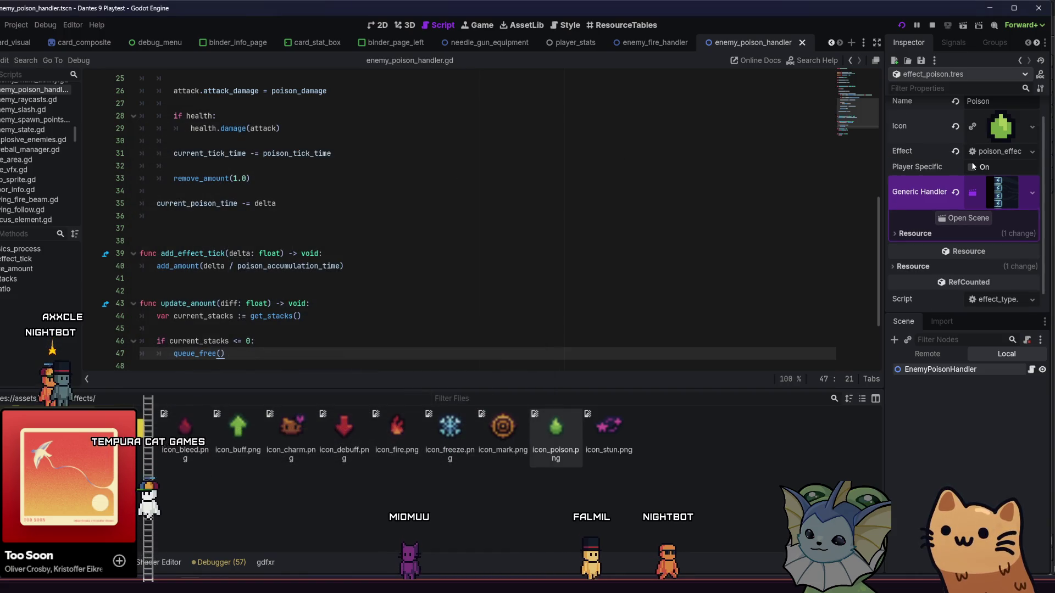
pyautogui.click(1005, 128)
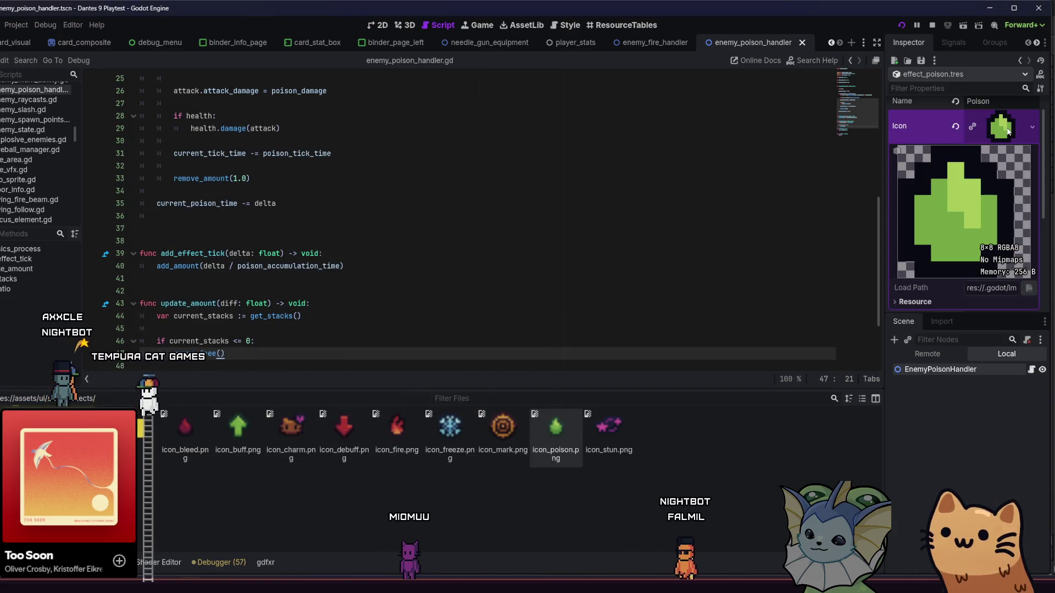
# - Reassign icon_poison.png to the Icon via a texture-chooser search, then save
pyautogui.click(1032, 127)
pyautogui.click(990, 181)
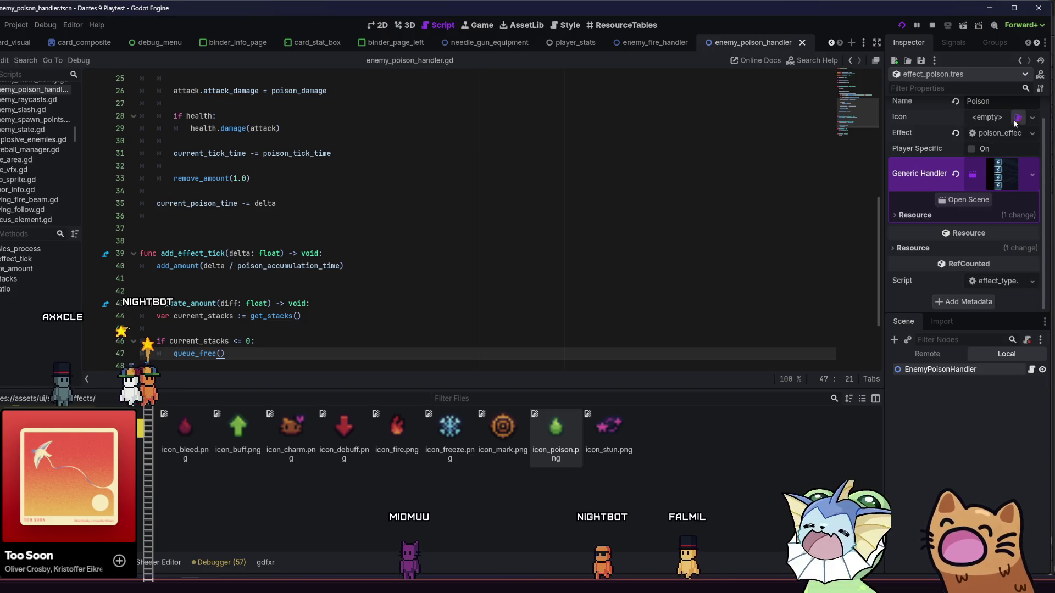
pyautogui.click(1017, 117)
pyautogui.write('Icon_posion')
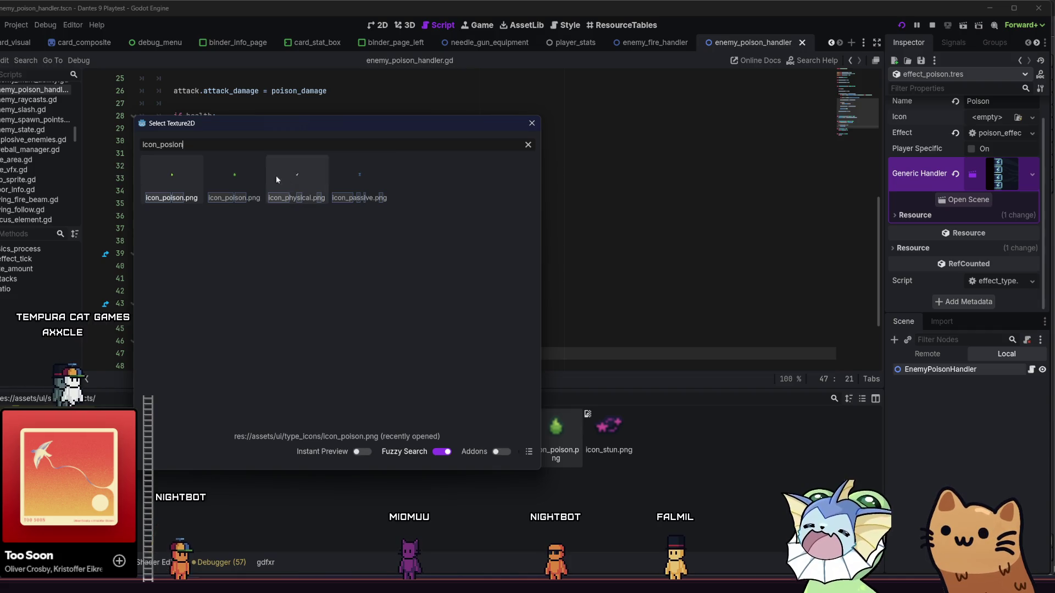
pyautogui.doubleClick(239, 180)
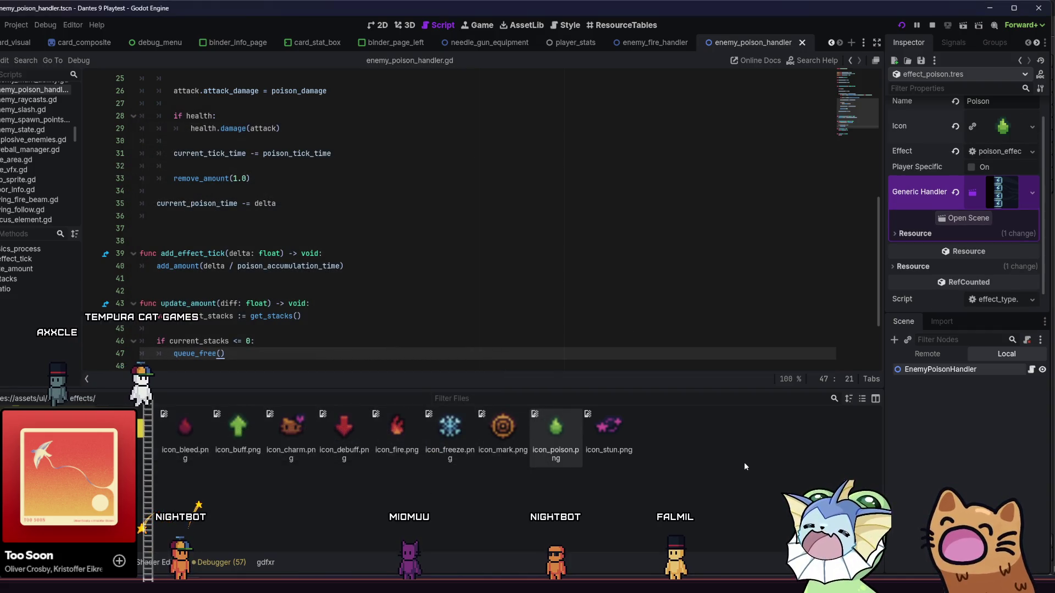
pyautogui.hotkey('ctrl', 's')
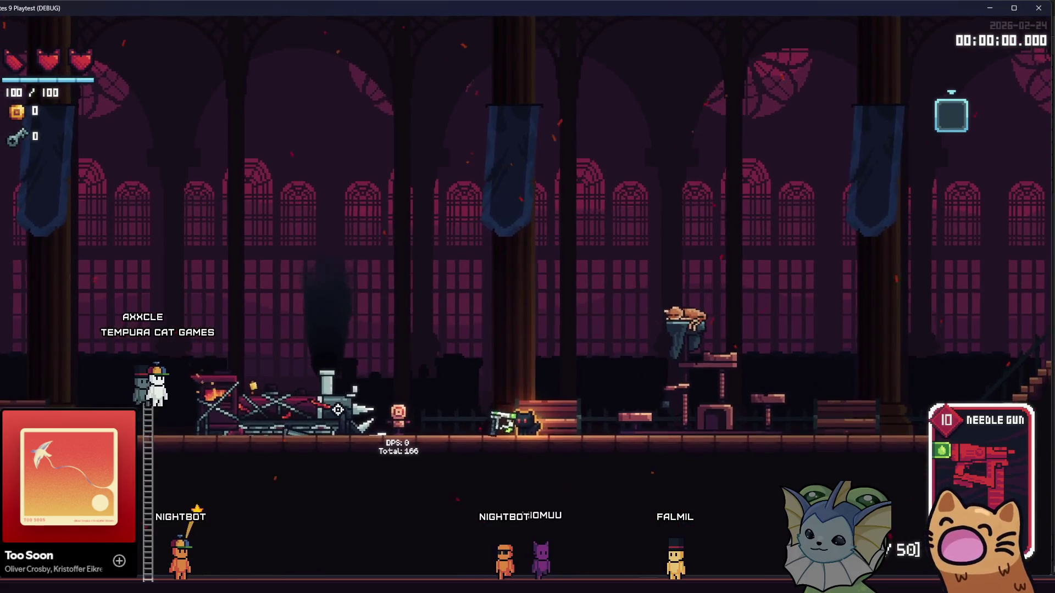
# - Fire the Needle Gun at the target dummy while running and jumping around the hub
pyautogui.click(319, 420)
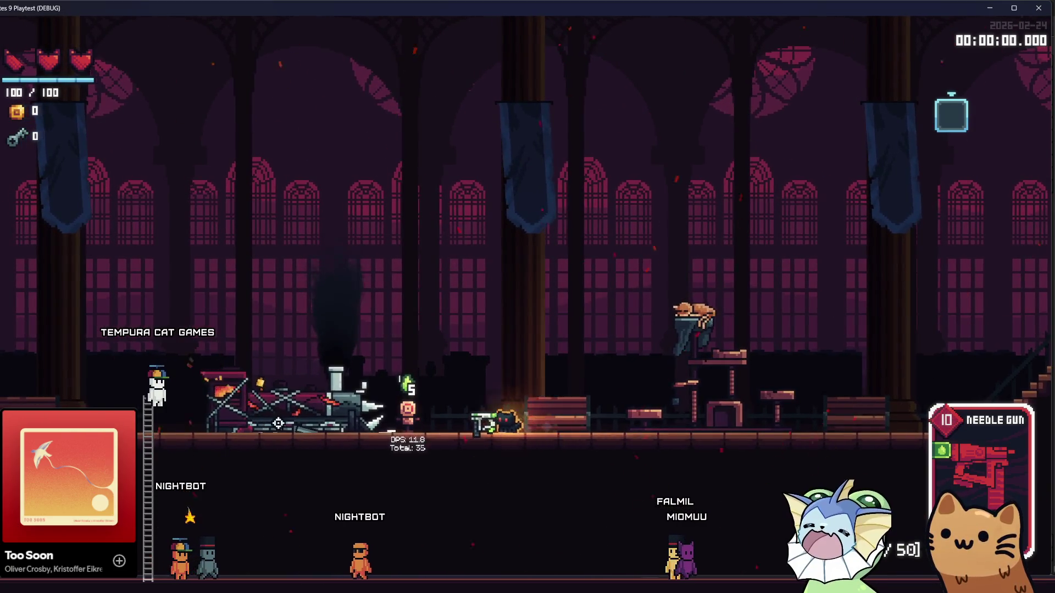
pyautogui.press('a')
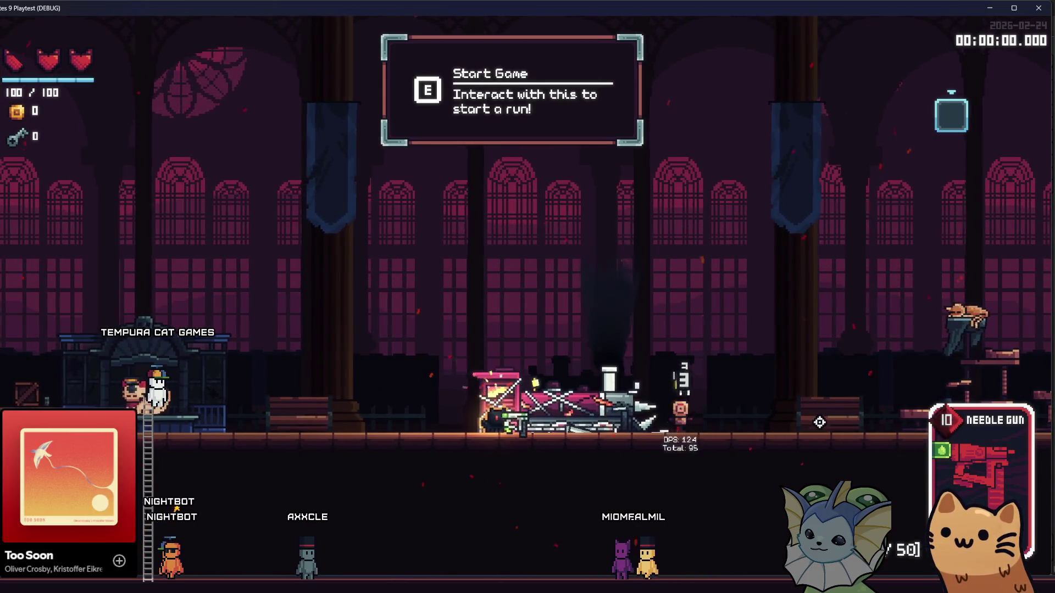
pyautogui.press('a')
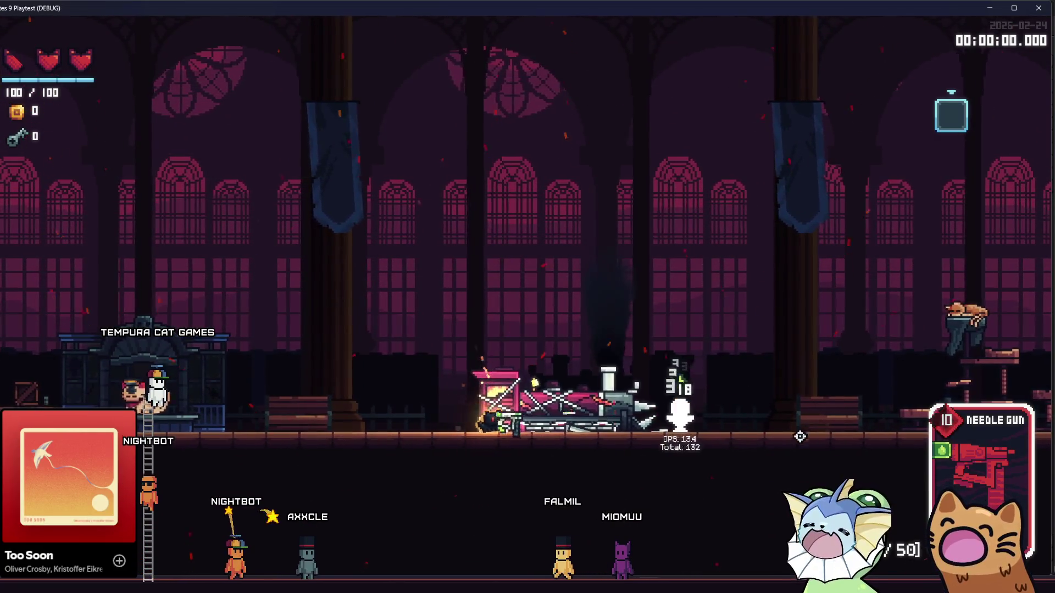
pyautogui.press('d')
pyautogui.press('a')
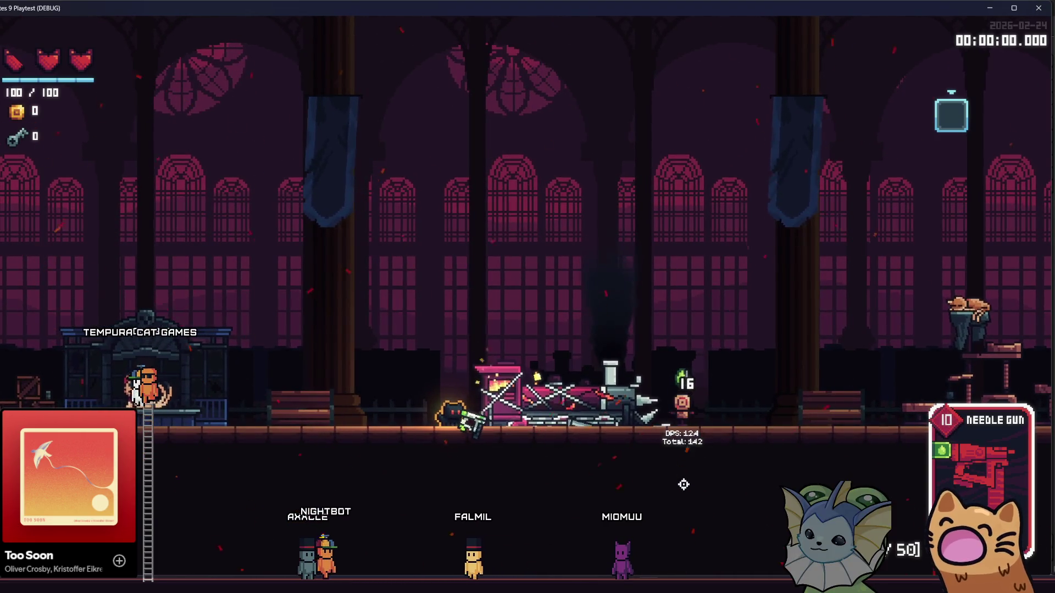
pyautogui.press('d')
pyautogui.press('space')
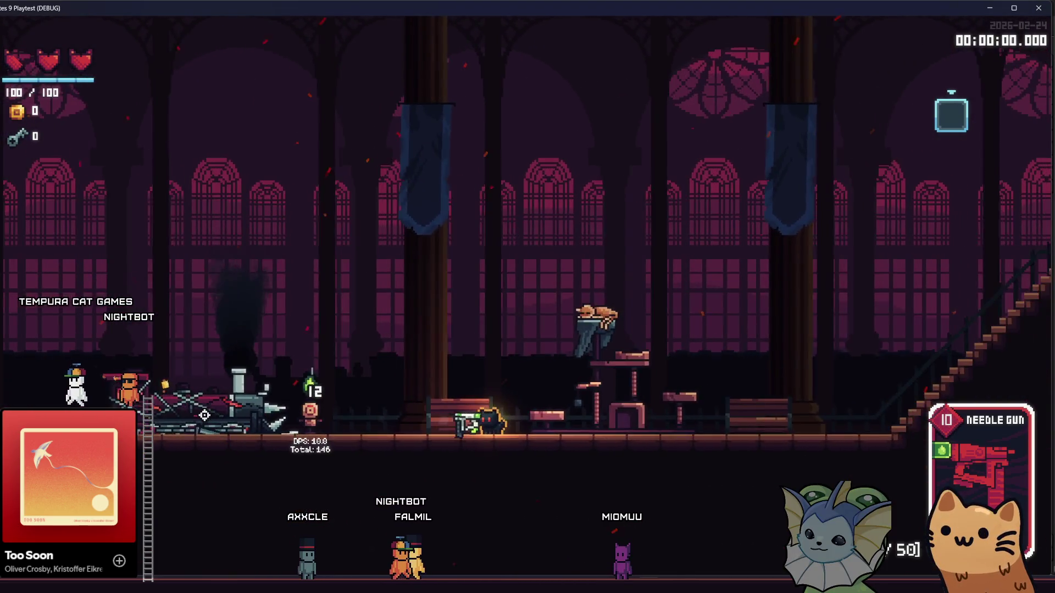
pyautogui.press('d')
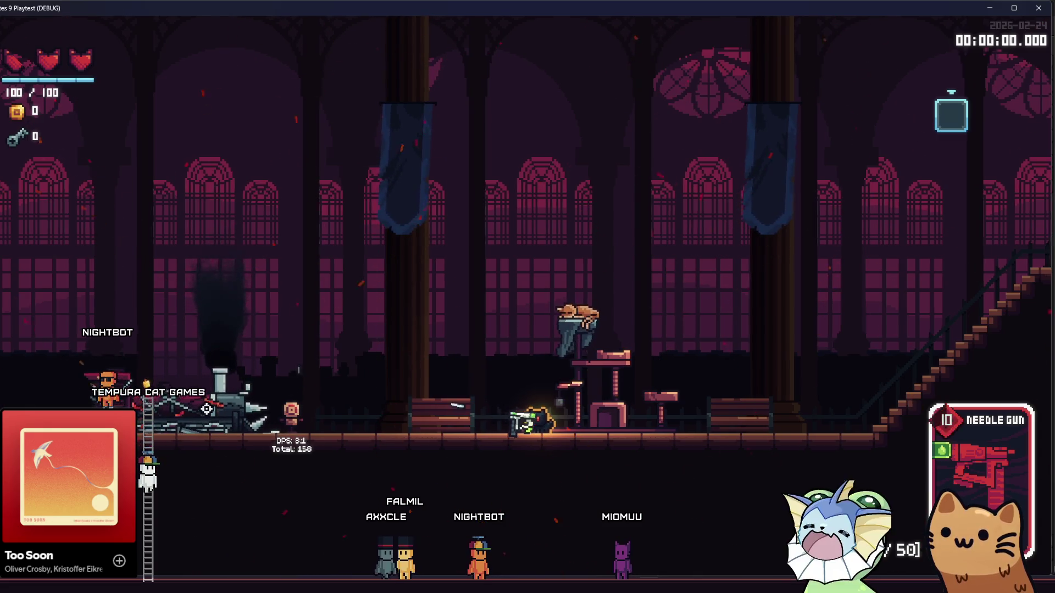
pyautogui.press('a')
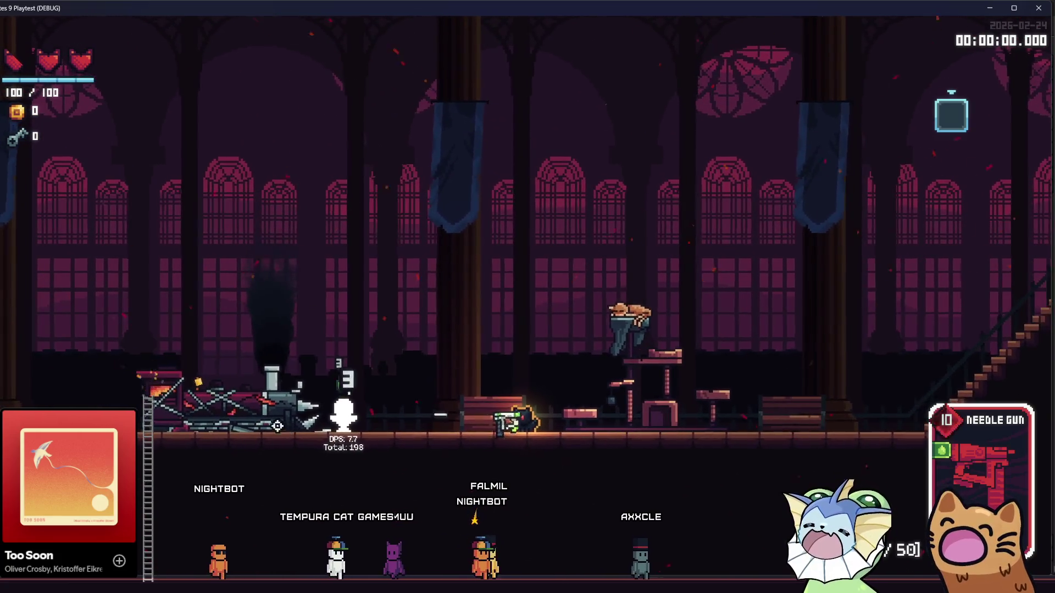
pyautogui.press('d')
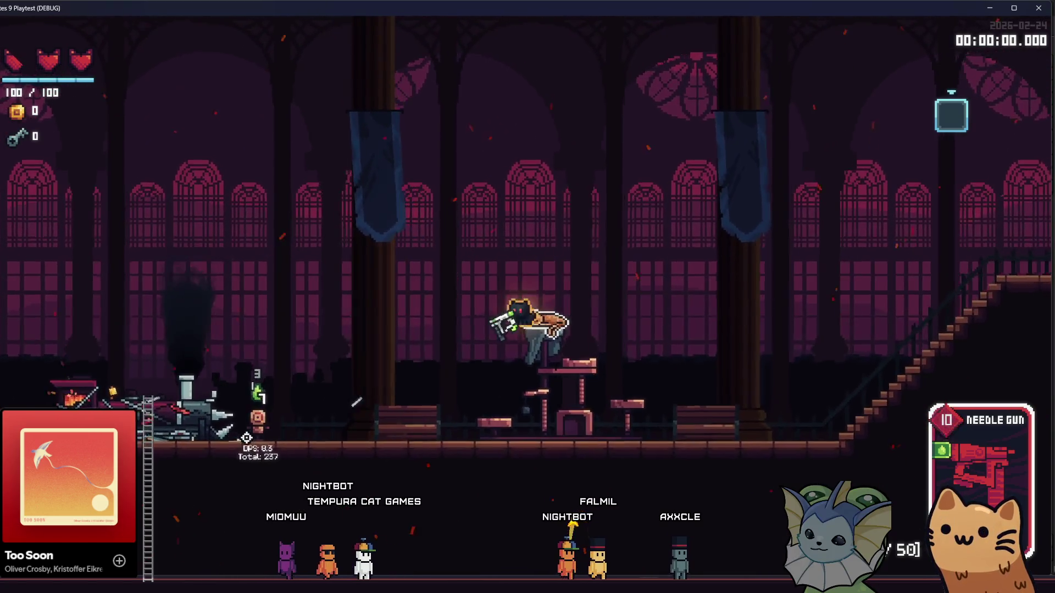
pyautogui.press('space')
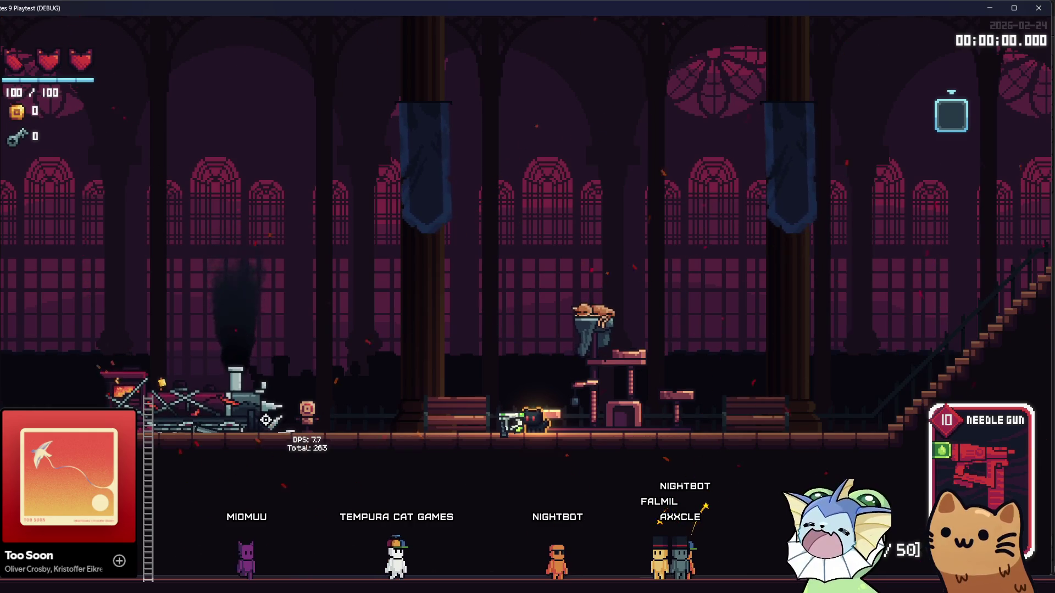
# - Keep moving near the dummy, then run right and climb the right-hand staircase
pyautogui.press('a')
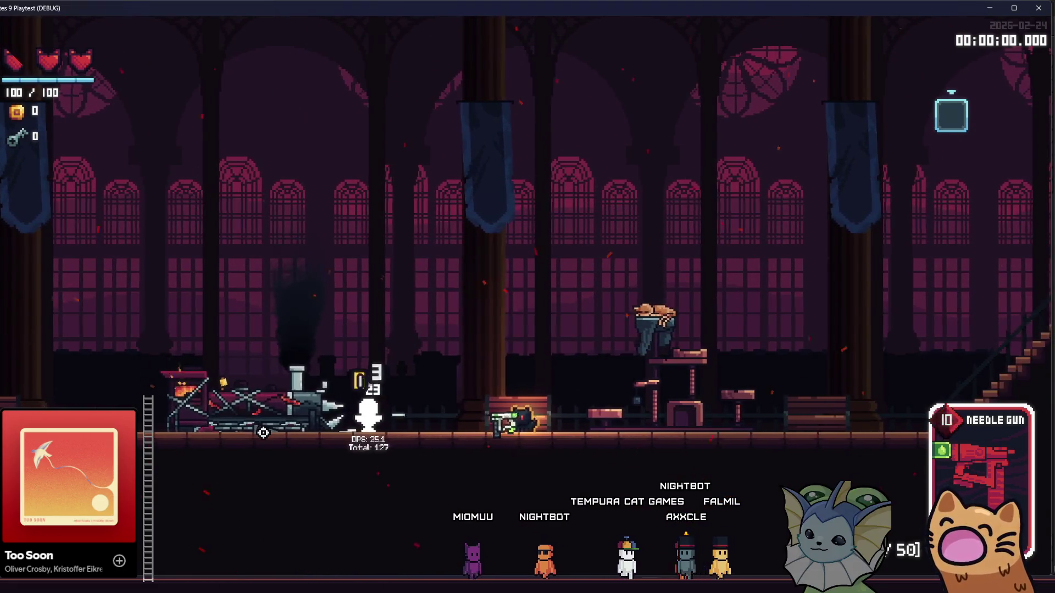
pyautogui.press('a')
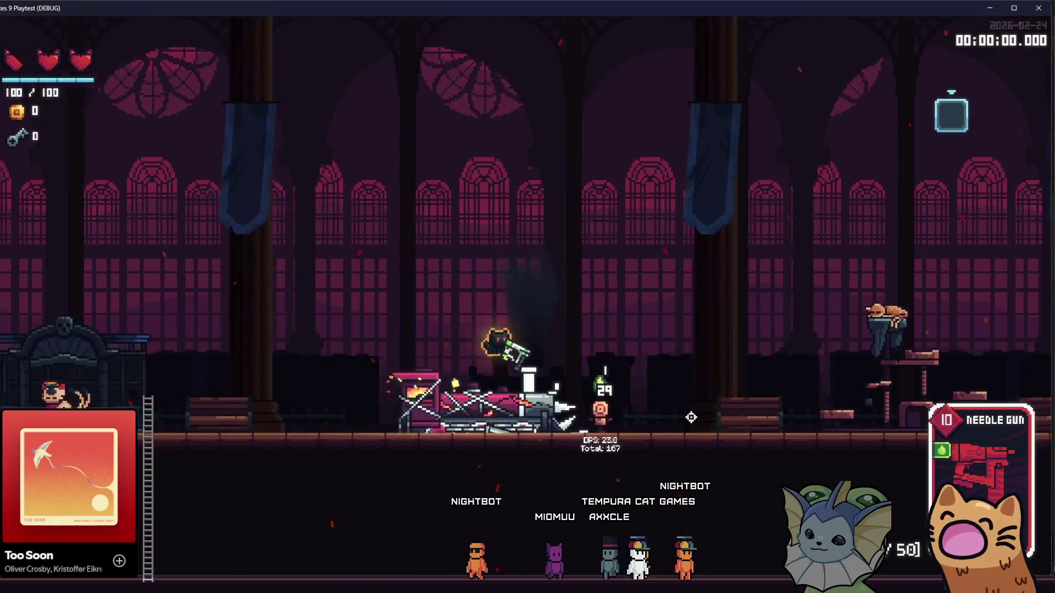
pyautogui.press('d')
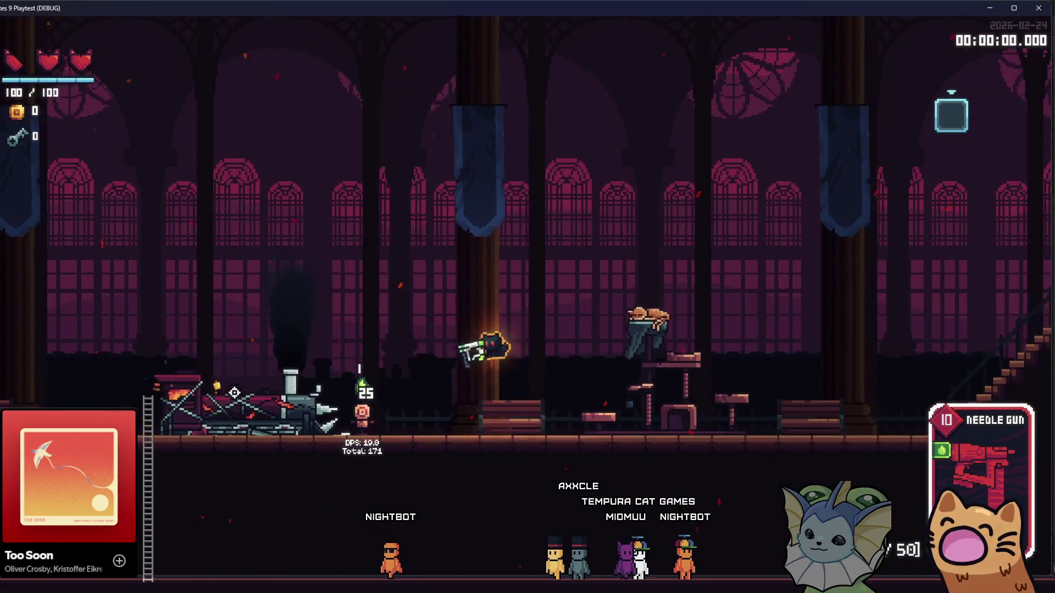
pyautogui.press('a')
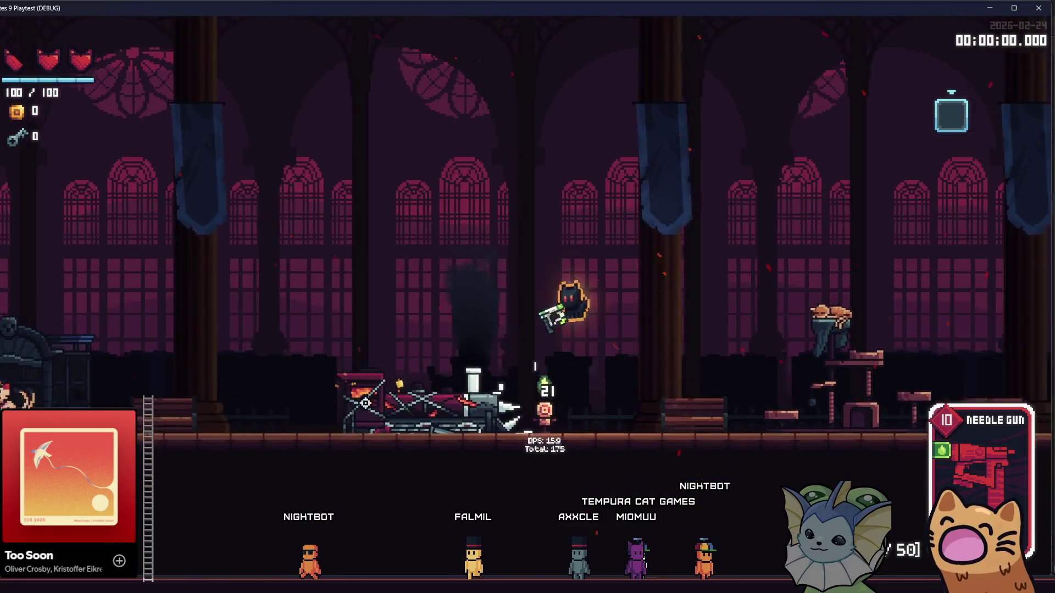
pyautogui.press('d')
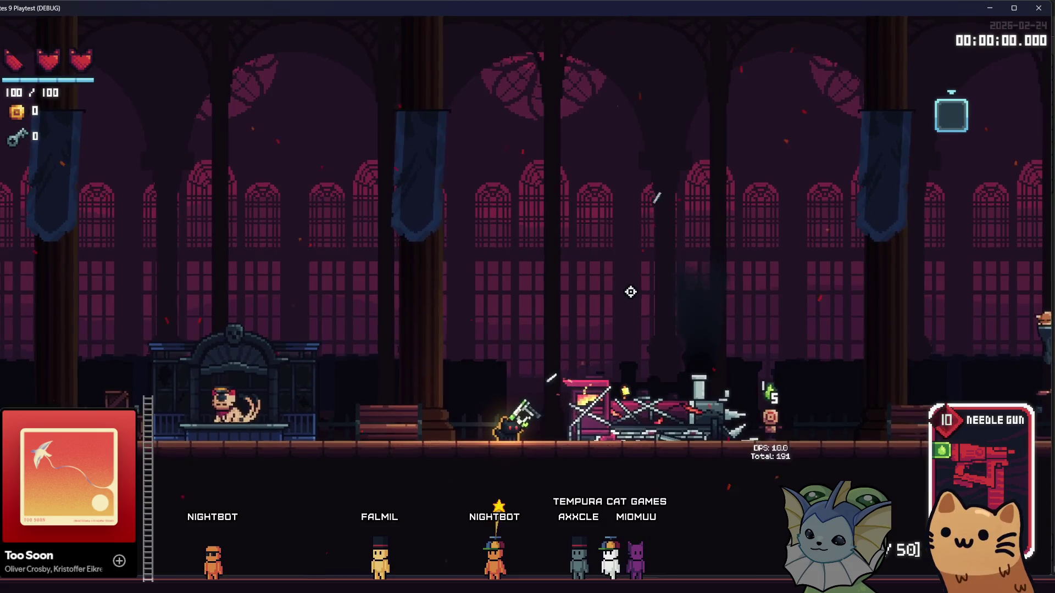
pyautogui.press('d')
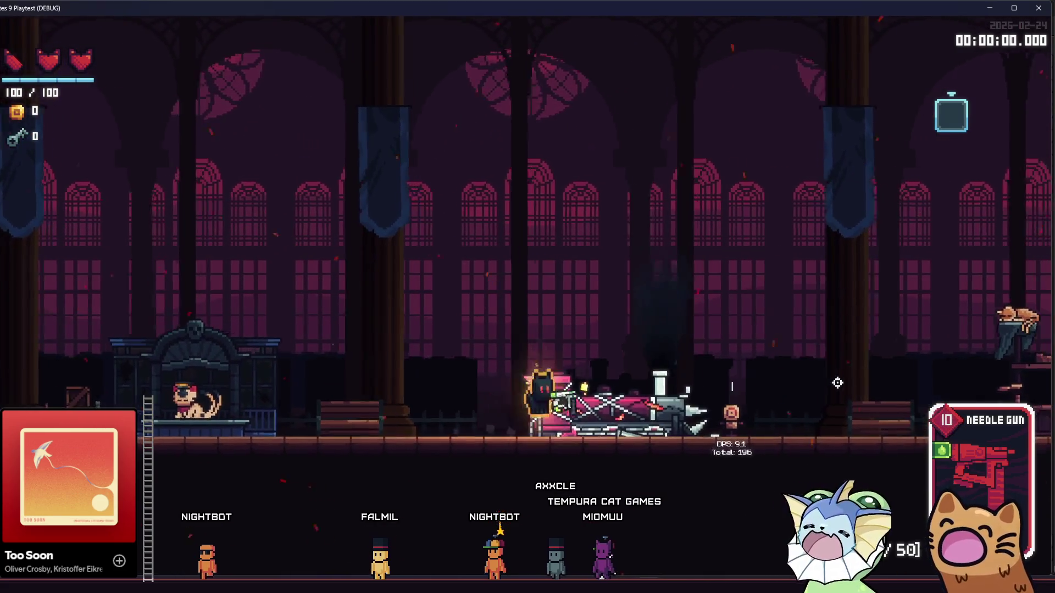
pyautogui.press('d')
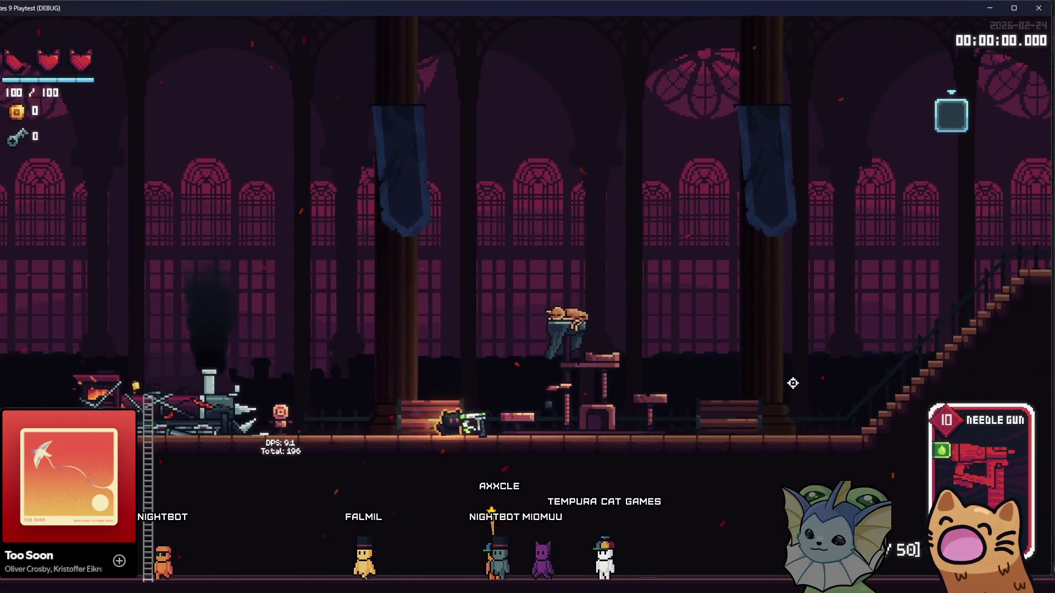
pyautogui.press('d')
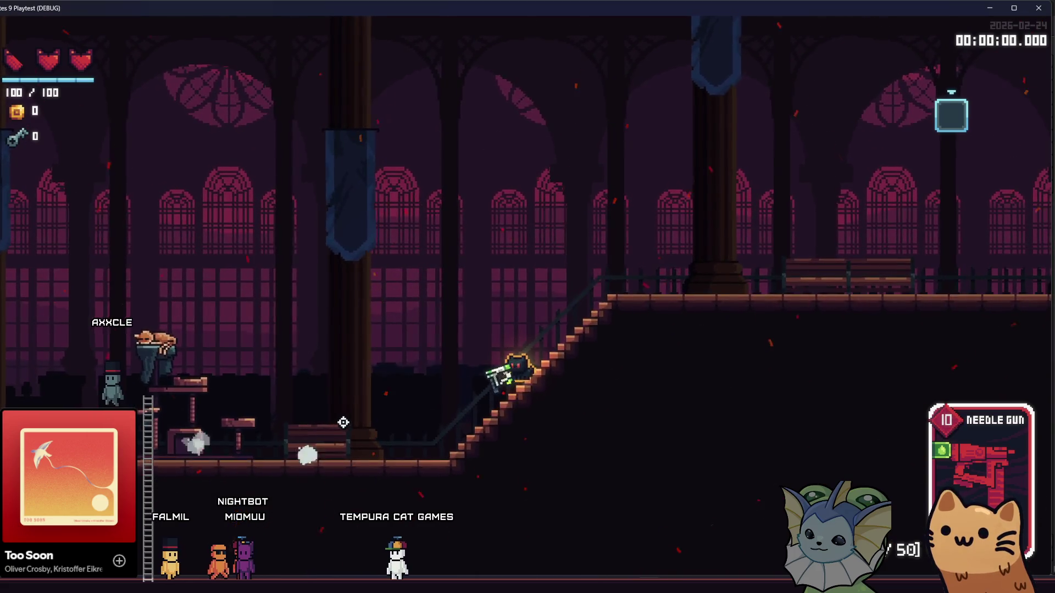
# - Browse the debug menu's Add Card list, then close the debug menu
pyautogui.press('`')
pyautogui.click(118, 179)
pyautogui.click(324, 127)
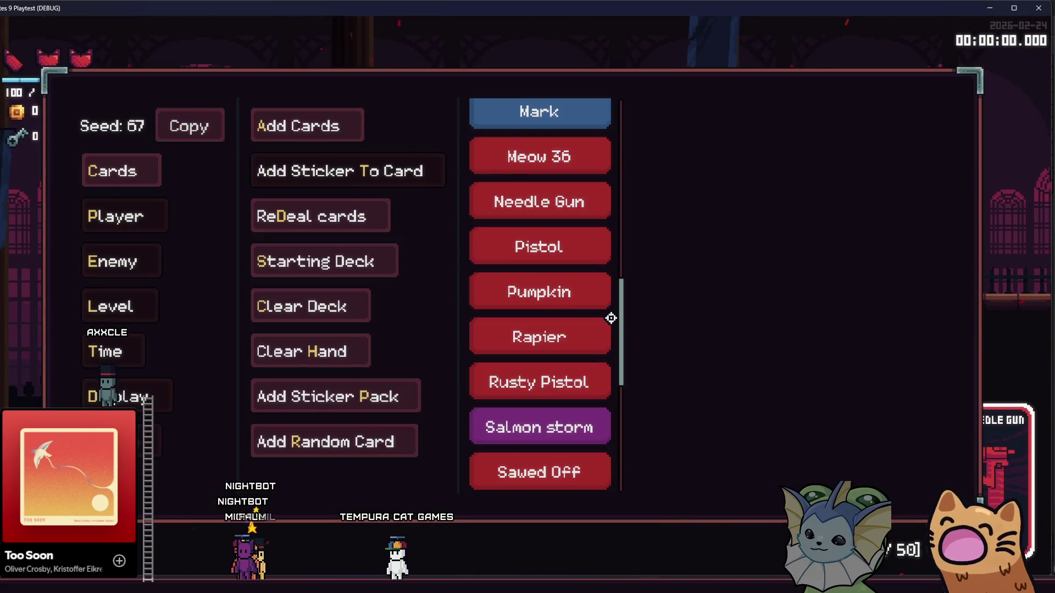
pyautogui.moveTo(621, 337)
pyautogui.mouseDown()
pyautogui.moveTo(621, 435)
pyautogui.moveTo(610, 151)
pyautogui.moveTo(619, 209)
pyautogui.mouseUp()
pyautogui.click(549, 290)
pyautogui.press('Escape')
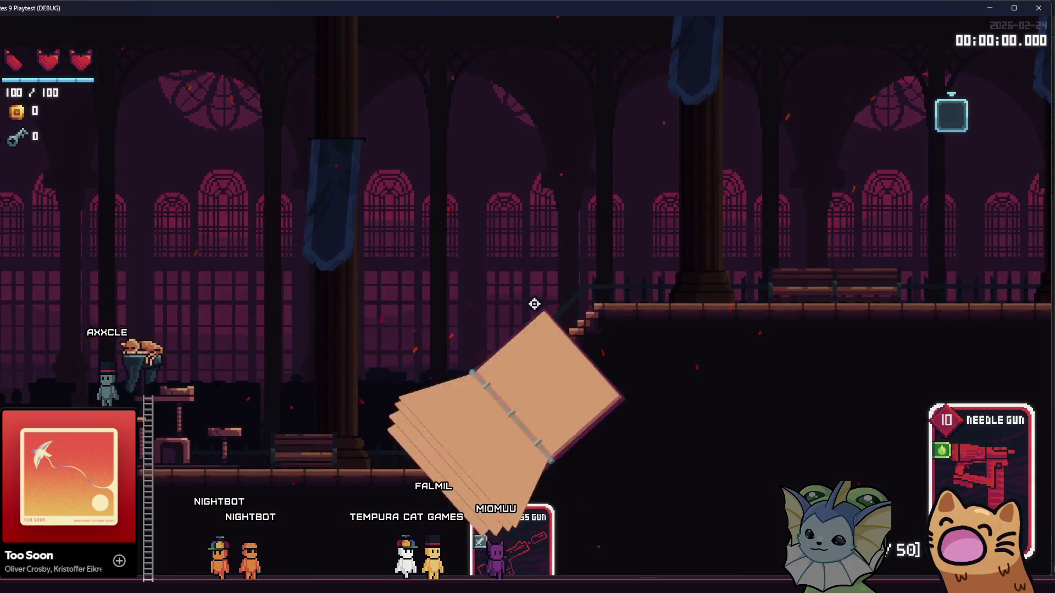
# - Open the deck book, view the Glass Gun card's stats, then close it
pyautogui.press('Tab')
pyautogui.scroll(-2, 156, 192)
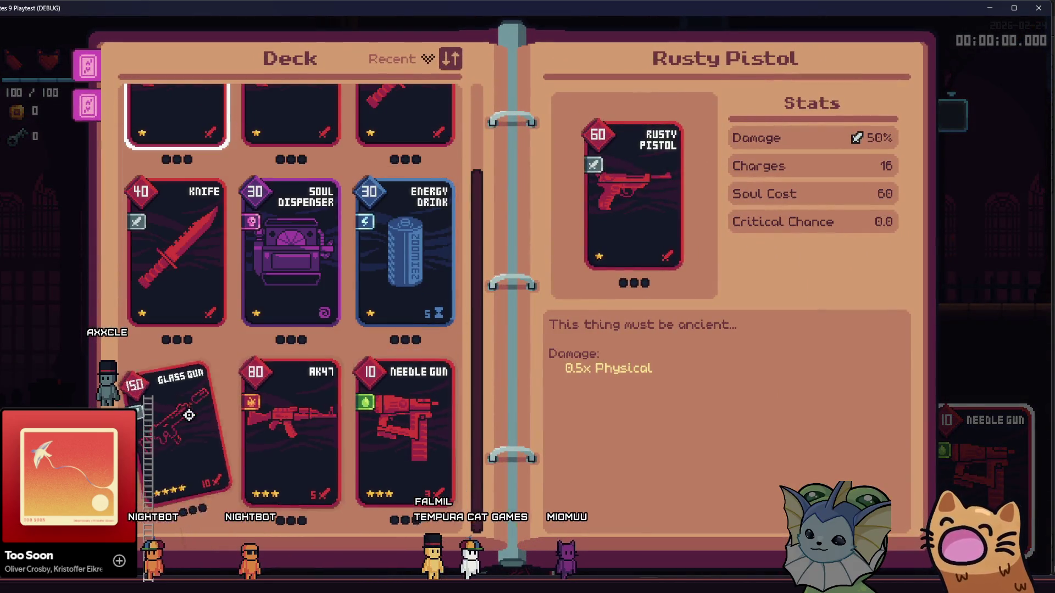
pyautogui.click(175, 429)
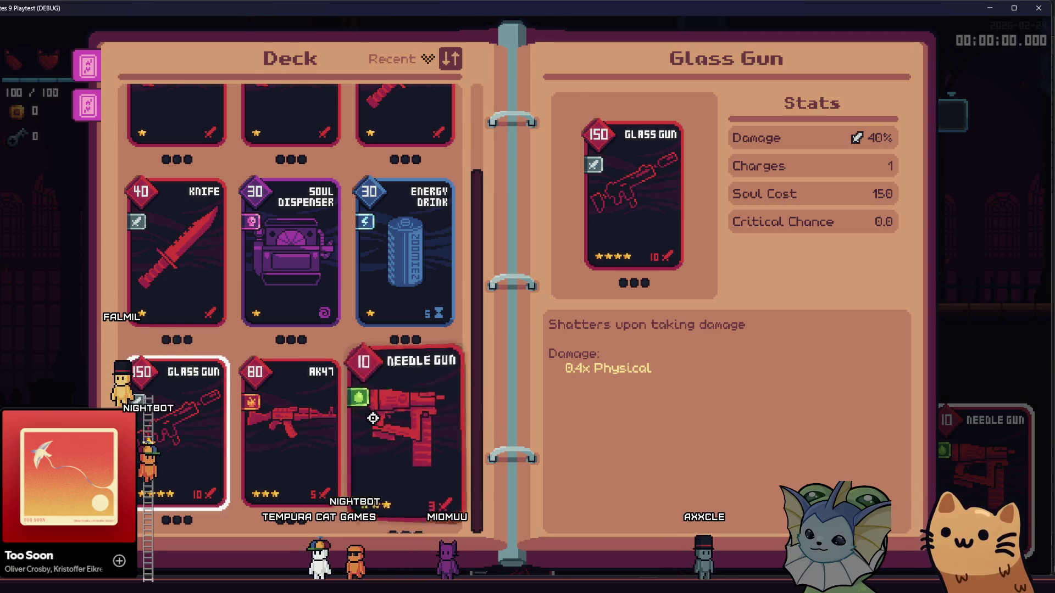
pyautogui.press('Escape')
pyautogui.press('Escape')
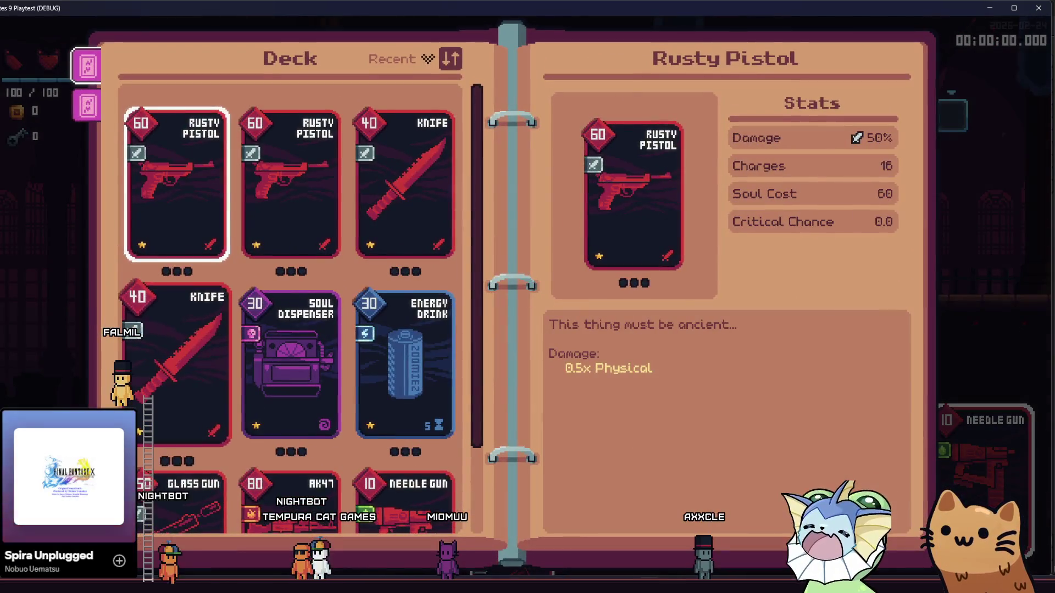
pyautogui.press('Escape')
# - Check the Render Scale and Quality dropdowns in the Video settings
pyautogui.click(444, 45)
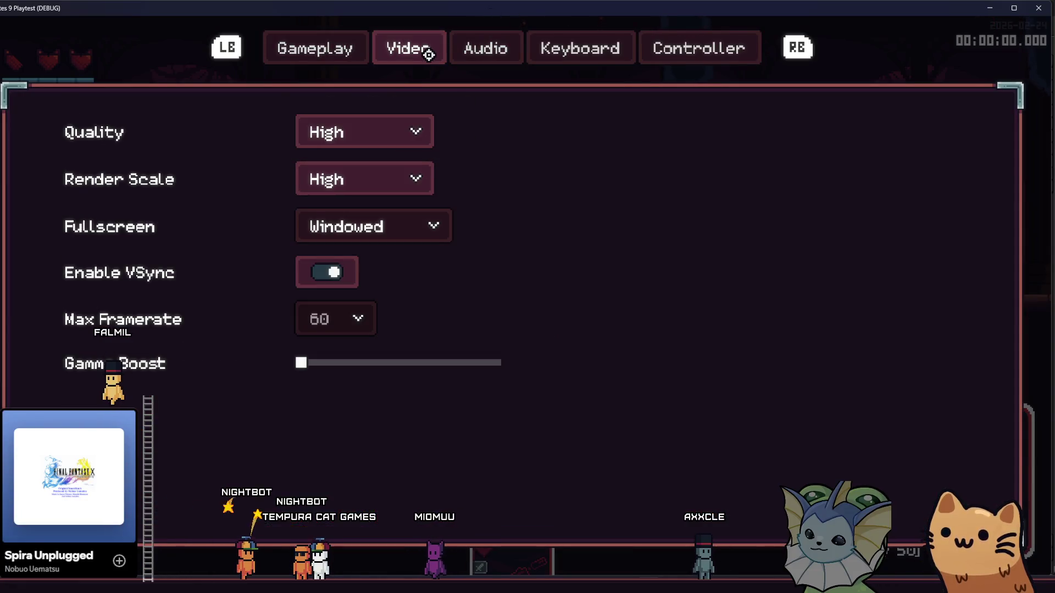
pyautogui.click(357, 181)
pyautogui.click(357, 181)
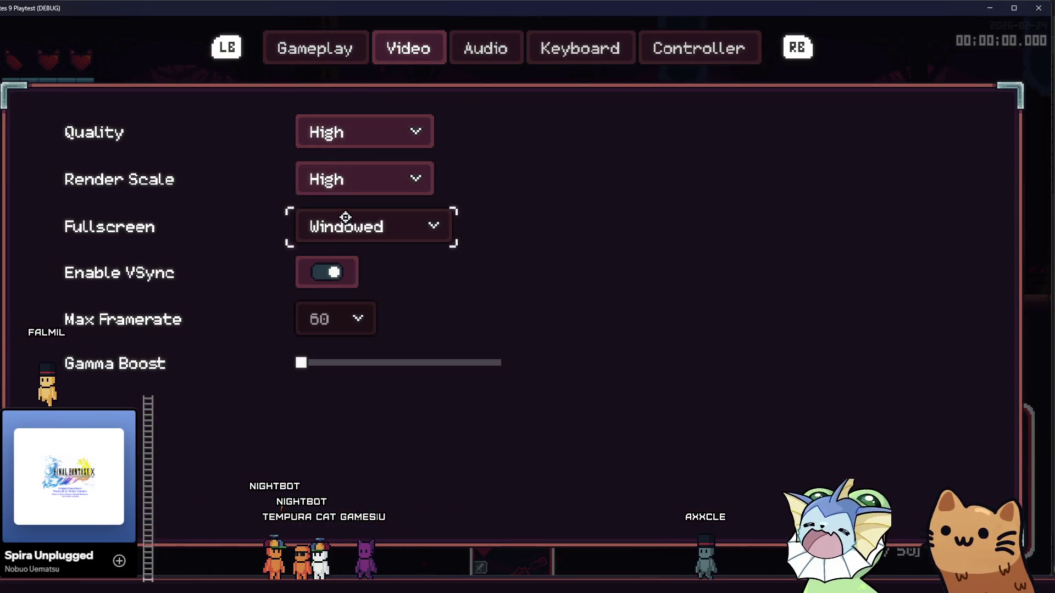
pyautogui.click(352, 132)
pyautogui.press('Escape')
# - Reopen the deck book, scroll through the cards, and close it to resume play
pyautogui.press('Tab')
pyautogui.press('Tab')
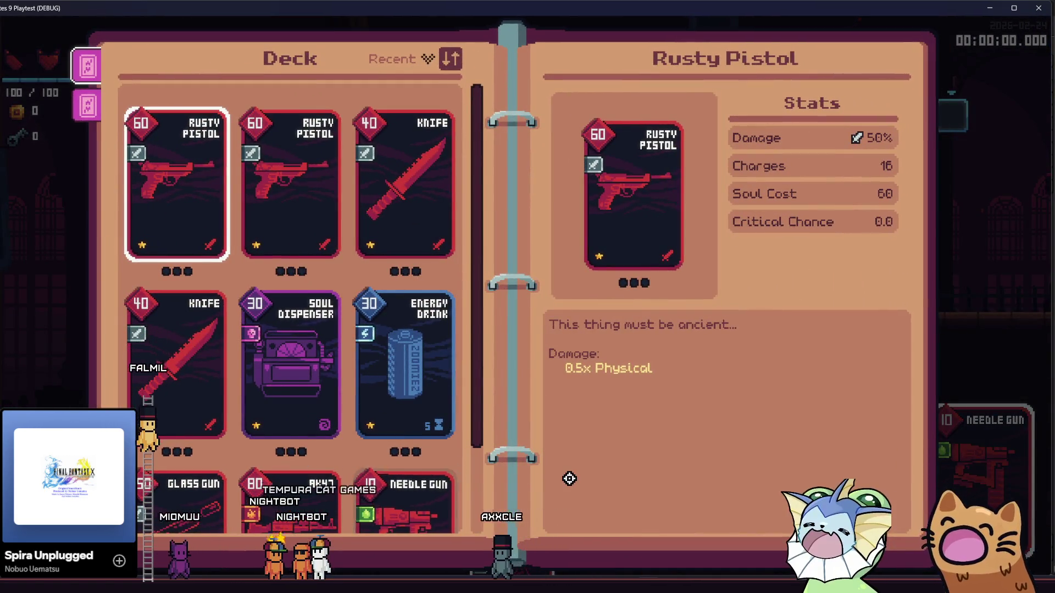
pyautogui.scroll(-2, 464, 369)
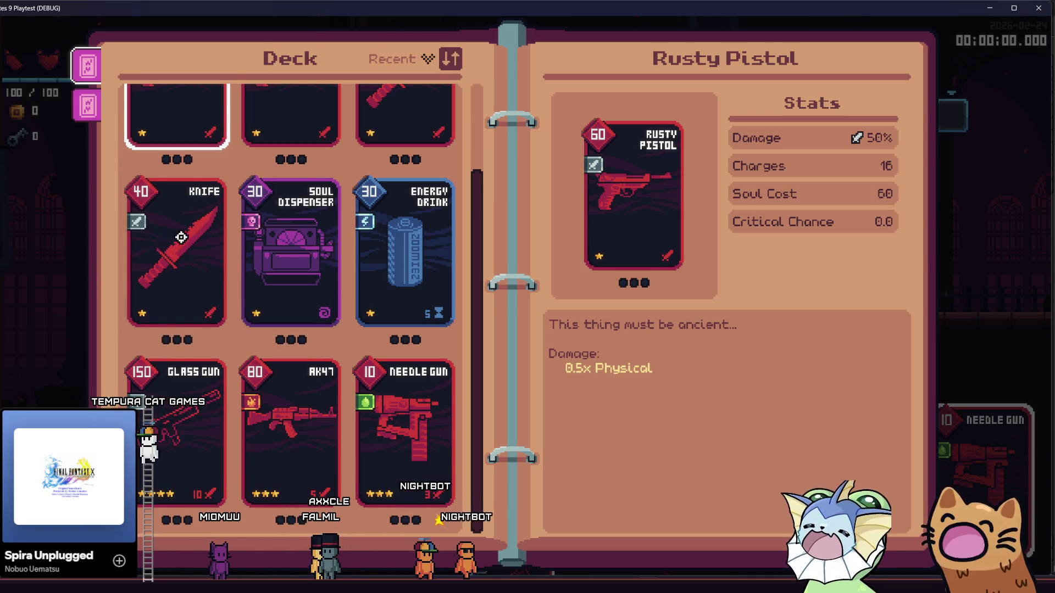
pyautogui.scroll(2, 118, 267)
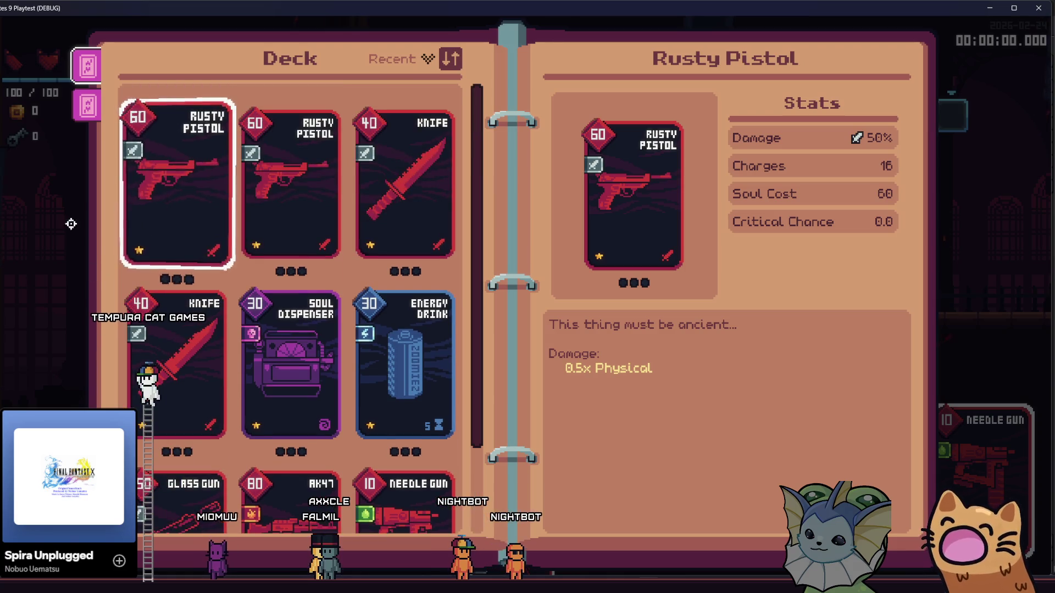
pyautogui.press('Escape')
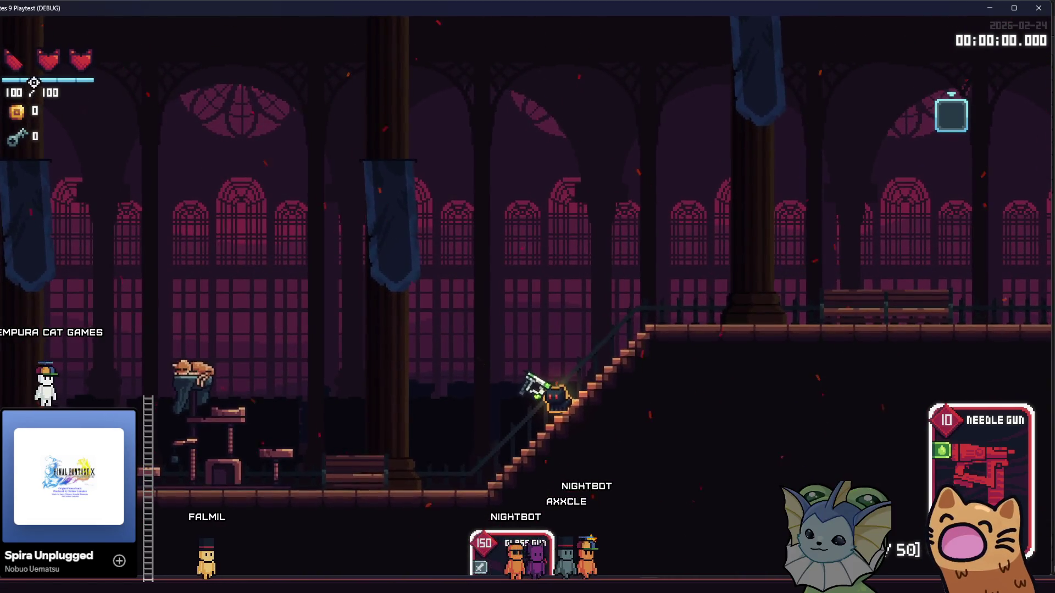
# - Fire a few needles, climb the staircase, and switch the game to Fullscreen in Video settings
pyautogui.click(34, 88)
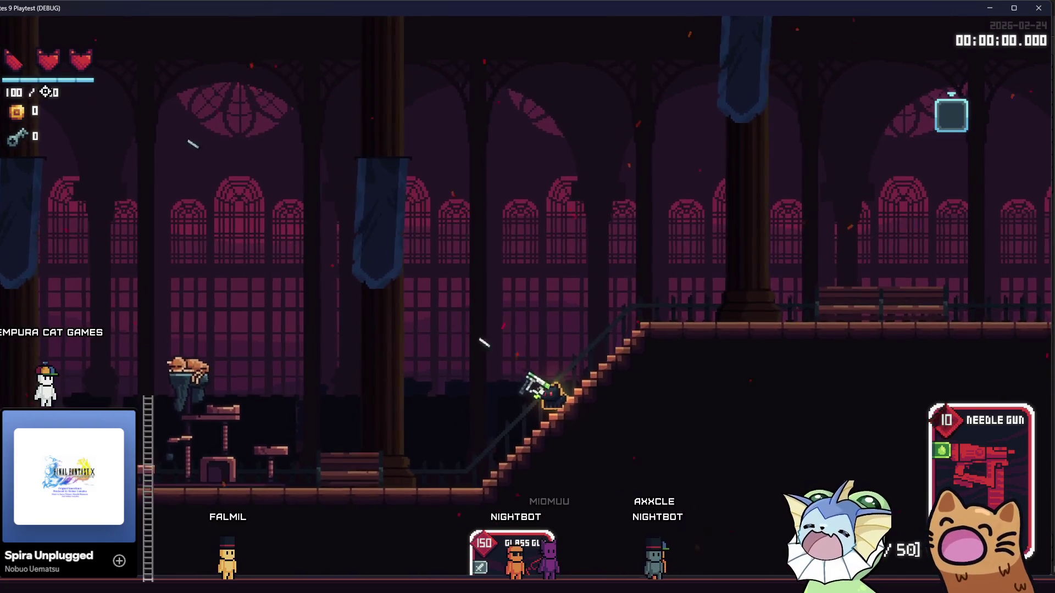
pyautogui.click(50, 95)
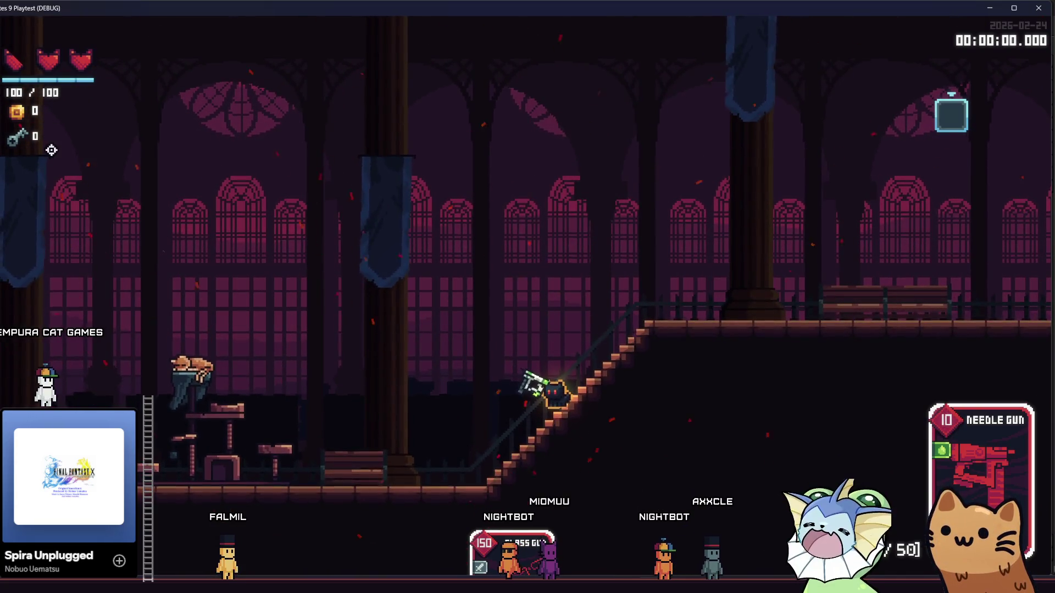
pyautogui.press('d')
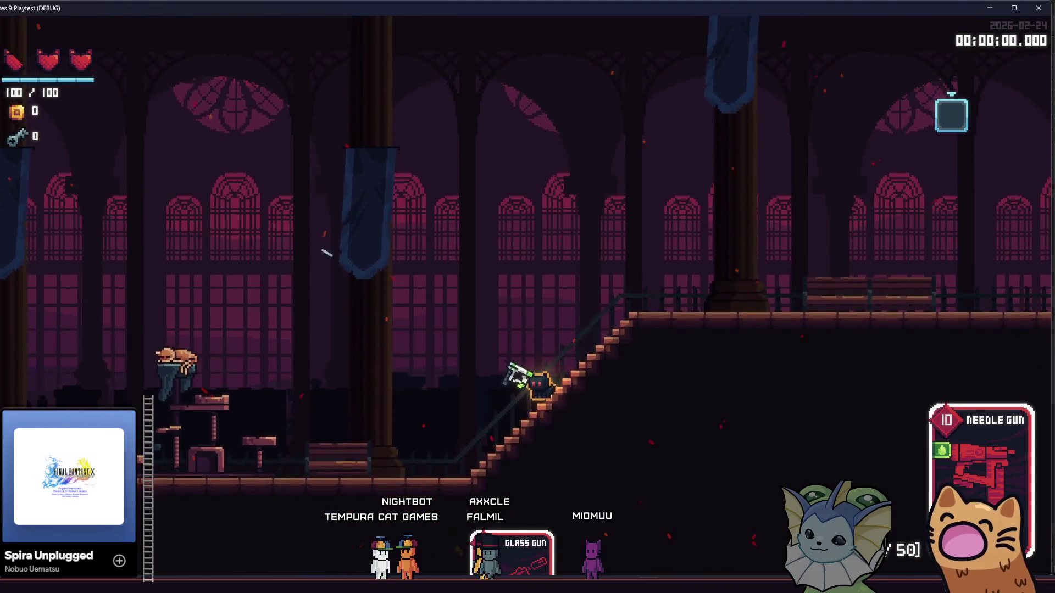
pyautogui.press('Tab')
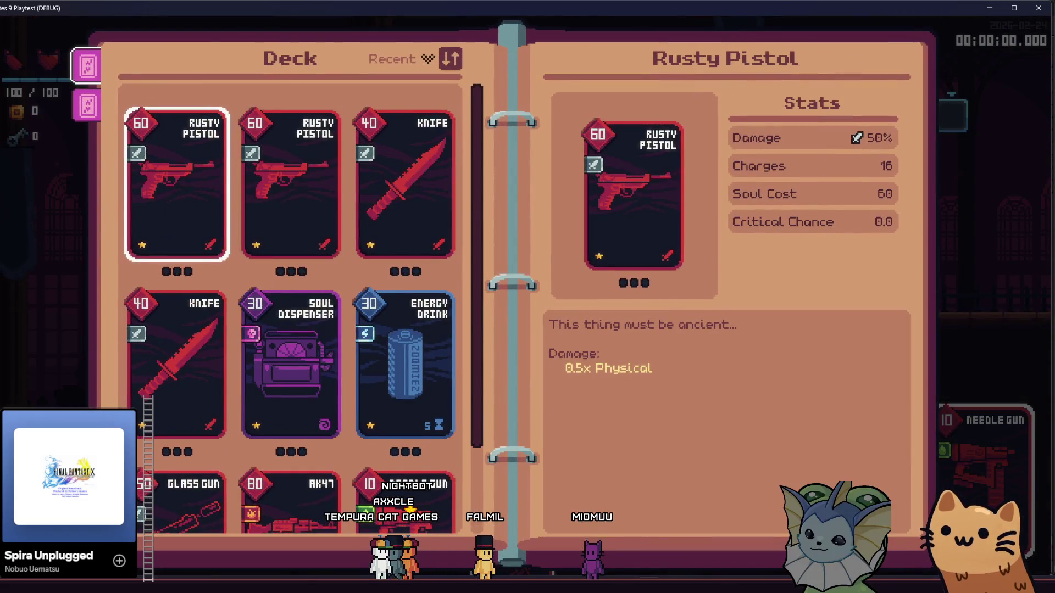
pyautogui.press('Escape')
pyautogui.click(425, 62)
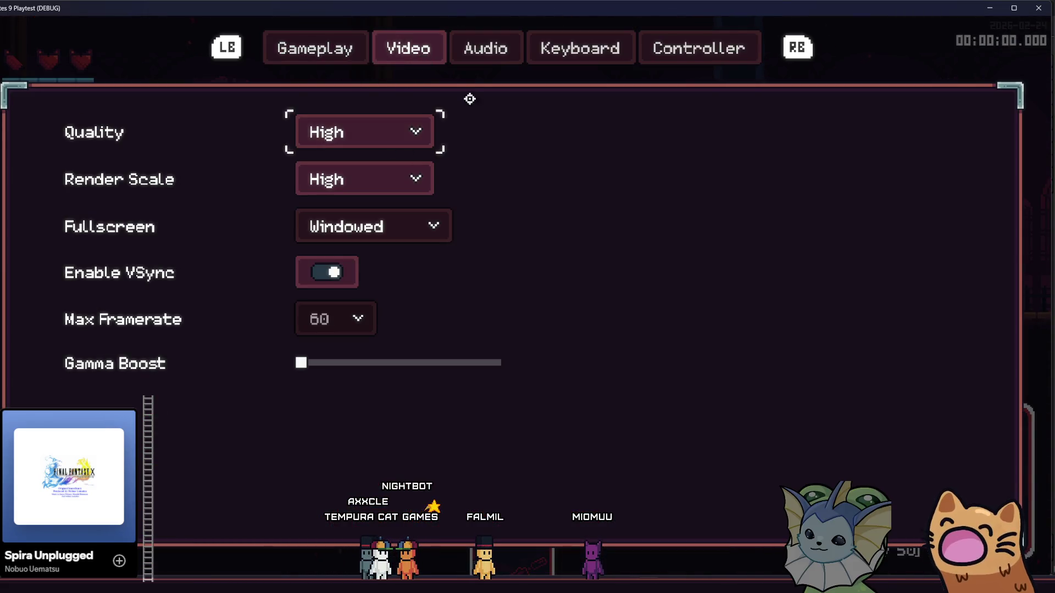
pyautogui.click(352, 263)
pyautogui.press('Escape')
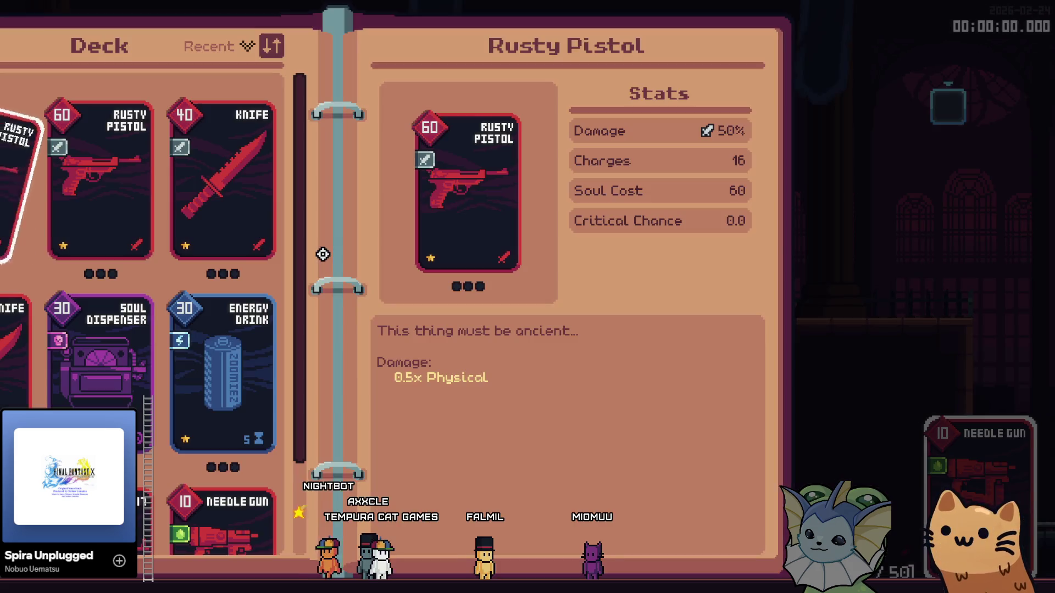
pyautogui.press('Escape')
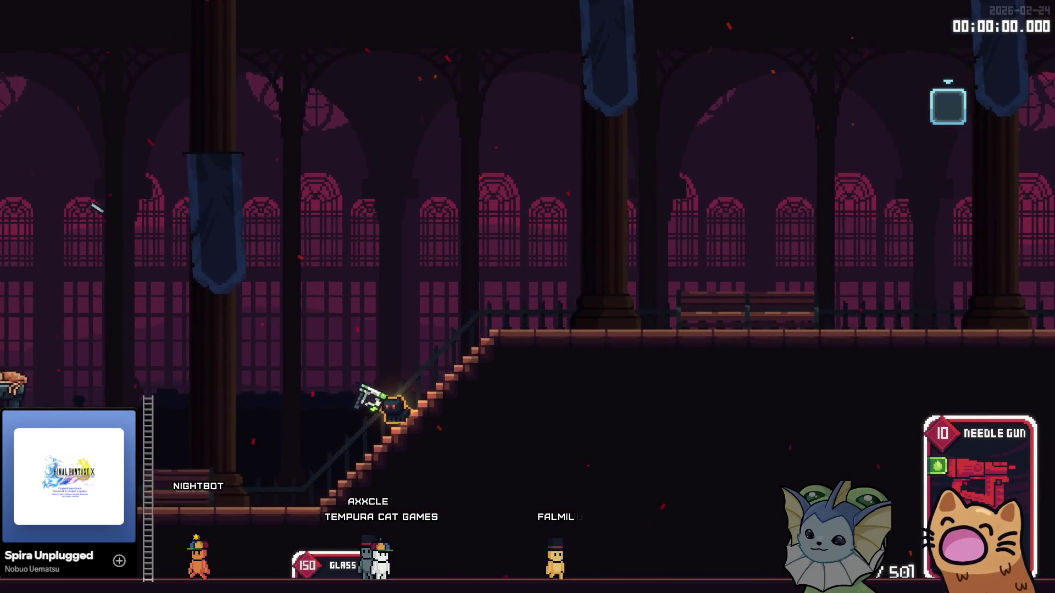
# - Switch the Video display mode back to Windowed and resume play
pyautogui.press('Tab')
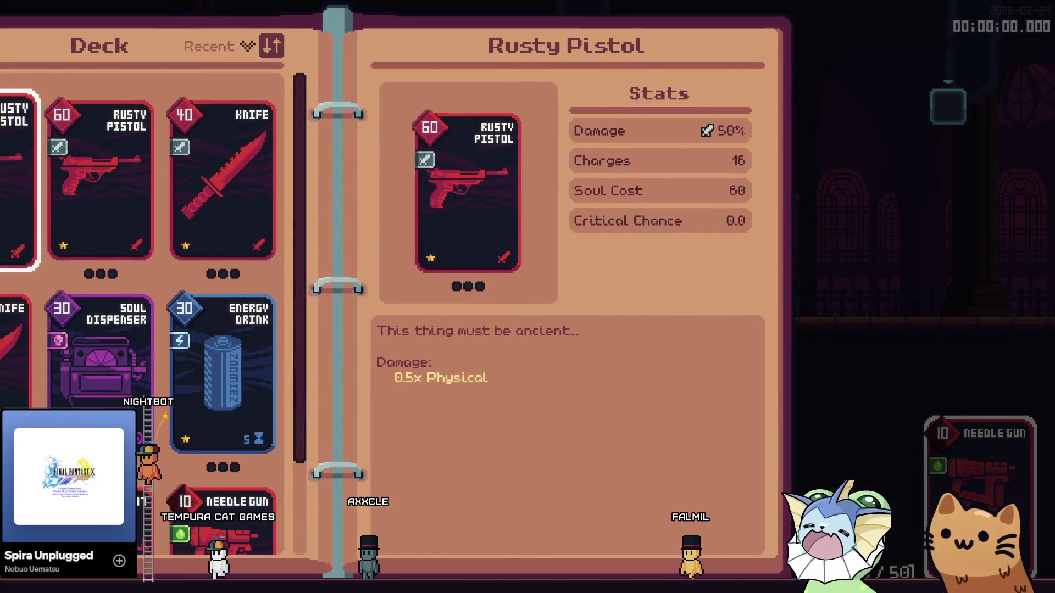
pyautogui.press('Escape')
pyautogui.click(229, 39)
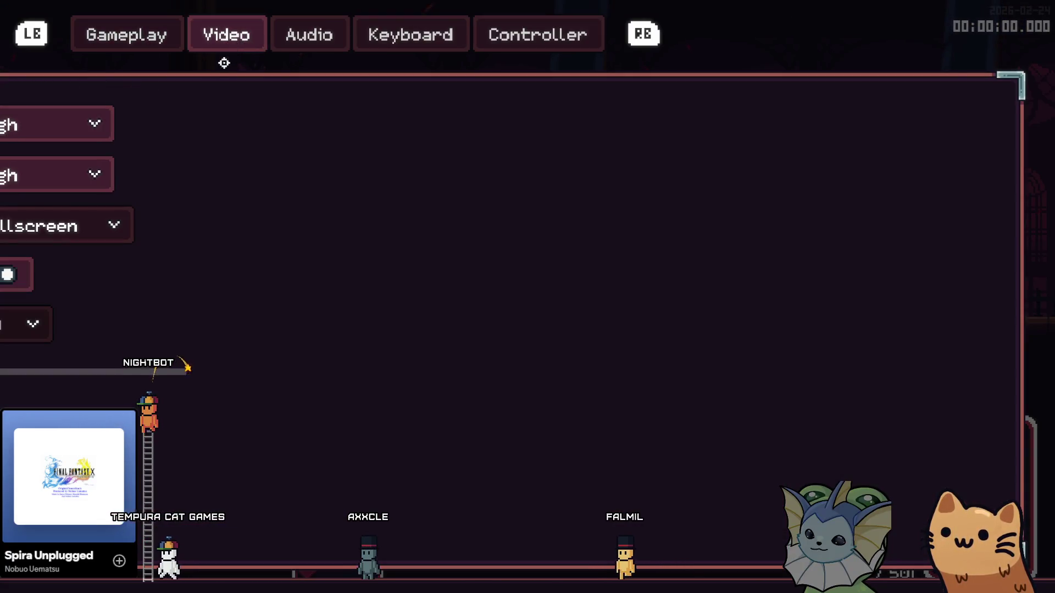
pyautogui.click(74, 238)
pyautogui.click(88, 304)
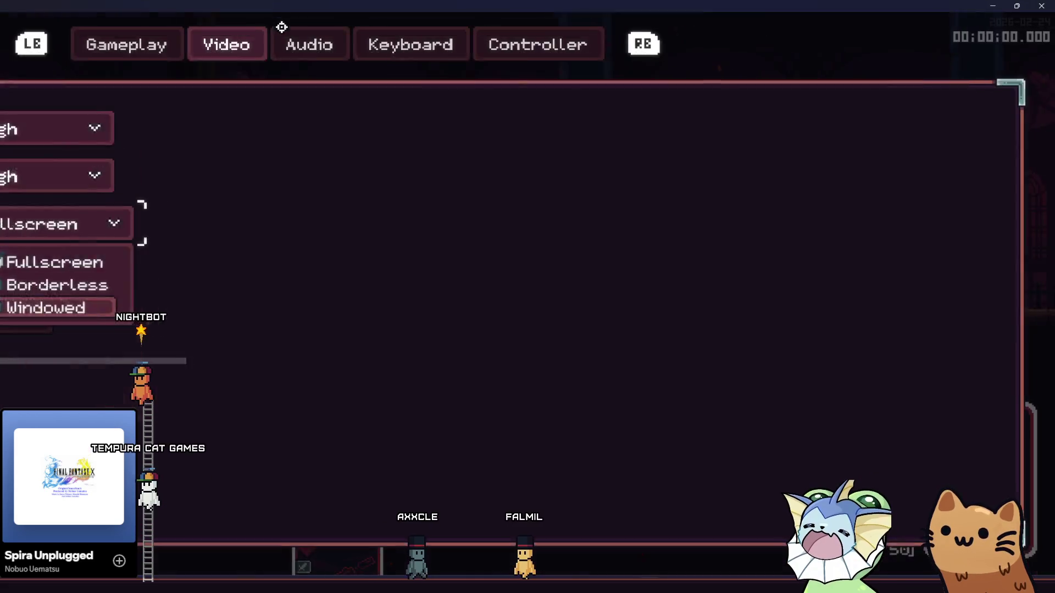
pyautogui.press('Escape')
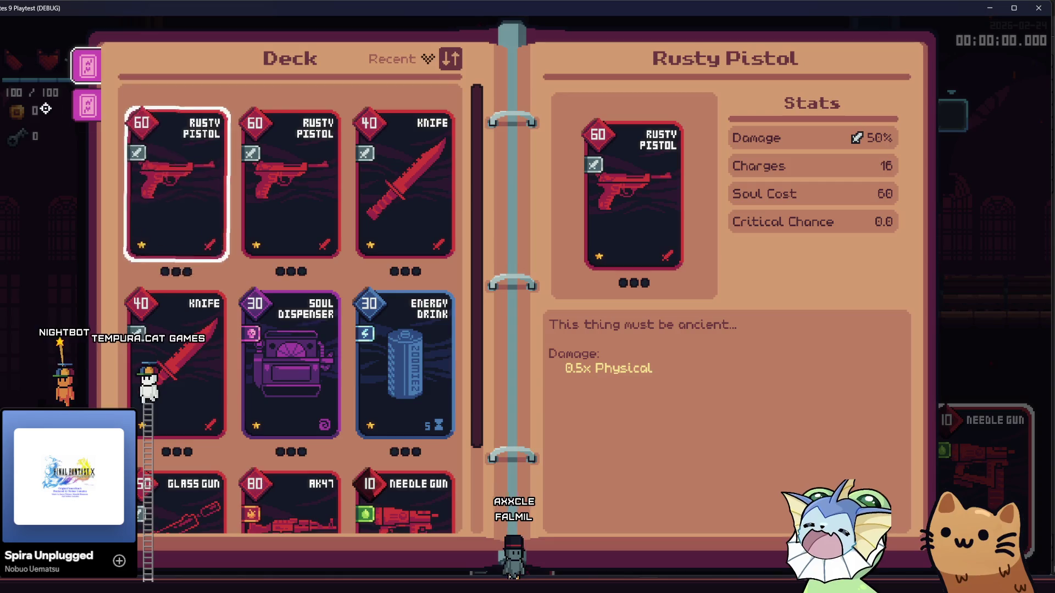
pyautogui.press('Escape')
# - Walk down to the target dummy, fire at it, and open the debug menu
pyautogui.press('a')
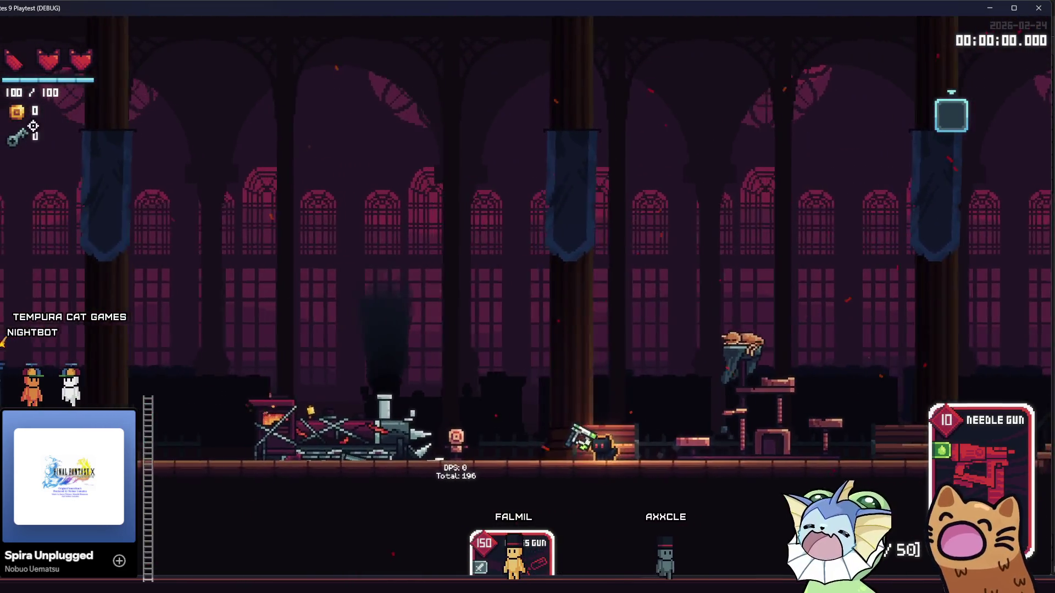
pyautogui.press('a')
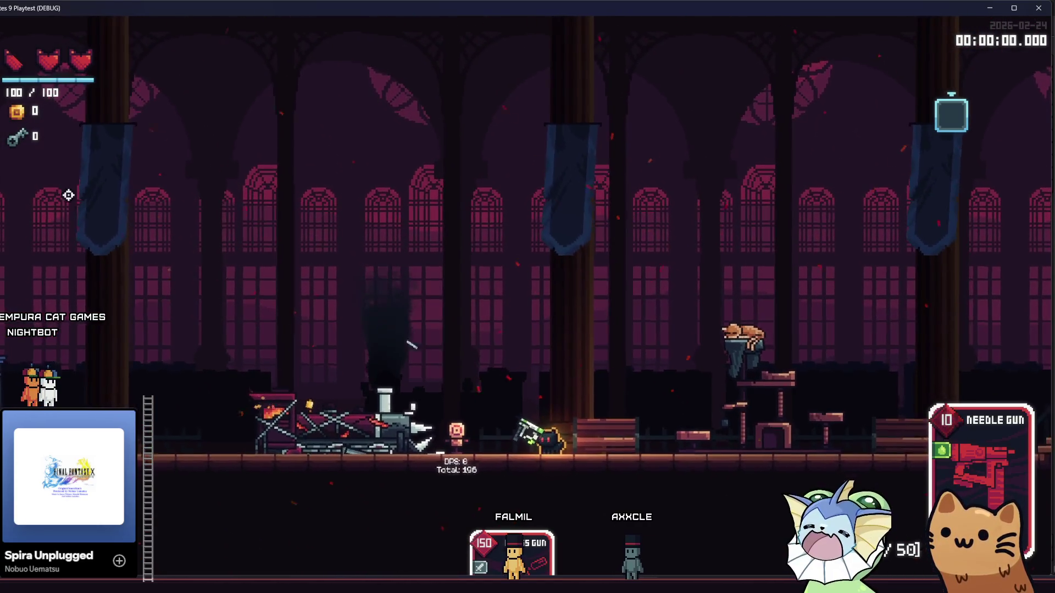
pyautogui.moveTo(208, 344); pyautogui.dragTo(227, 370)
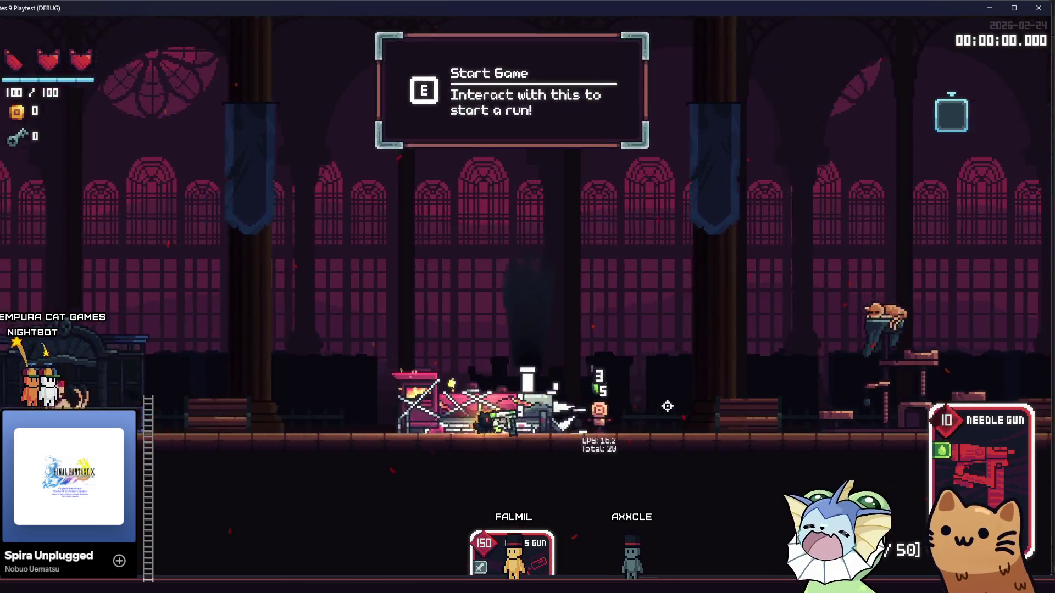
pyautogui.press('F1')
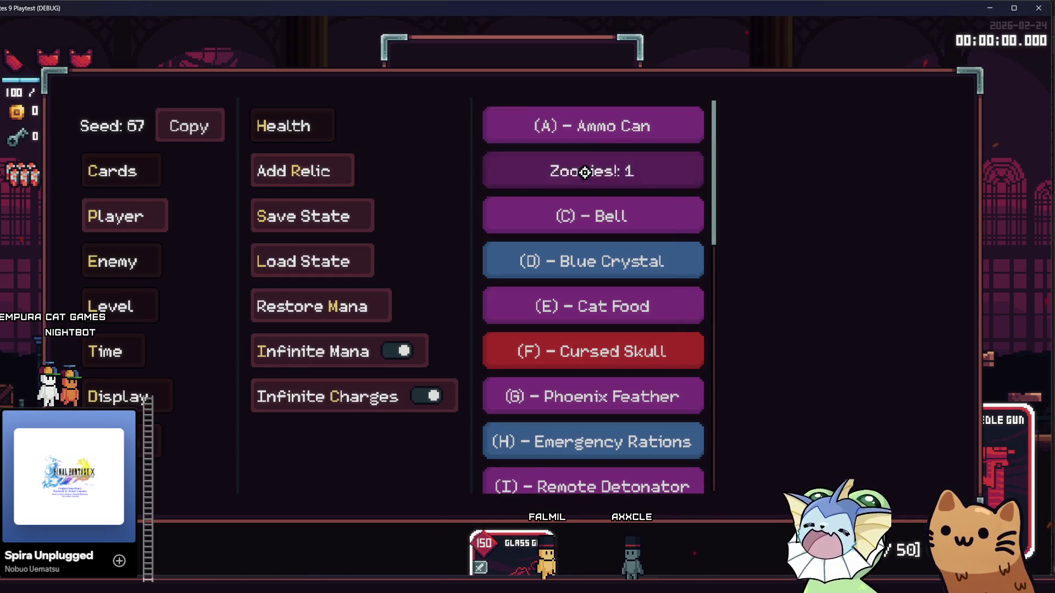
# - Close the debug menu, fire at the dummy until it totals 565, then walk to the Start Game train
pyautogui.press('F1')
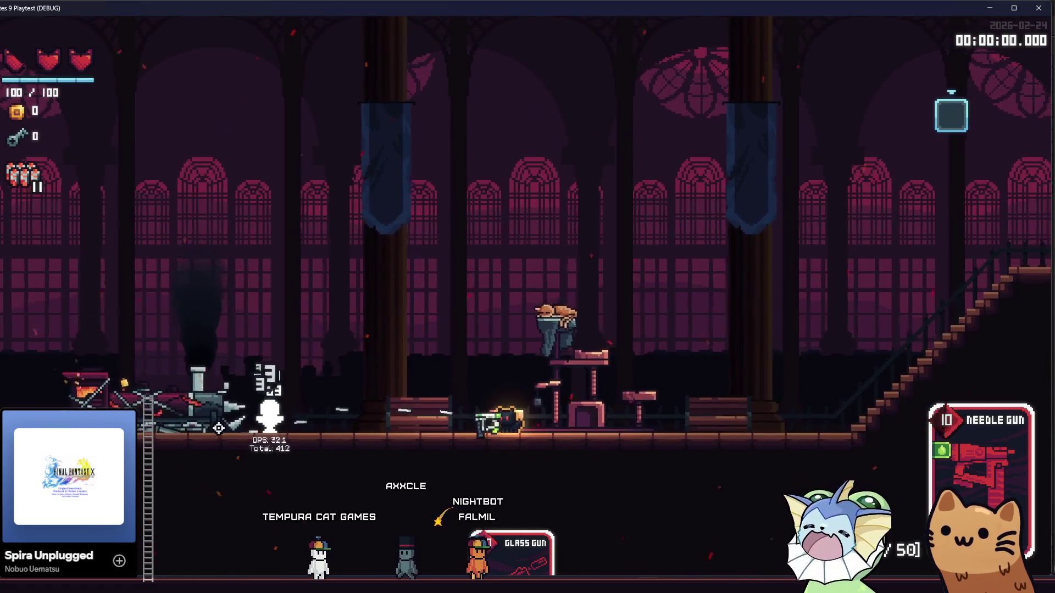
pyautogui.moveTo(278, 497); pyautogui.dragTo(278, 486)
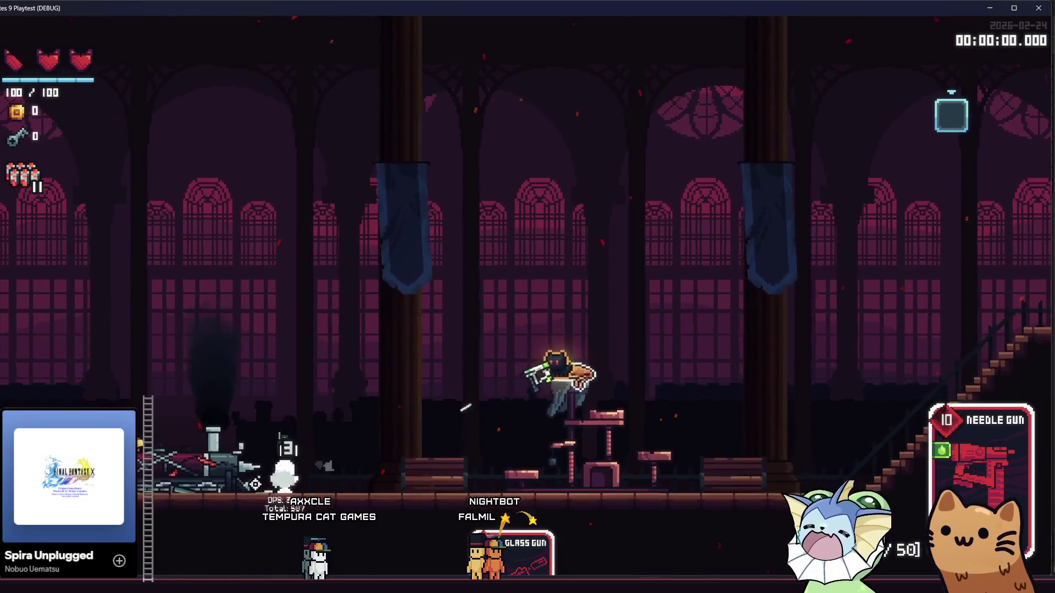
pyautogui.press('a')
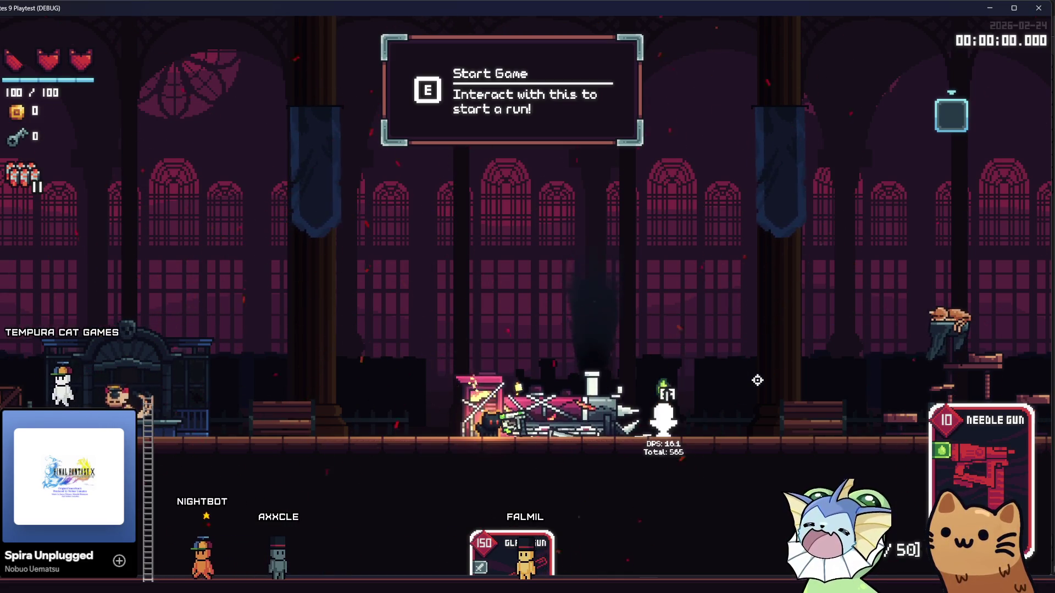
pyautogui.press('F1')
# - Add a Spicy Noodles relic from the debug menu's Player > Add Relic list
pyautogui.click(113, 171)
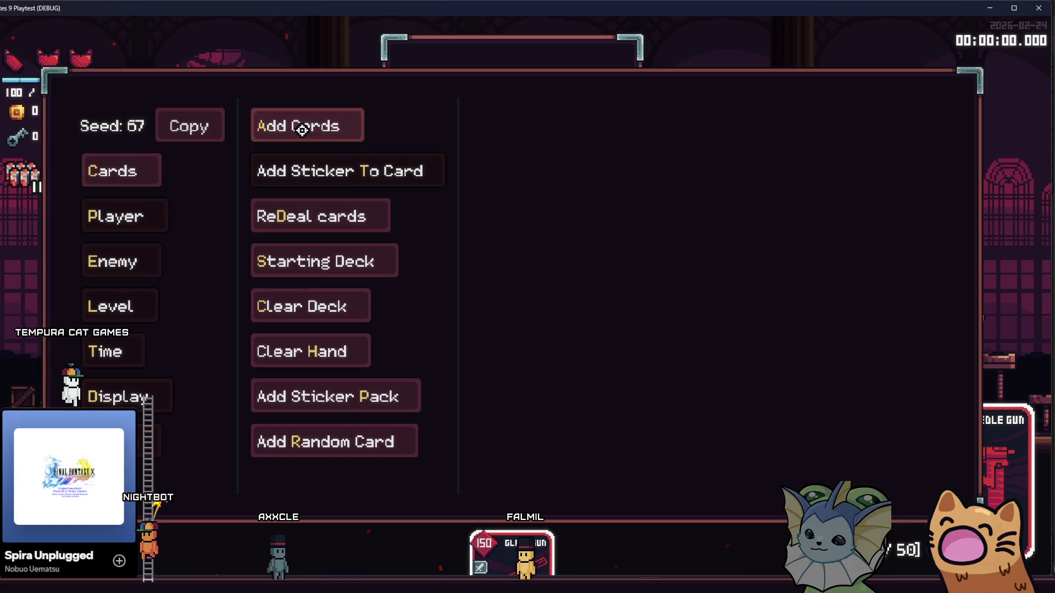
pyautogui.click(299, 126)
pyautogui.click(130, 214)
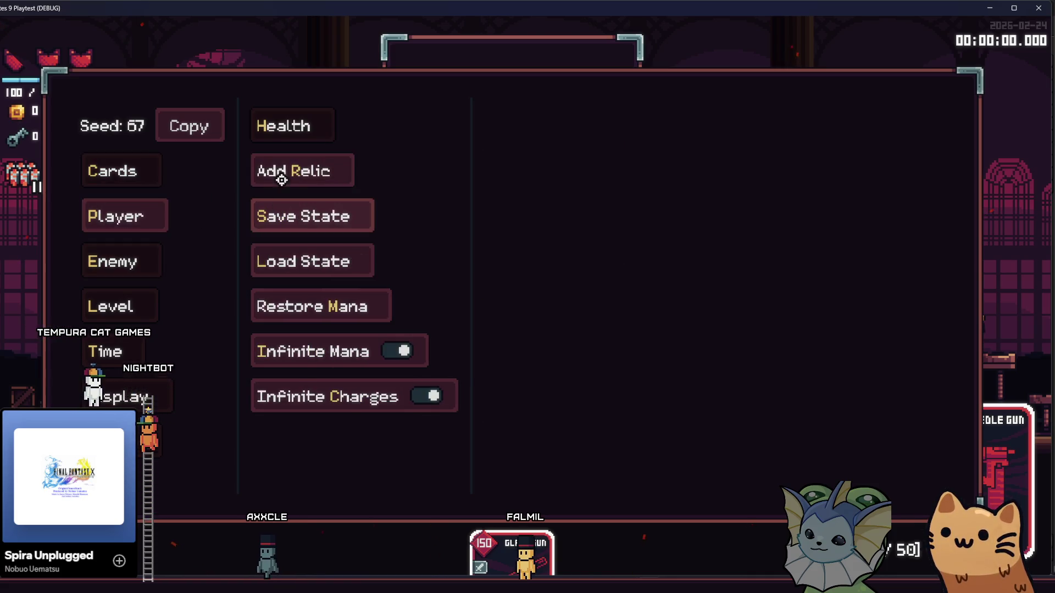
pyautogui.click(285, 175)
pyautogui.scroll(-2, 558, 264)
pyautogui.scroll(-11, 559, 265)
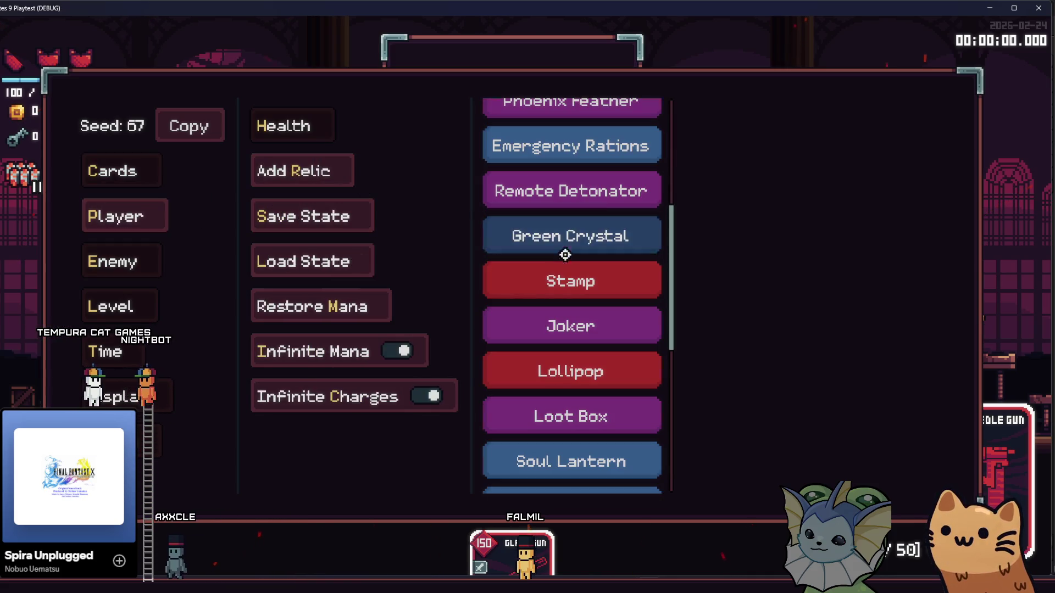
pyautogui.scroll(-2, 603, 316)
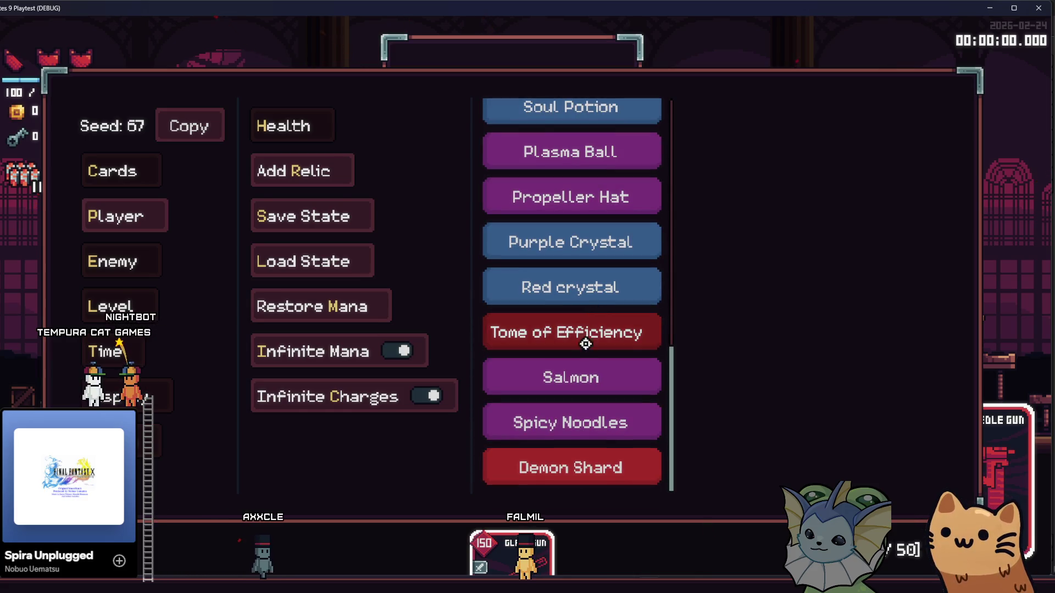
pyautogui.click(541, 433)
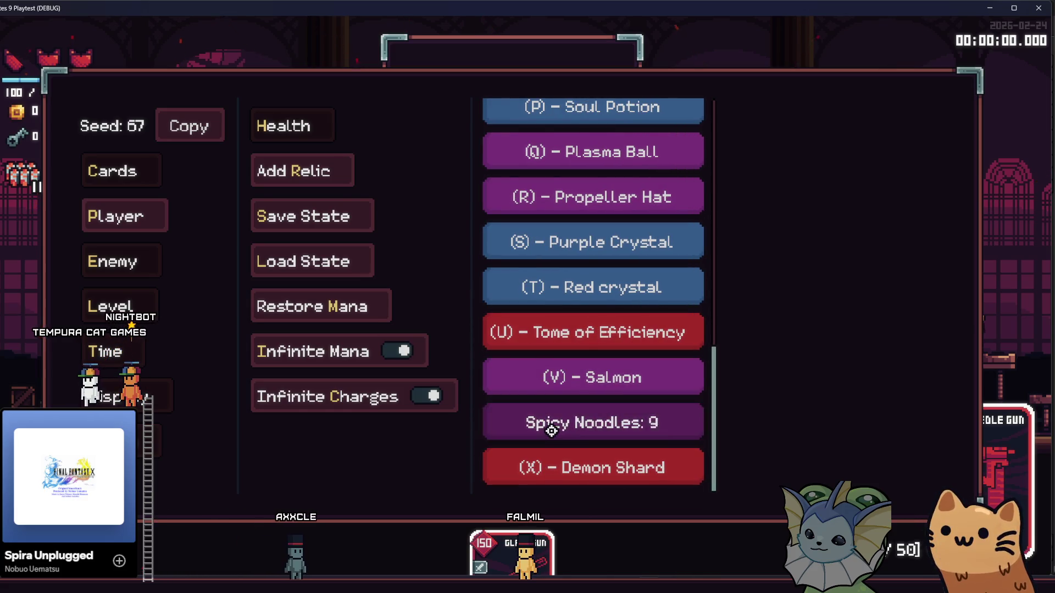
pyautogui.press('Escape')
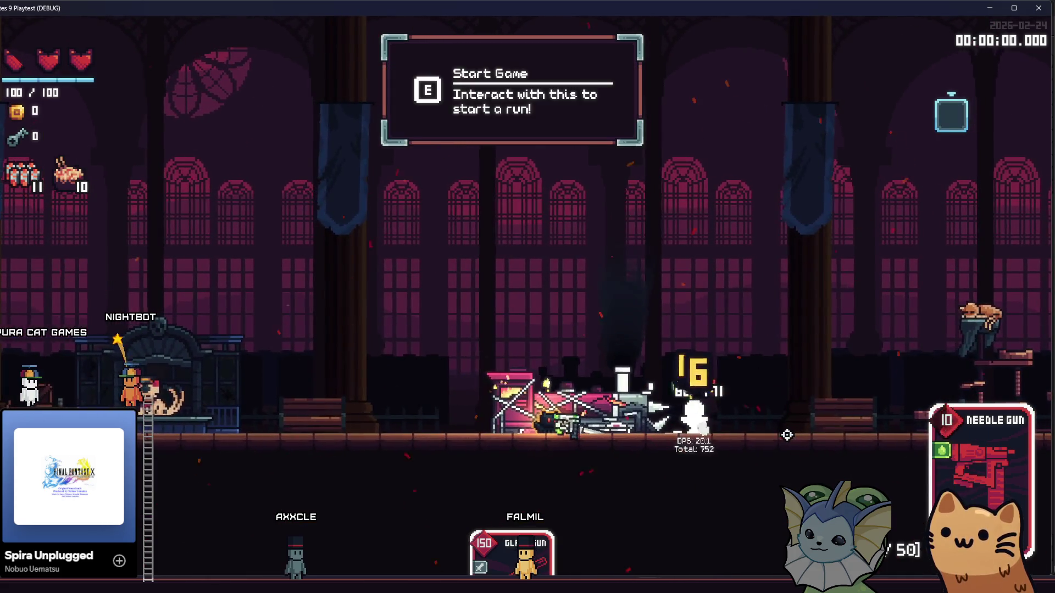
# - Circle the training dummy firing the Needle Gun, then reopen Player > Add Relic
pyautogui.press('d')
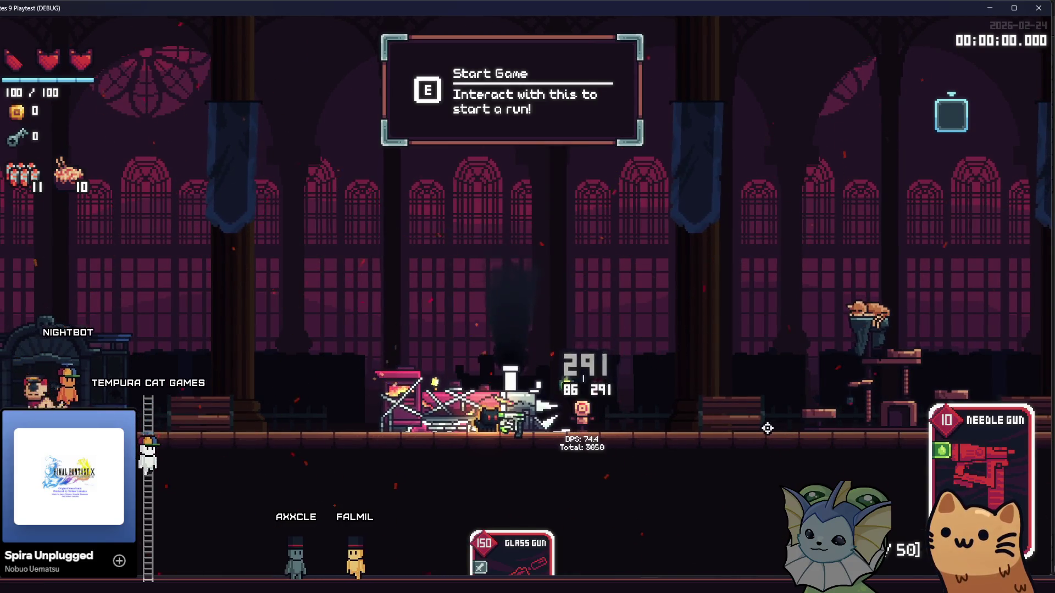
pyautogui.press('d')
pyautogui.press('space')
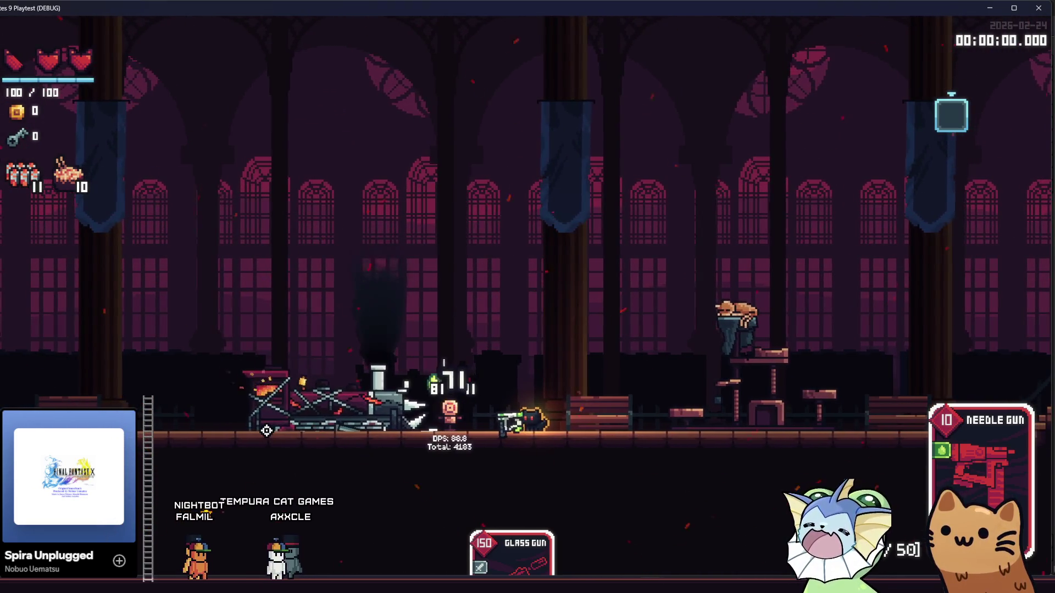
pyautogui.press('d')
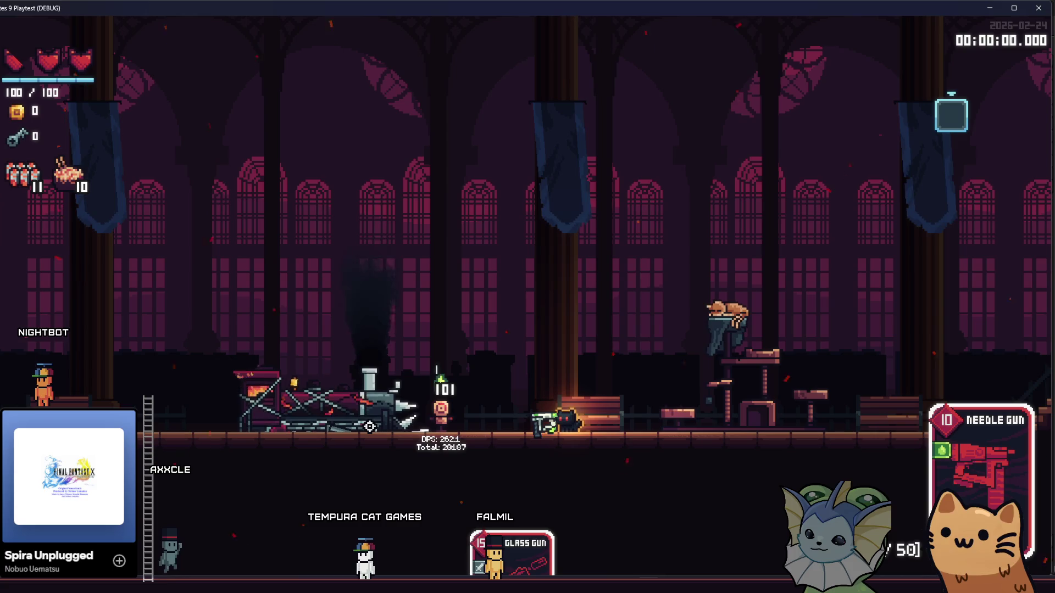
pyautogui.press('d')
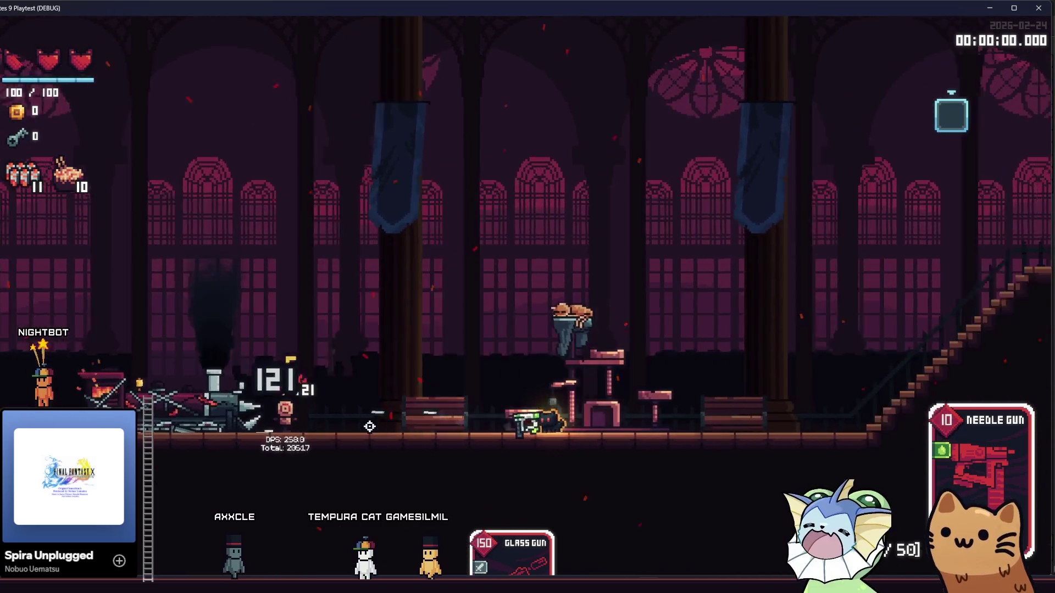
pyautogui.press('F1')
pyautogui.click(125, 216)
pyautogui.click(302, 171)
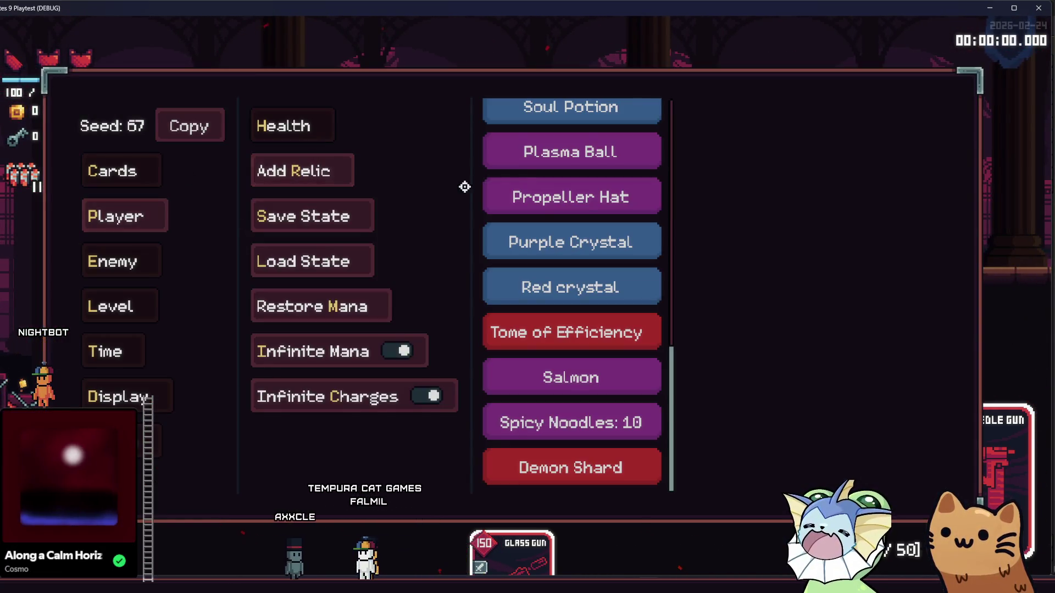
# - Add the Zoomies! relic from the top of the Add Relic list, then walk left
pyautogui.scroll(15, 550, 193)
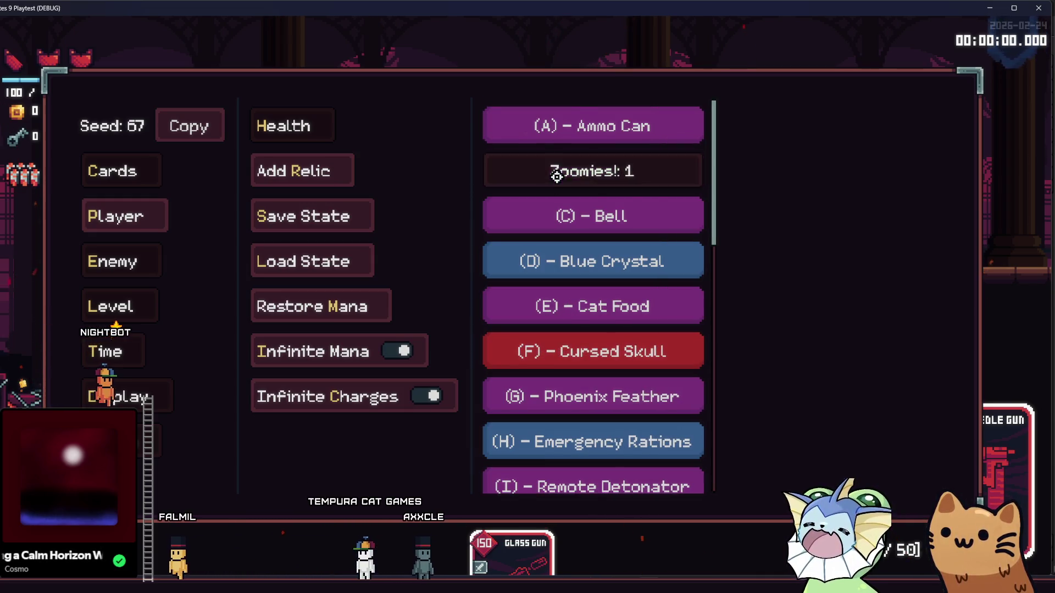
pyautogui.click(557, 175)
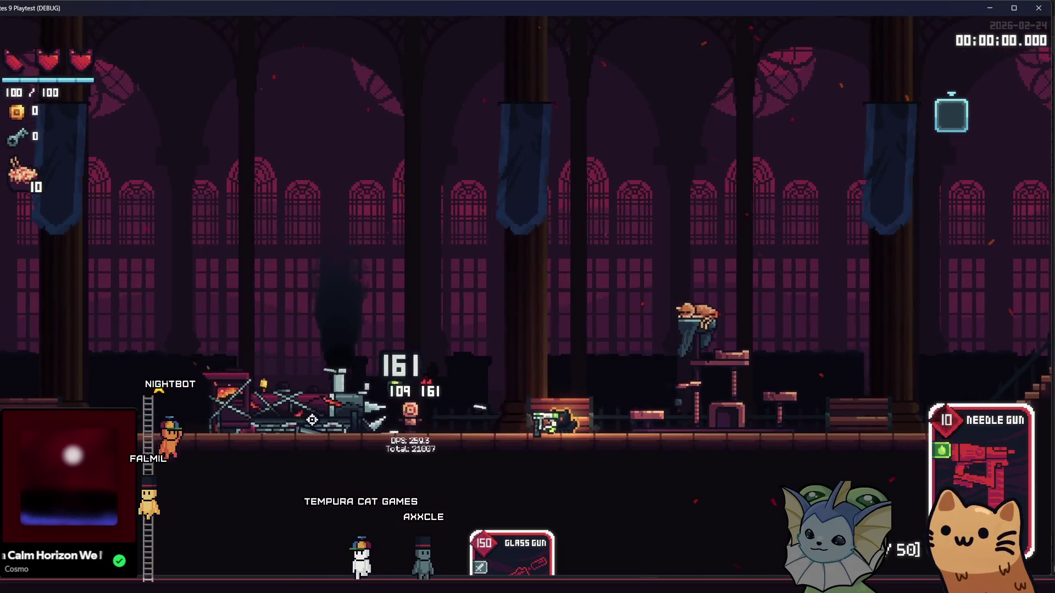
pyautogui.press('a')
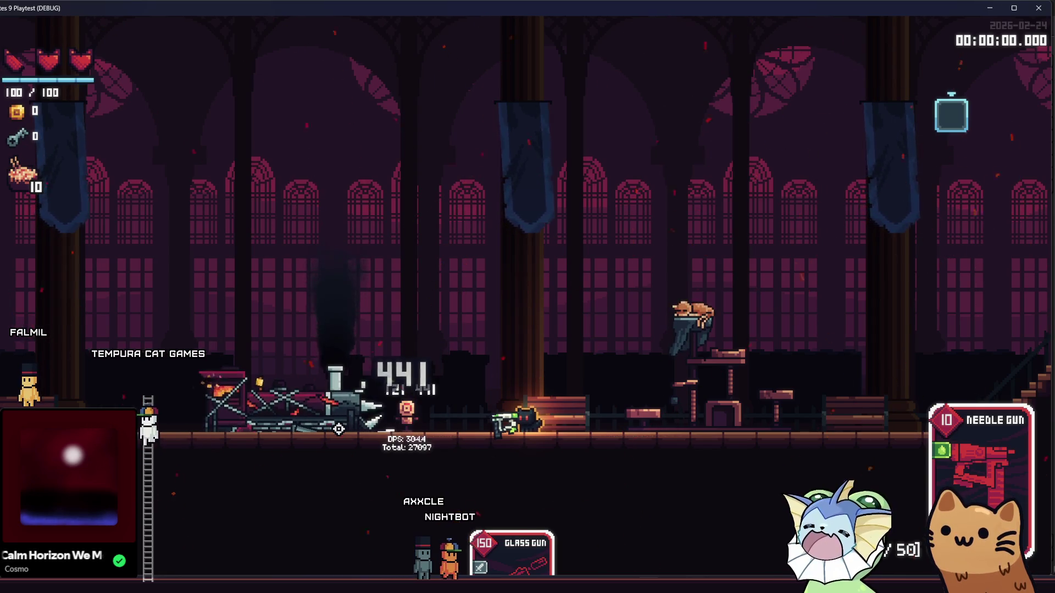
# - Walk past the dummy onto the train, step off and back, then bring up the debug menu
pyautogui.press('a')
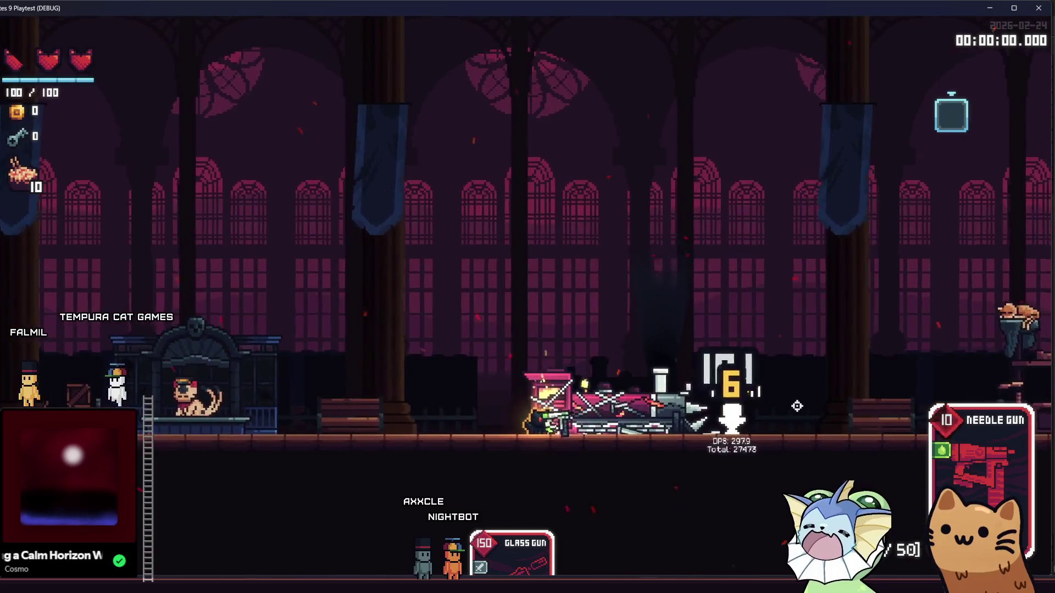
pyautogui.press('space')
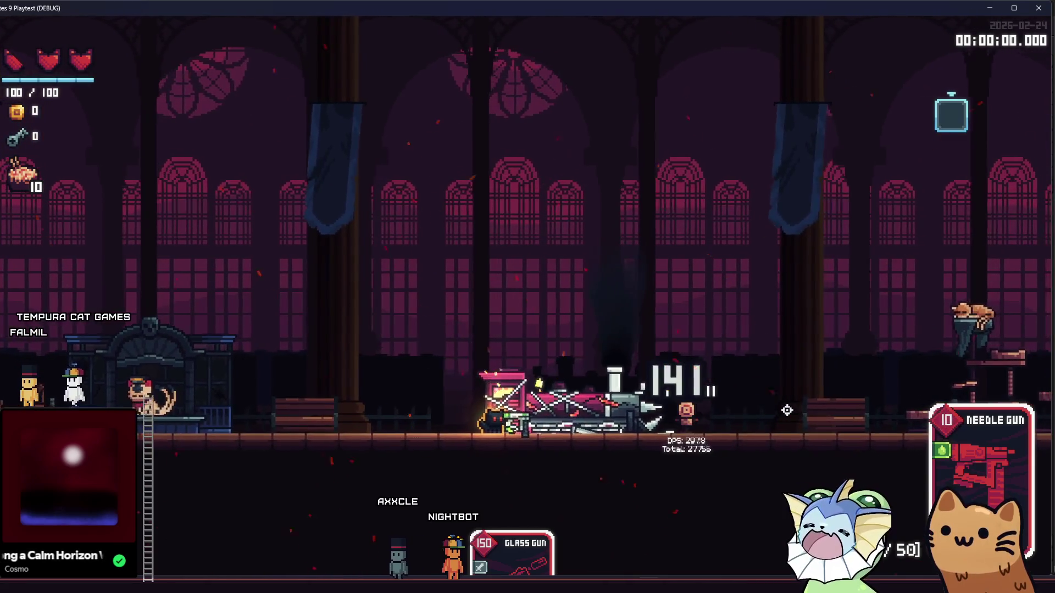
pyautogui.press('d')
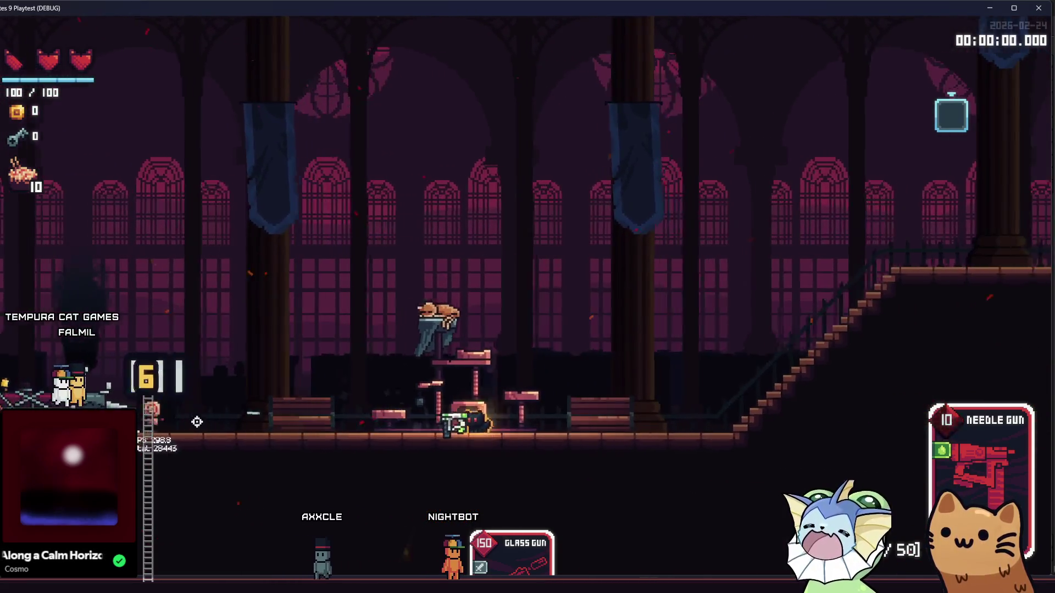
pyautogui.press('a')
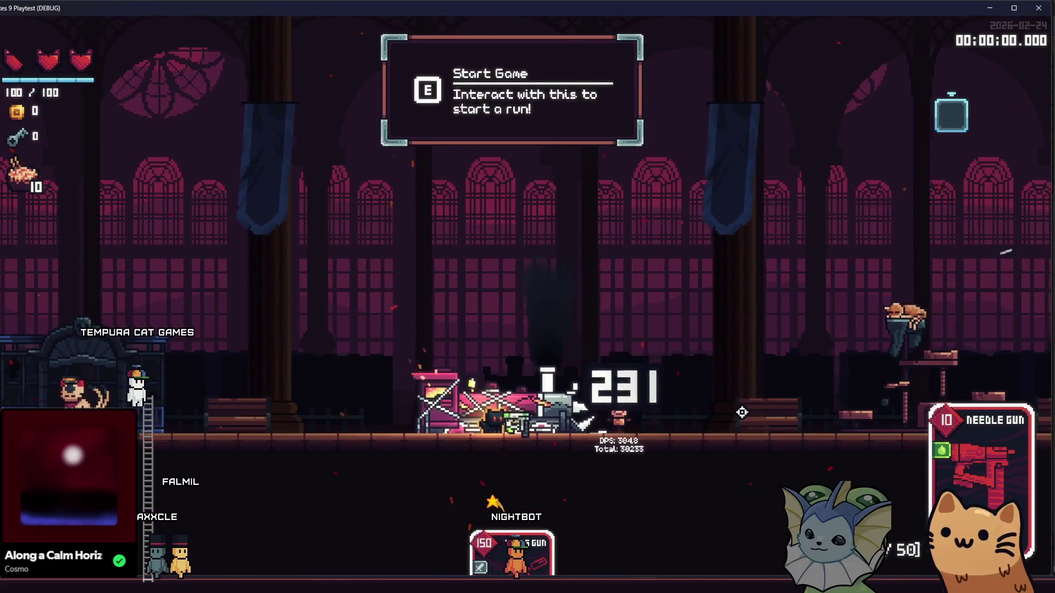
pyautogui.press('F1')
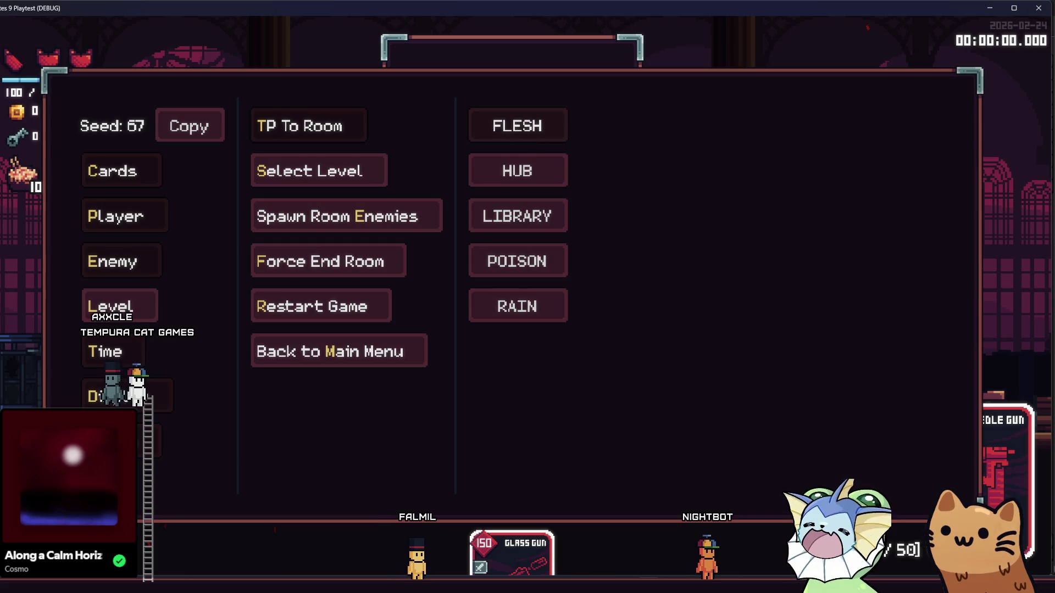
# - Load the FLESH cave level and grab the soul potion from the chest
pyautogui.click(517, 126)
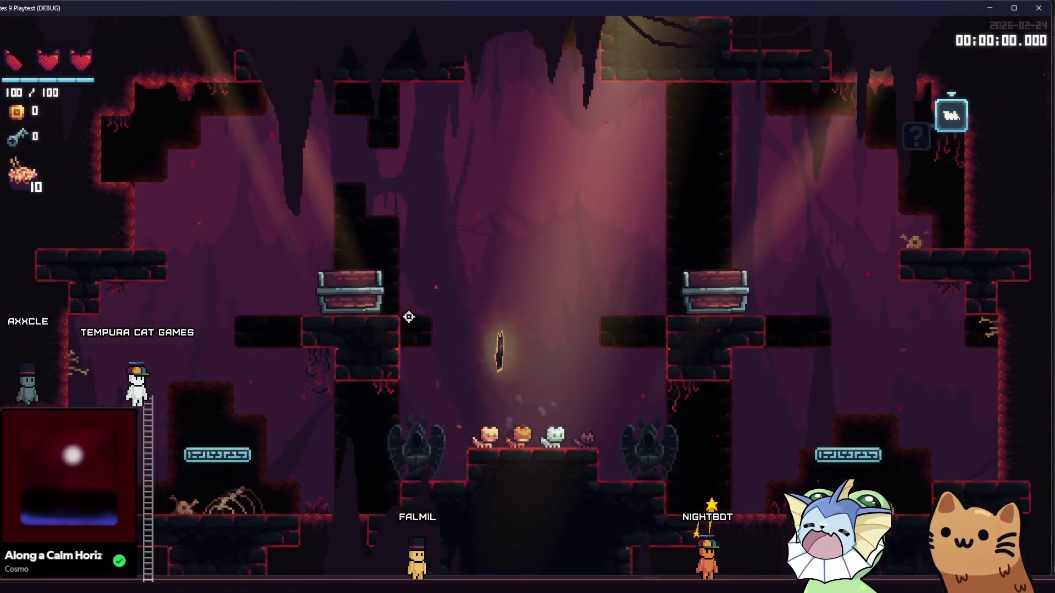
pyautogui.press('d')
pyautogui.press('space')
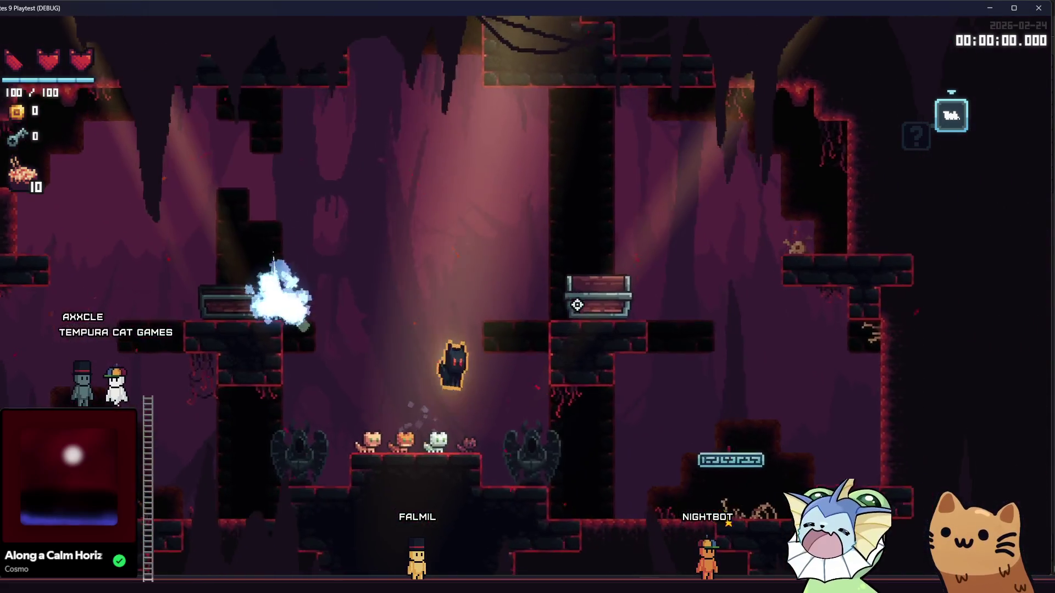
pyautogui.press('a')
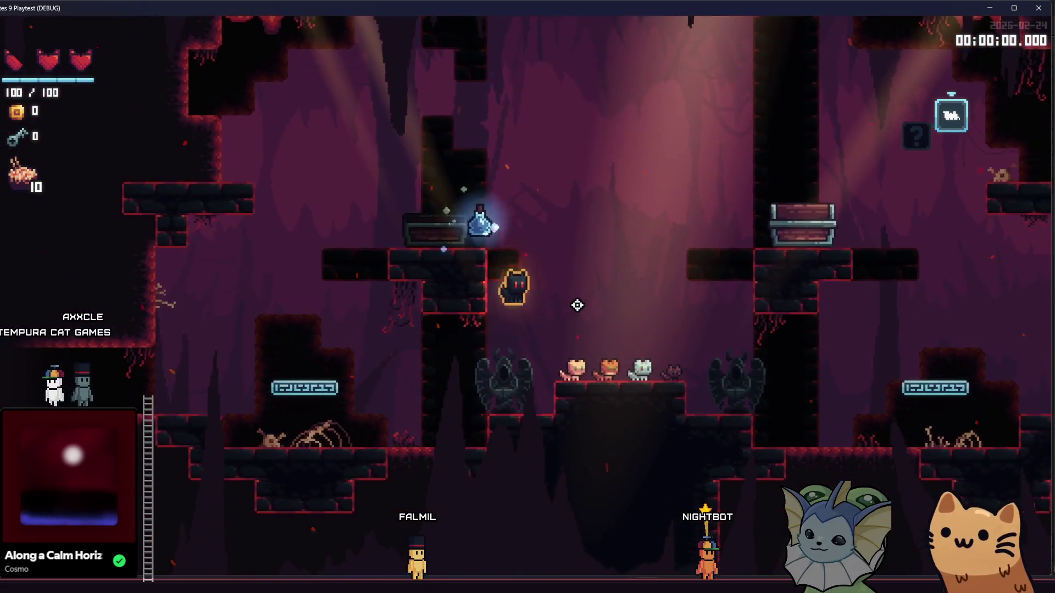
pyautogui.press('d')
pyautogui.press('space')
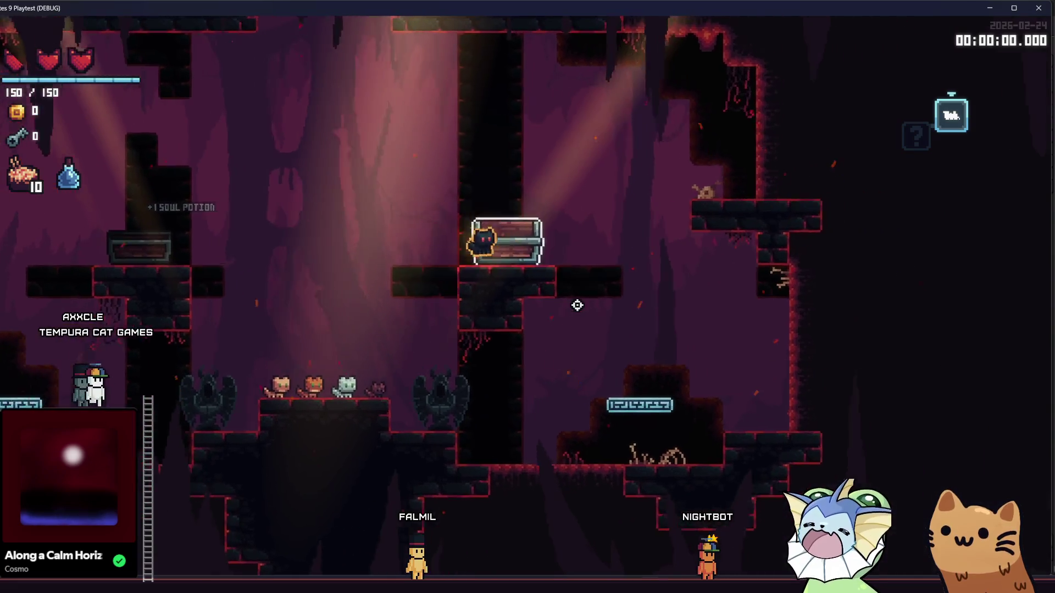
# - Toggle the debug panel, view the deck book, and drop down to start the timed run
pyautogui.press('F1')
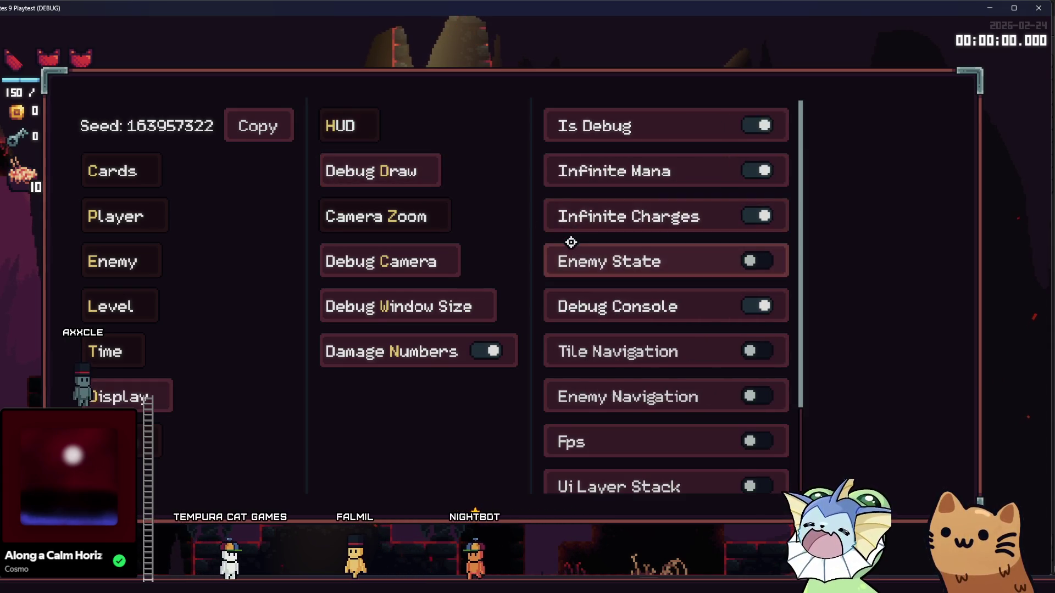
pyautogui.press('F1')
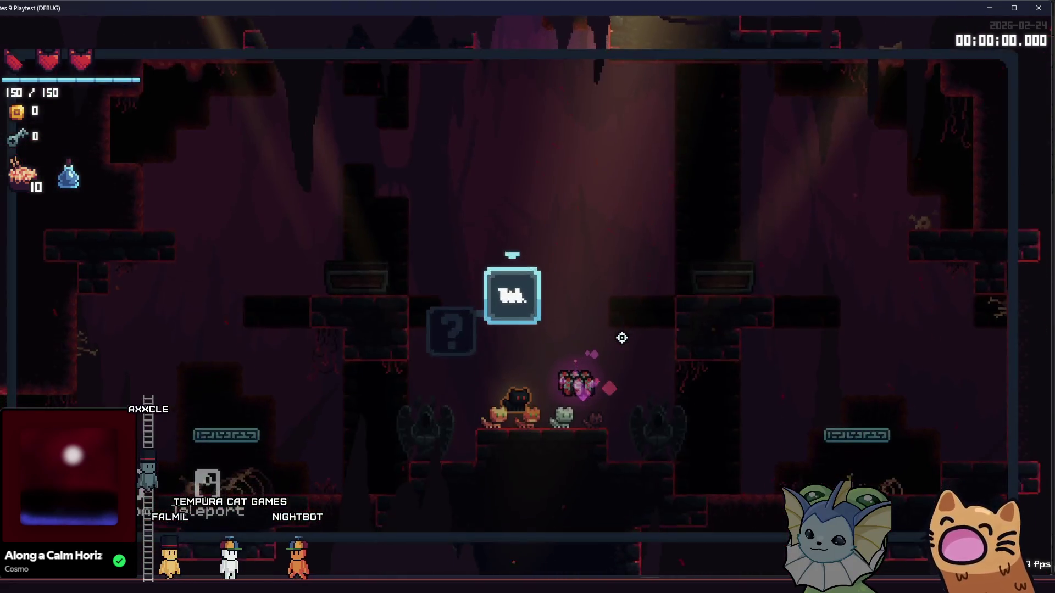
pyautogui.press('Tab')
pyautogui.press('Tab')
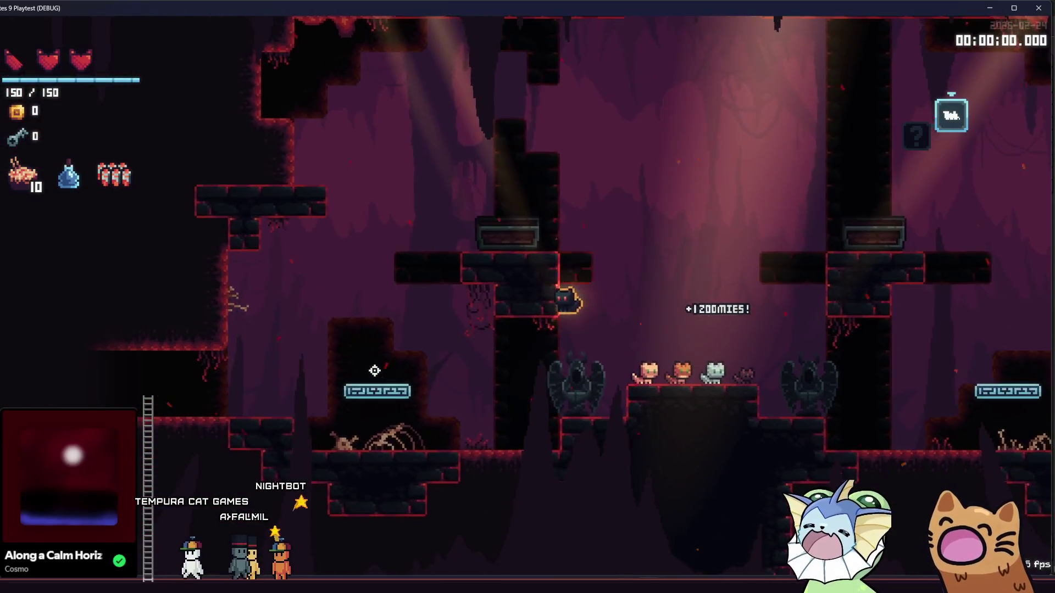
pyautogui.press('a')
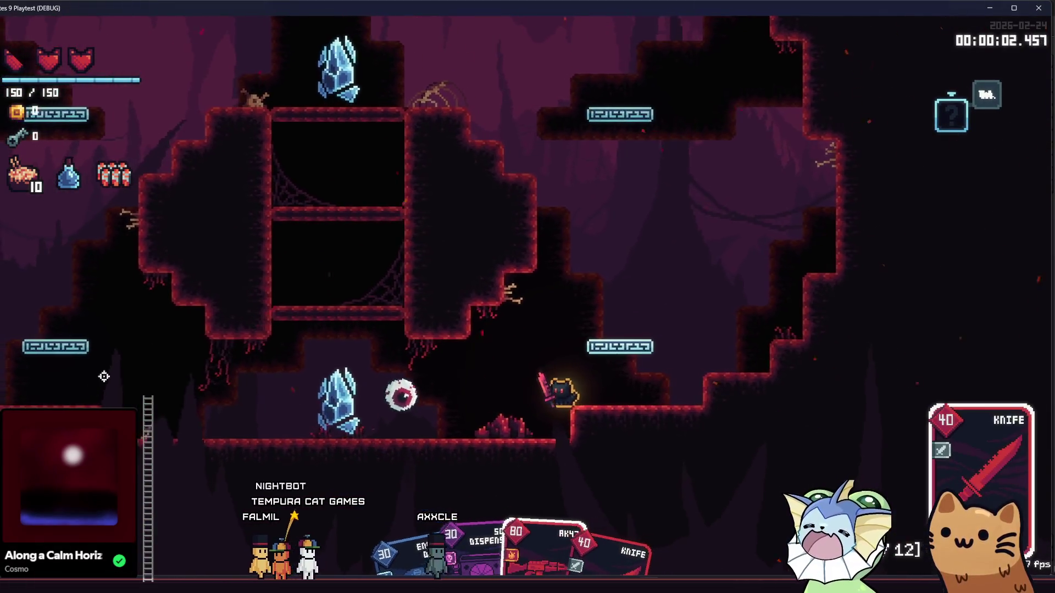
# - Shoot the eyeball and crystal enemies, then grapple up to the higher ledge
pyautogui.click(395, 346)
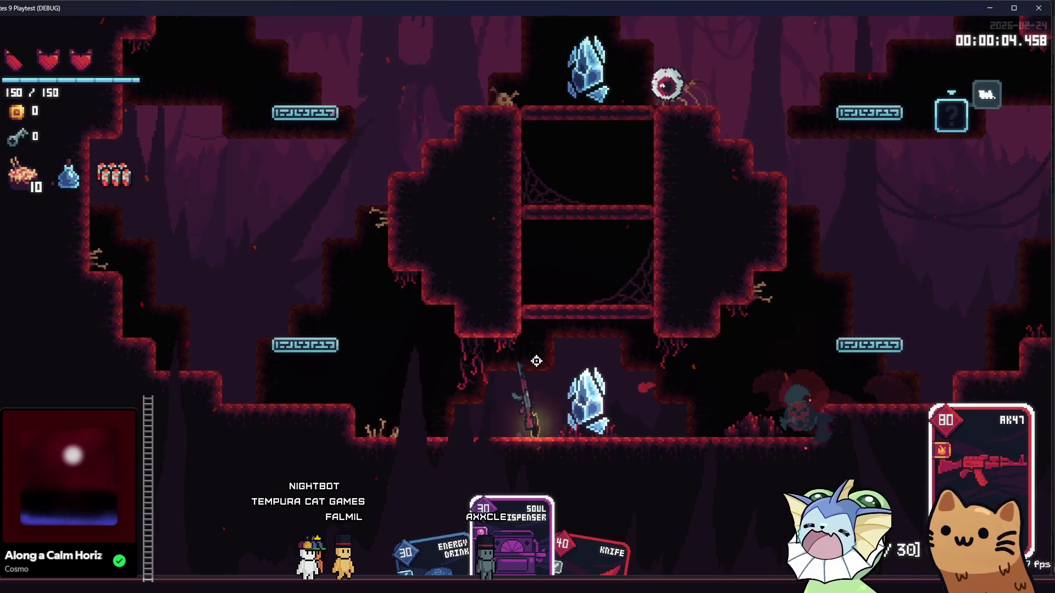
pyautogui.press('d')
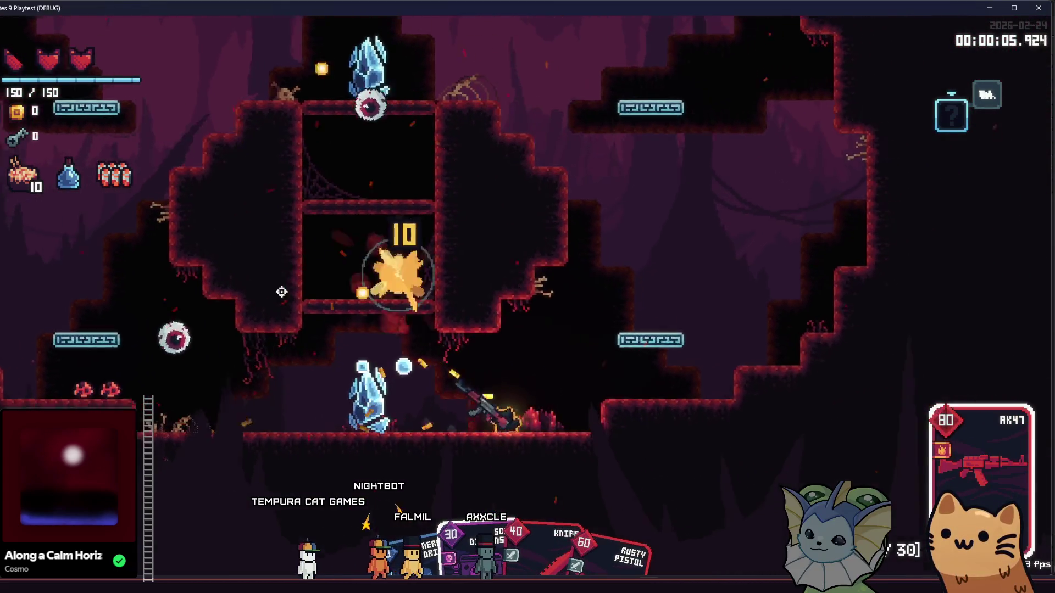
pyautogui.click(162, 437)
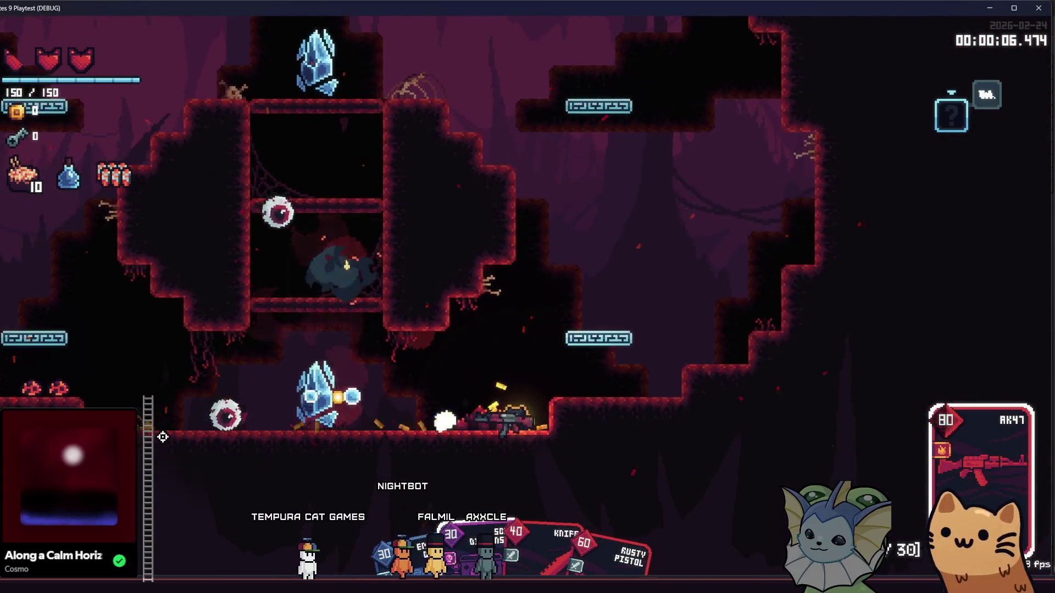
pyautogui.press('d')
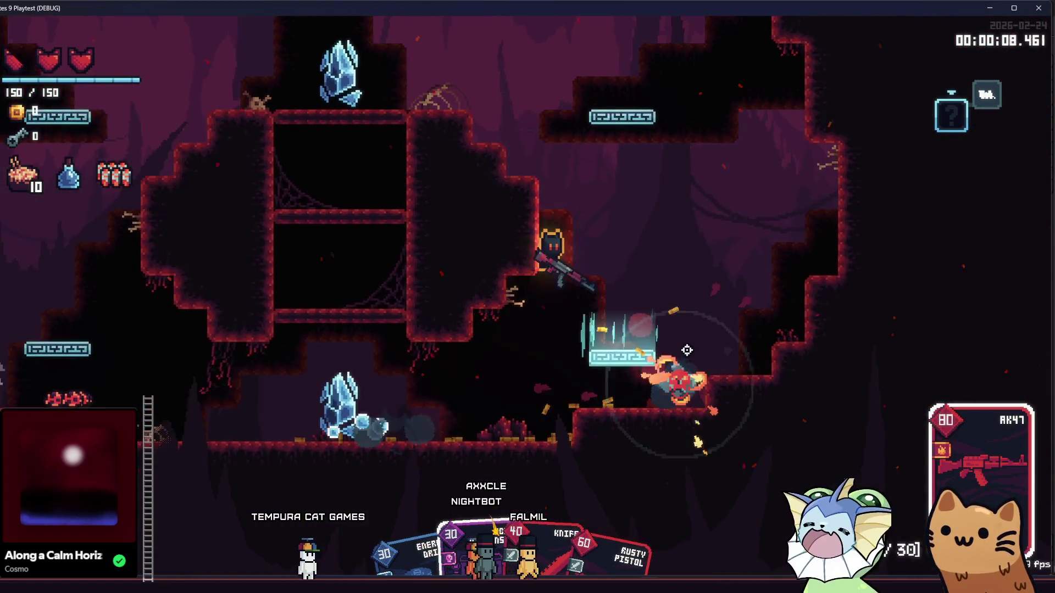
pyautogui.click(662, 280)
pyautogui.press('space')
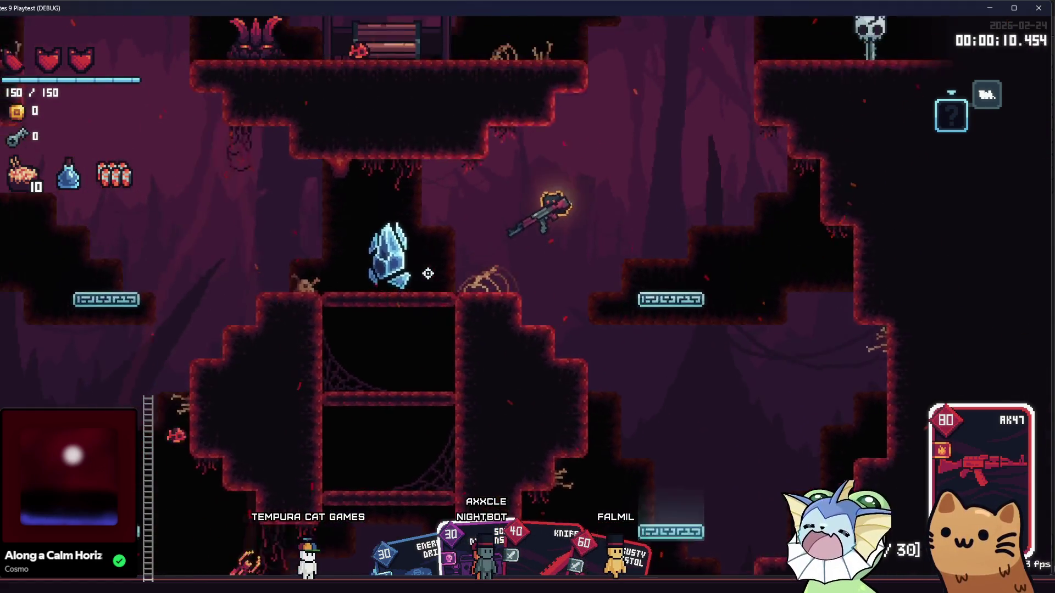
pyautogui.press('a')
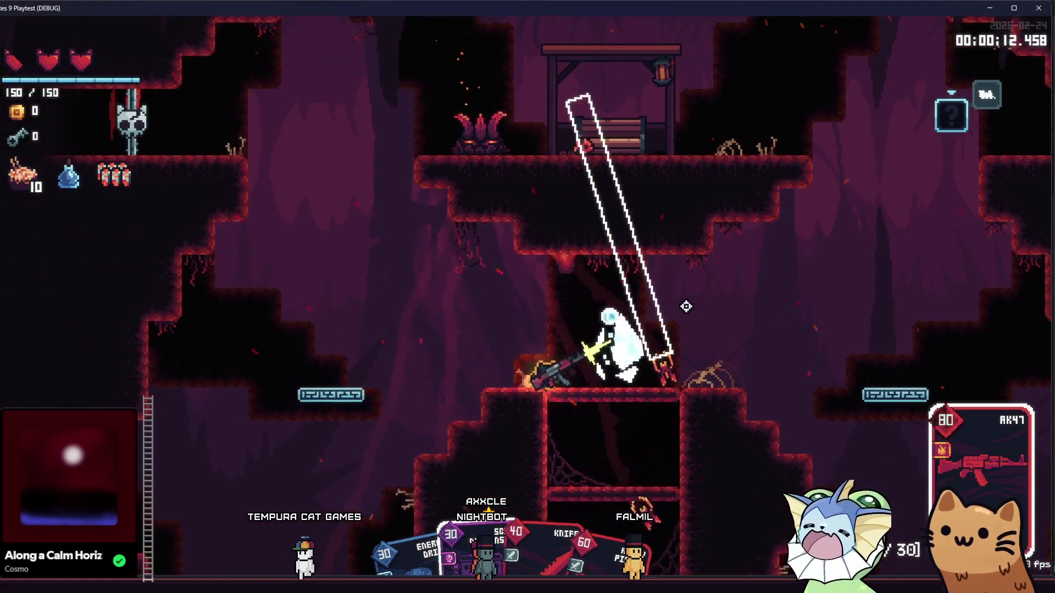
pyautogui.click(702, 334)
pyautogui.rightClick(703, 333)
pyautogui.press('a')
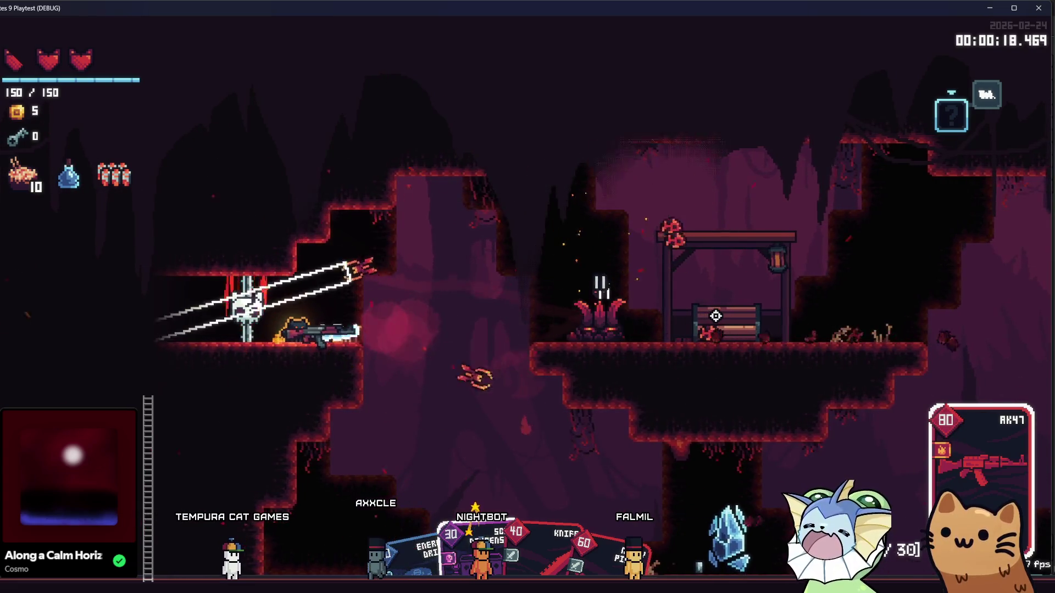
# - Destroy the plant enemy on its platform and jump up-left off it
pyautogui.click(716, 316)
pyautogui.press('d')
pyautogui.click(676, 316)
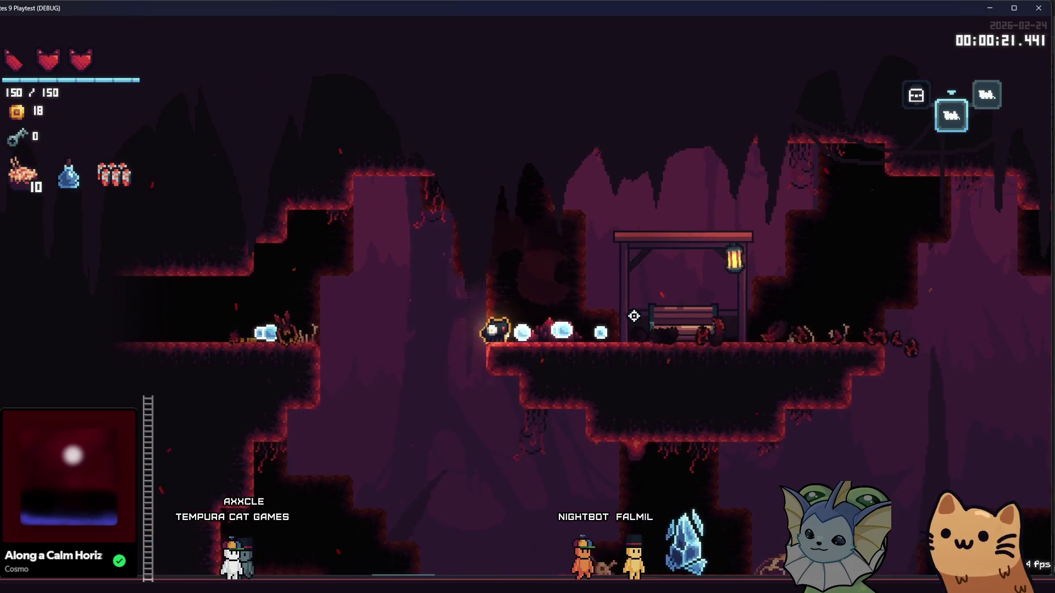
pyautogui.press('a')
pyautogui.press('space')
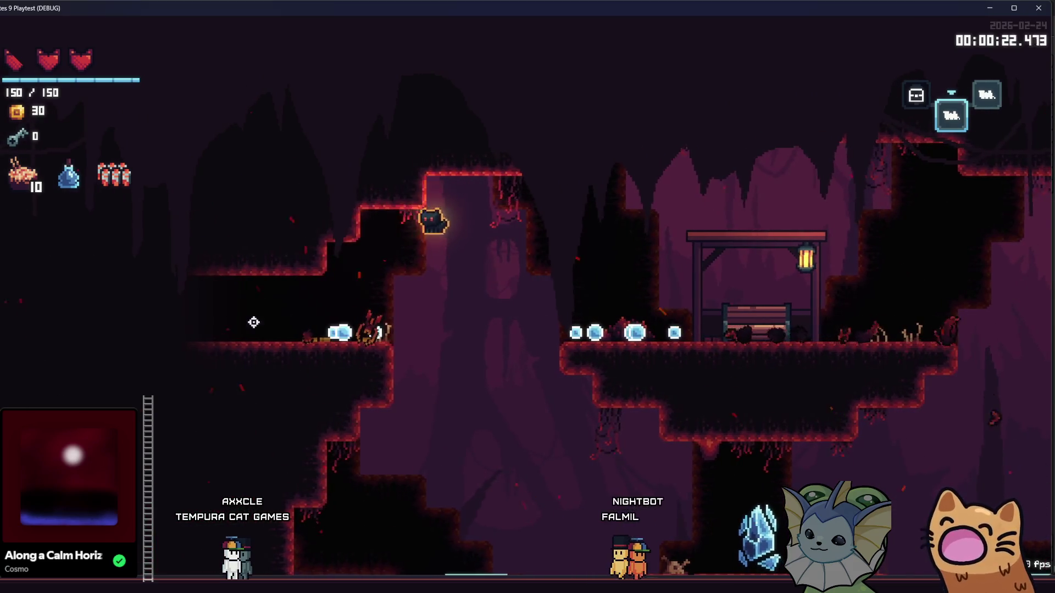
# - Head left through the chest room, destroy the nearby enemy, and drop to the room below
pyautogui.moveTo(11, 172)
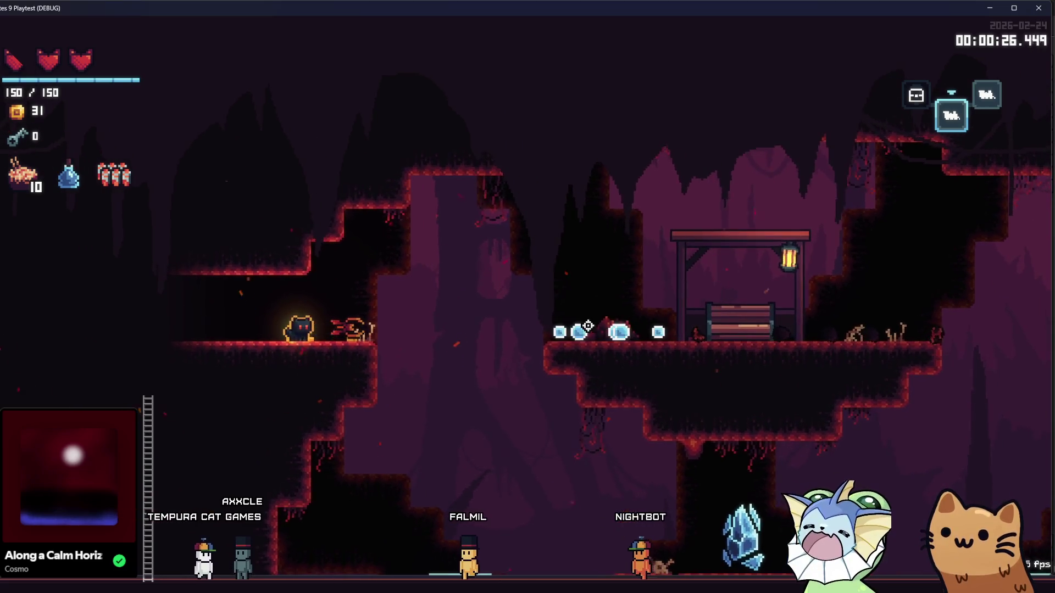
pyautogui.press('a')
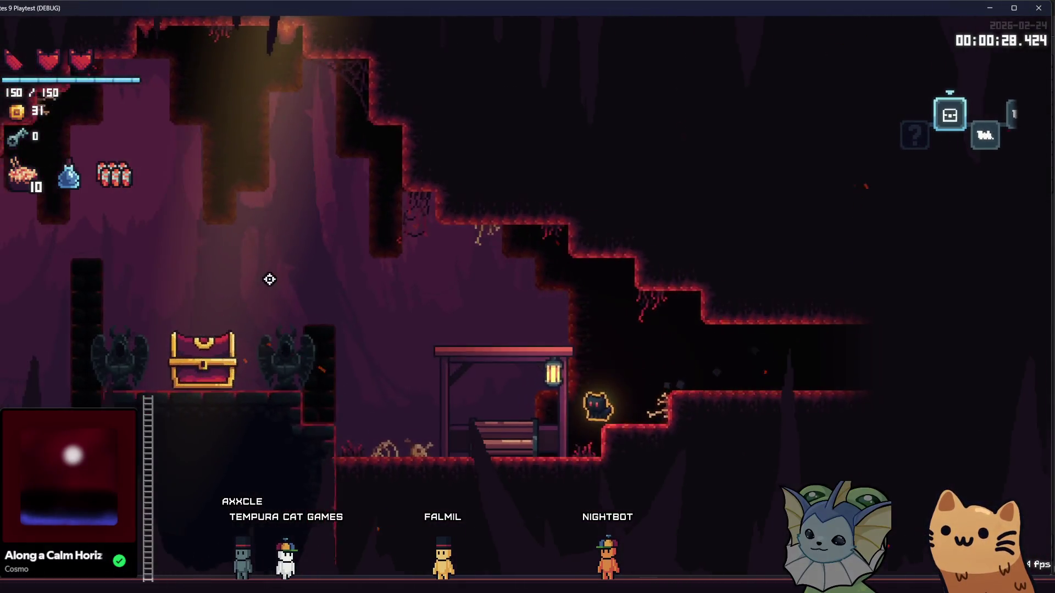
pyautogui.press('a')
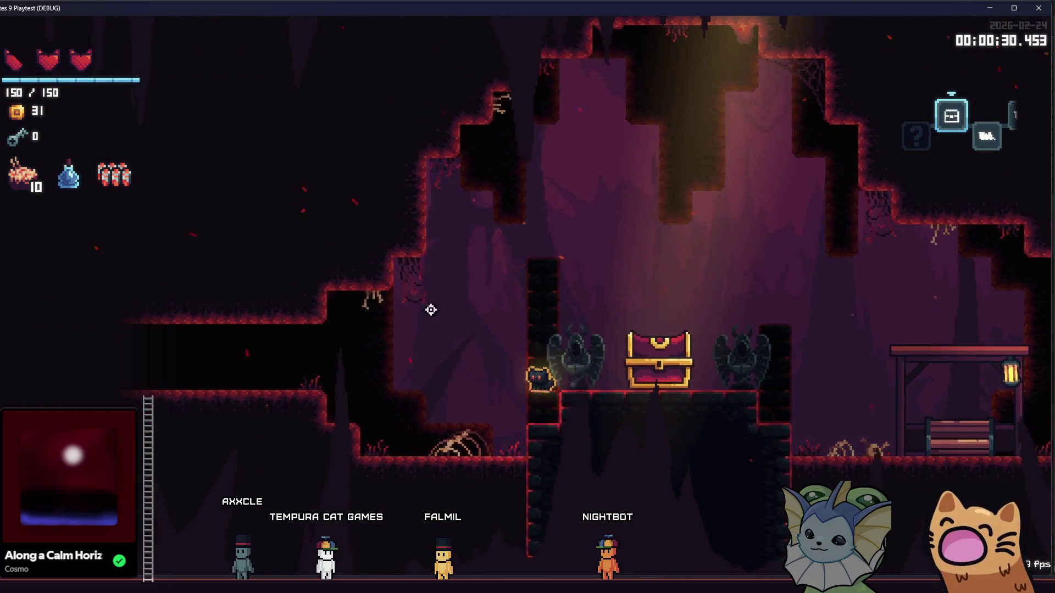
pyautogui.press('a')
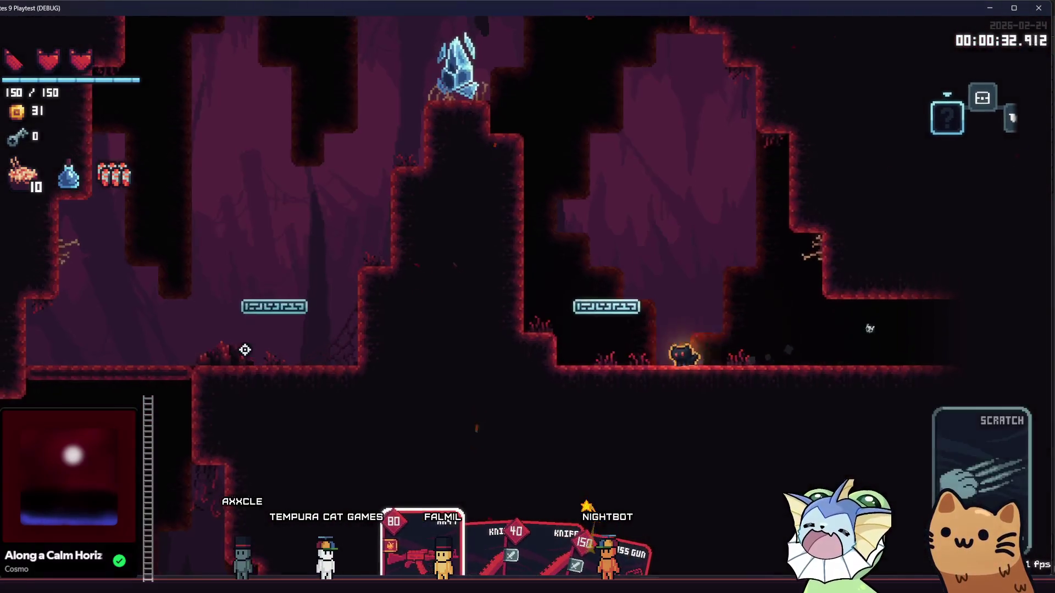
pyautogui.press('a')
pyautogui.press('space')
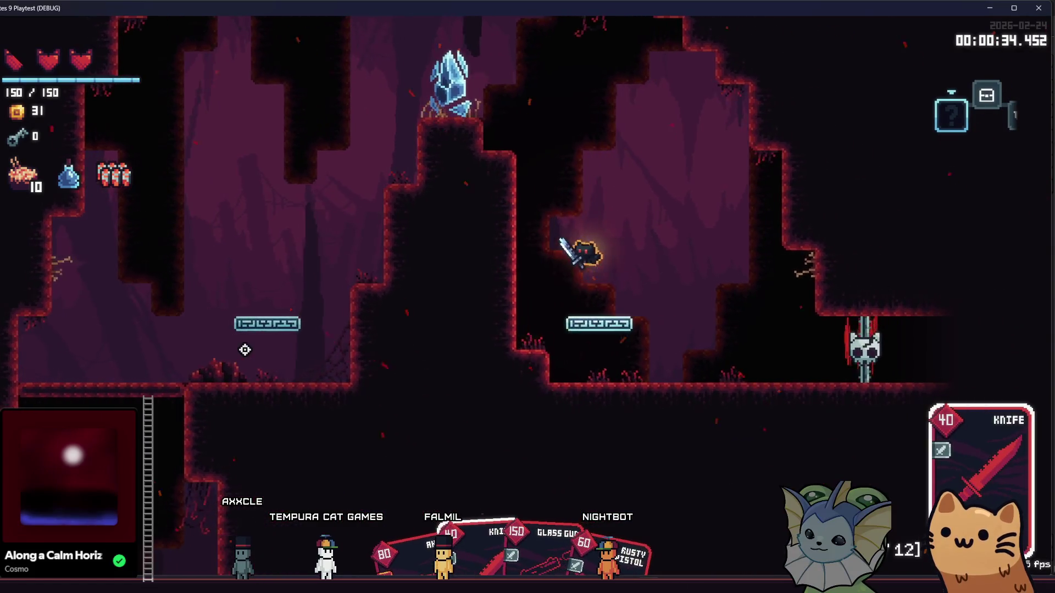
pyautogui.press('a')
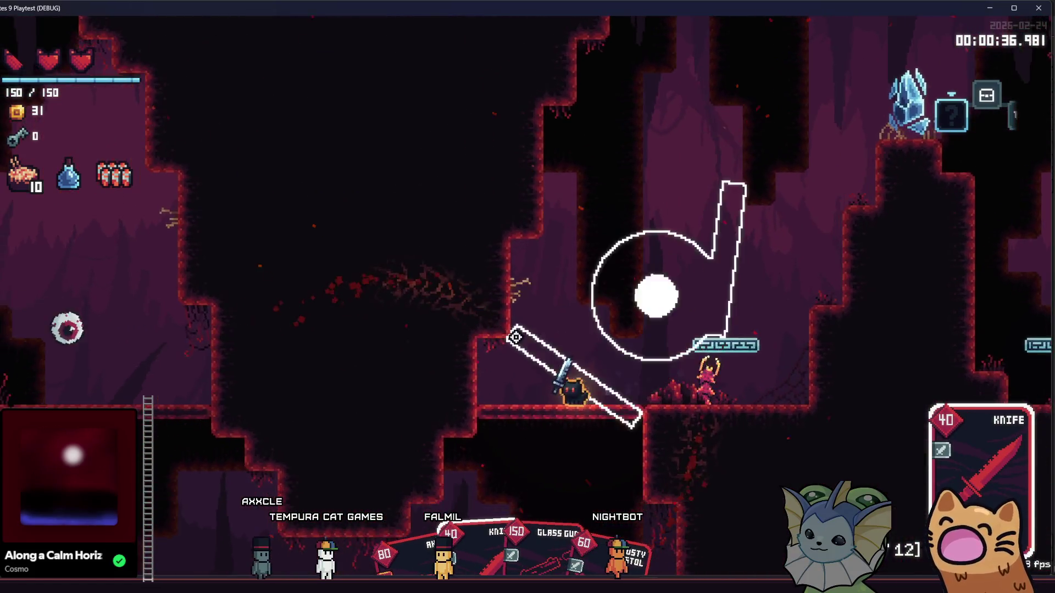
pyautogui.press('d')
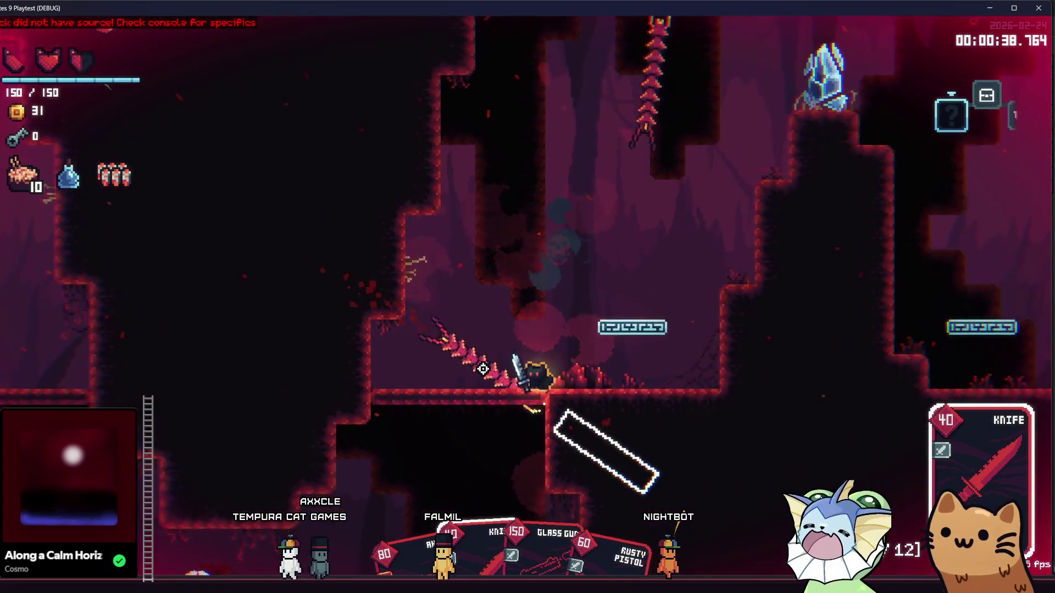
pyautogui.press('s')
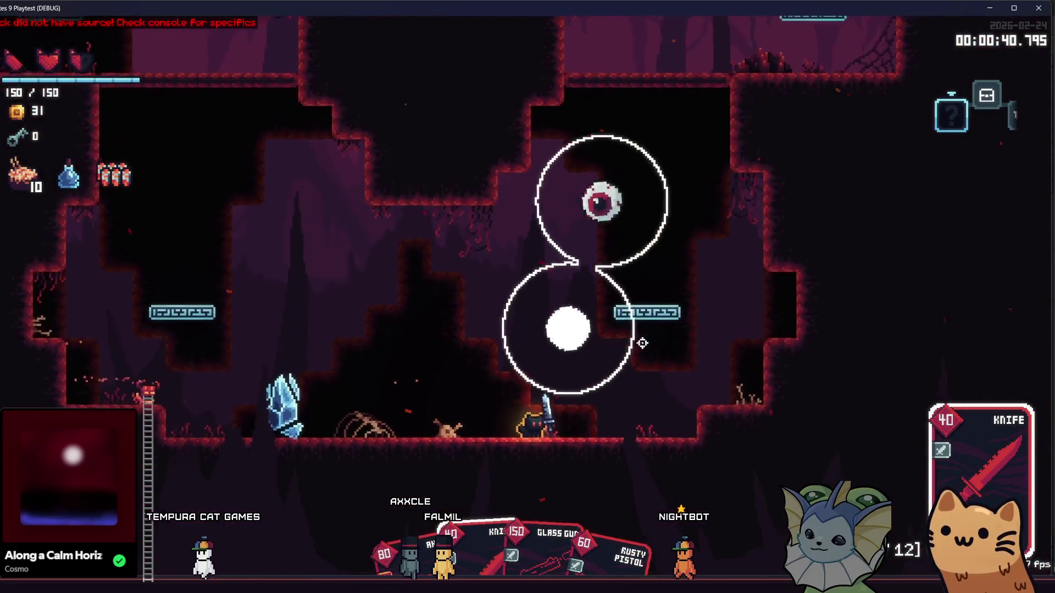
# - Attack the centipede, switching to the AK47 and firing up-left
pyautogui.press('a')
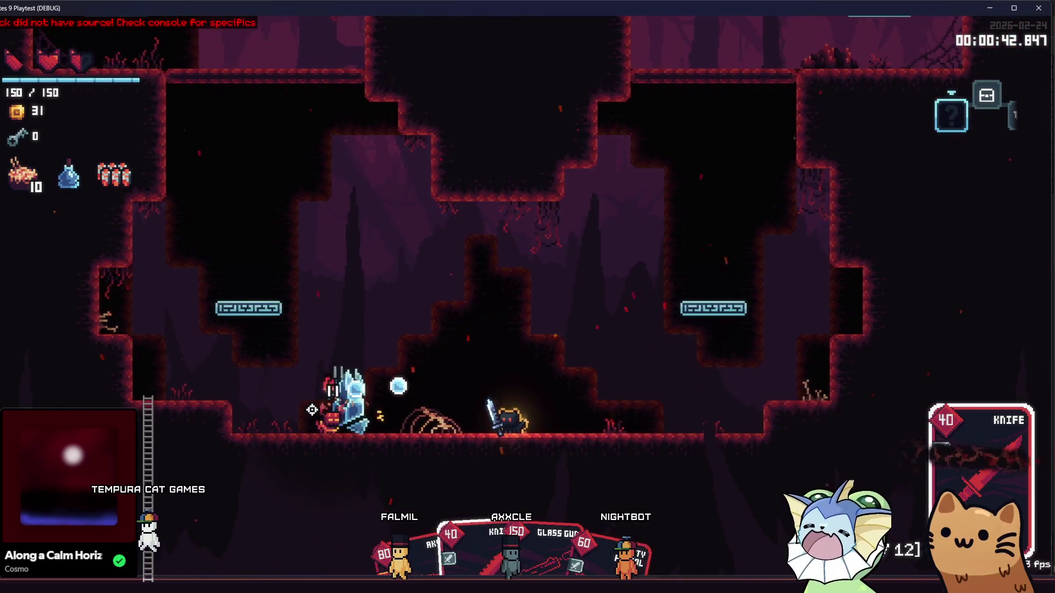
pyautogui.press('space')
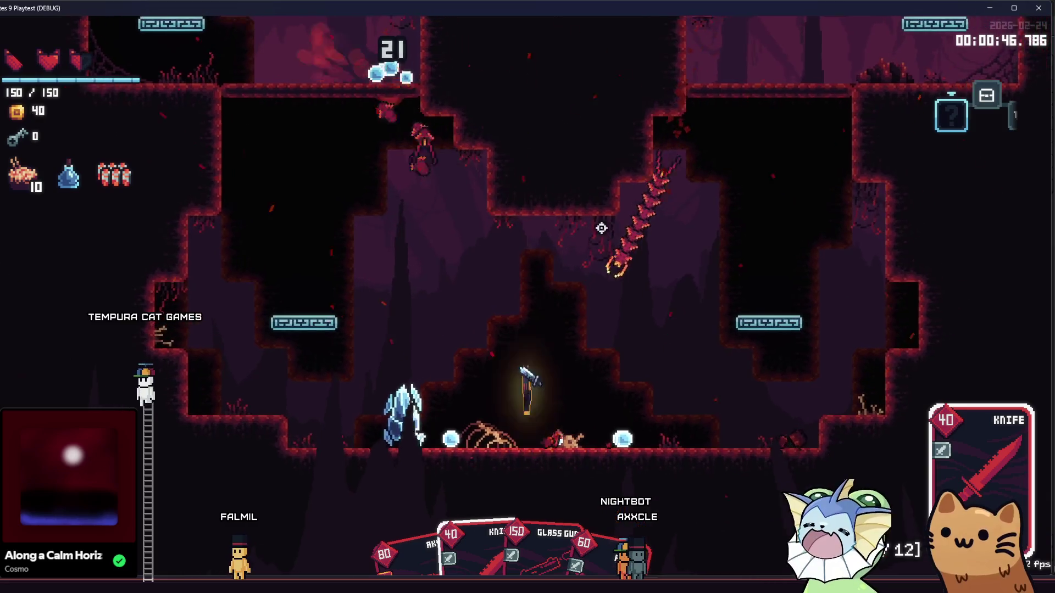
pyautogui.press('space')
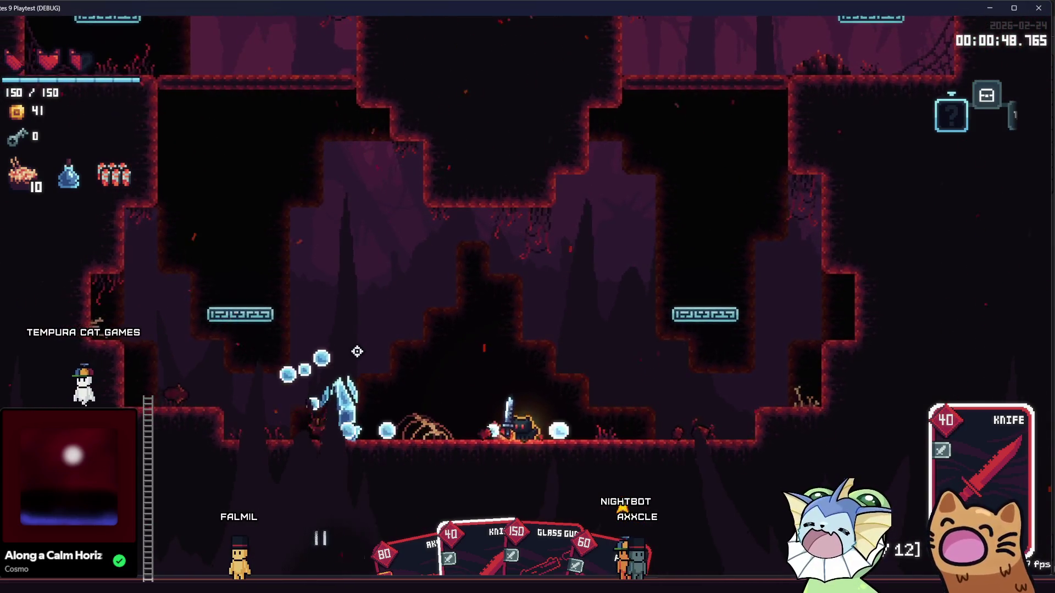
pyautogui.press('a')
pyautogui.scroll(-1, 352, 385)
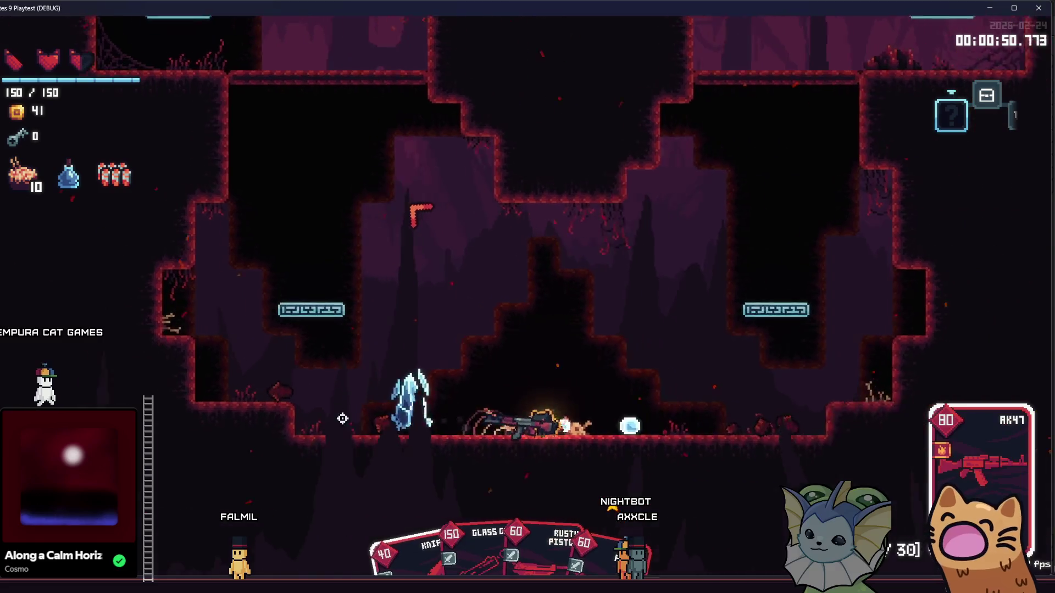
pyautogui.moveTo(328, 216); pyautogui.dragTo(376, 195)
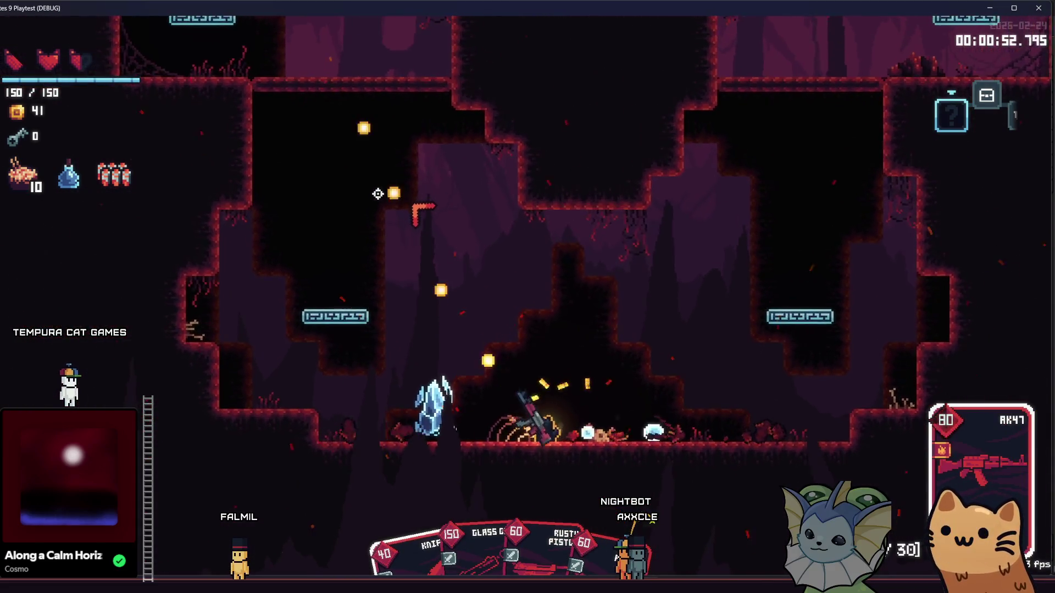
# - Shoot the crystal, collect the Sticker Capsule, and return to the Godot editor
pyautogui.press('d')
pyautogui.press('a')
pyautogui.press('space')
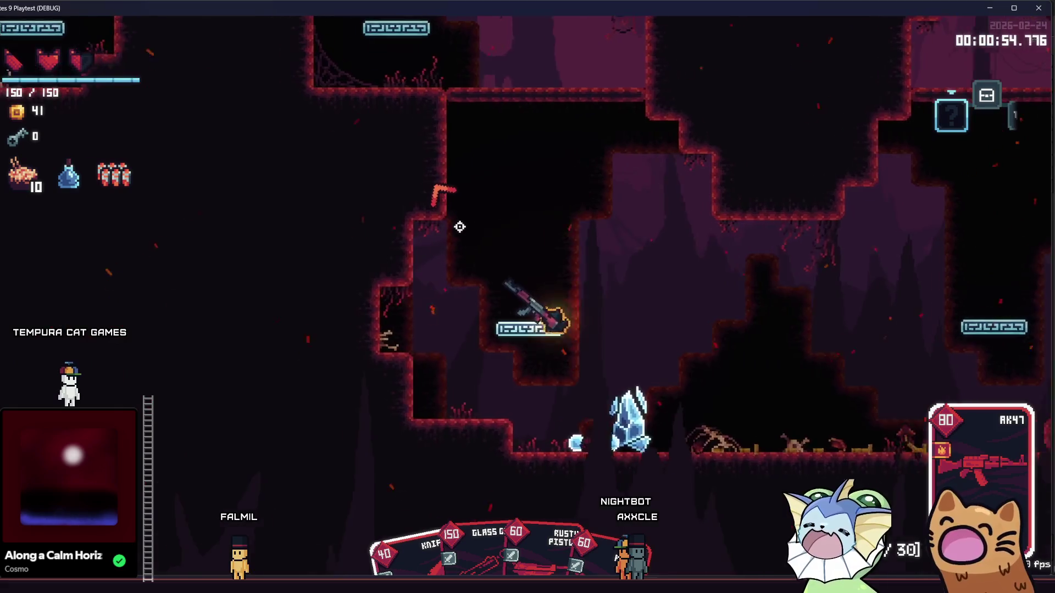
pyautogui.press('d')
pyautogui.moveTo(447, 285)
pyautogui.mouseDown()
pyautogui.moveTo(396, 182)
pyautogui.moveTo(254, 167)
pyautogui.moveTo(266, 212)
pyautogui.mouseUp()
pyautogui.press('d')
pyautogui.press('a')
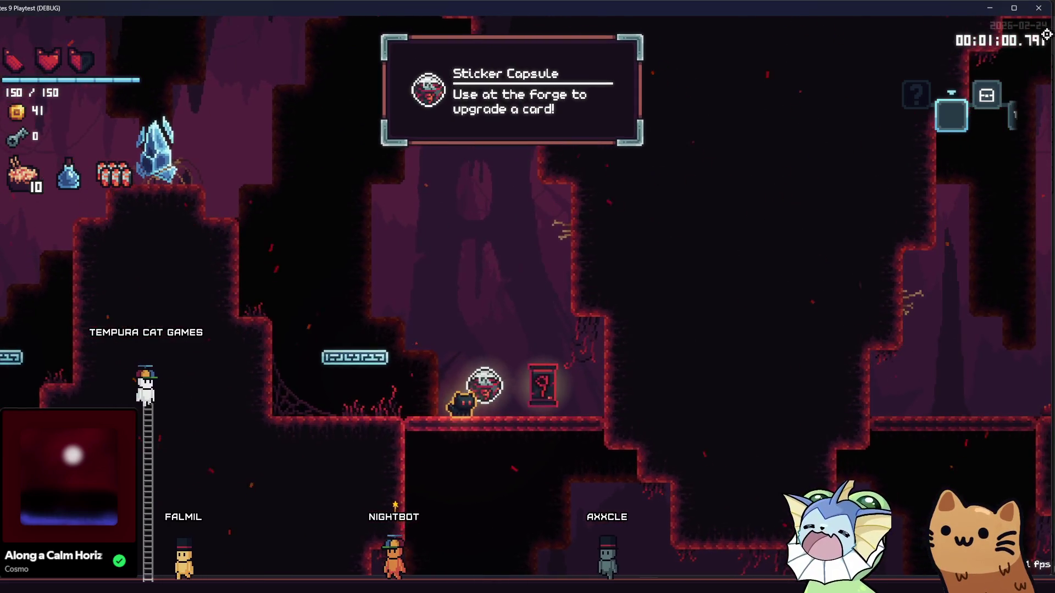
pyautogui.hotkey('alt', 'Tab')
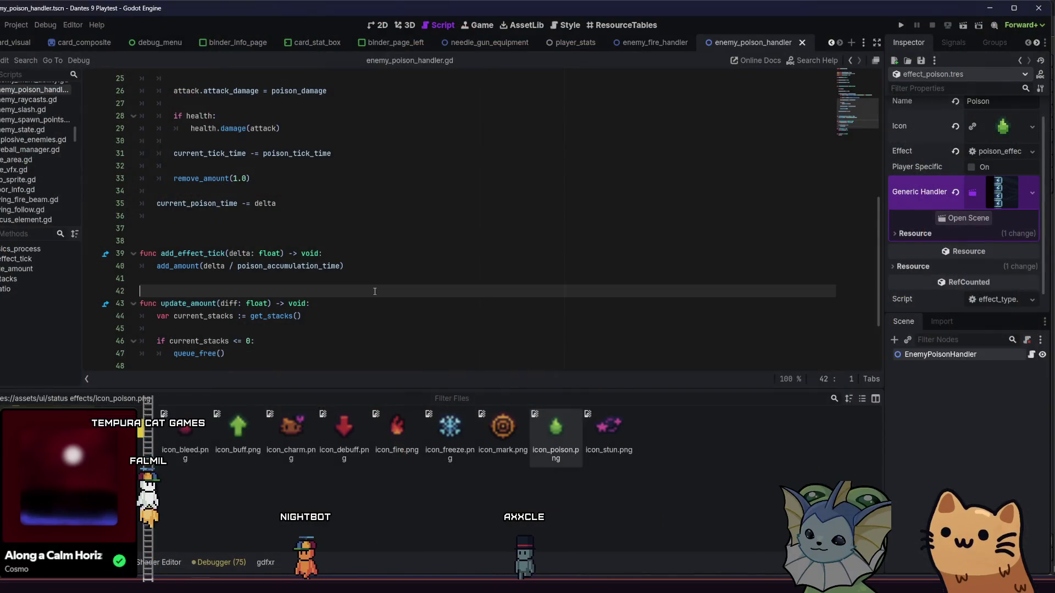
# - Quick-open spicy_noodles.gd and remove '* level' from fire.amount on line 23
pyautogui.press('BackSpace')
pyautogui.write('picy')
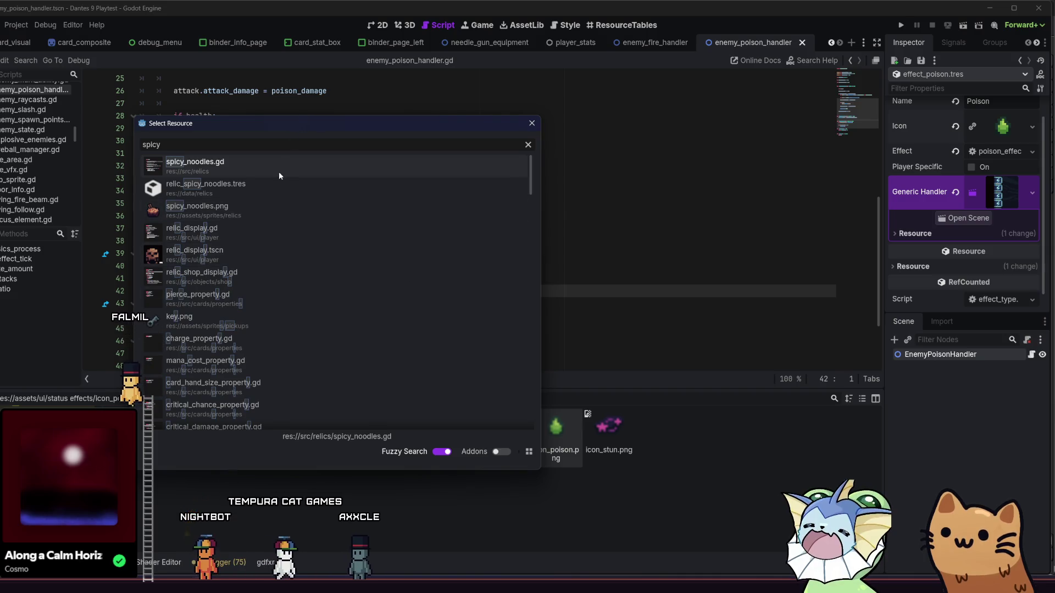
pyautogui.doubleClick(276, 170)
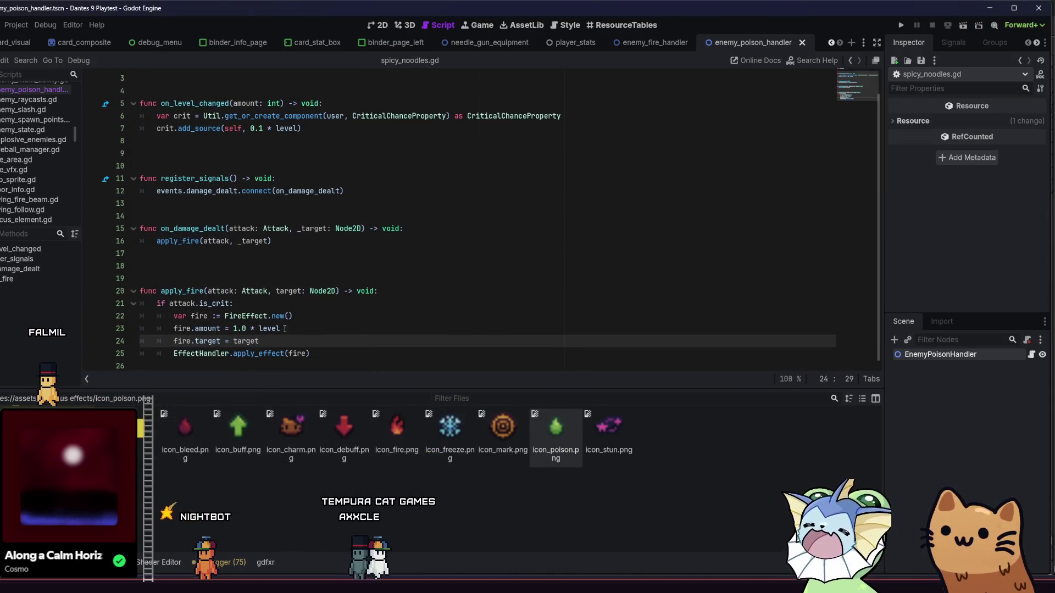
pyautogui.doubleClick(282, 328)
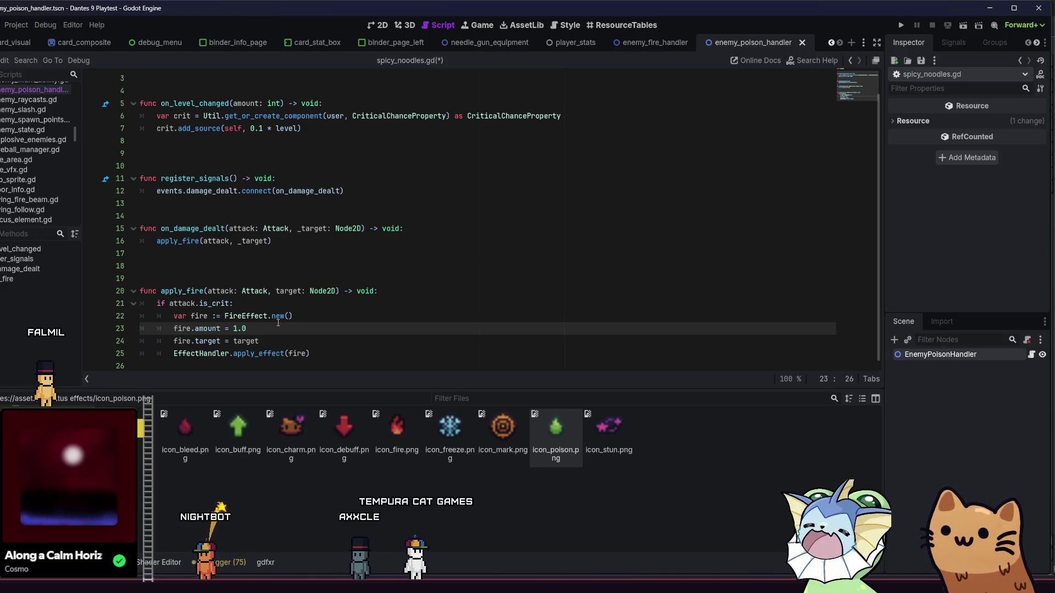
pyautogui.hotkey('ctrl', 'shift', 'f')
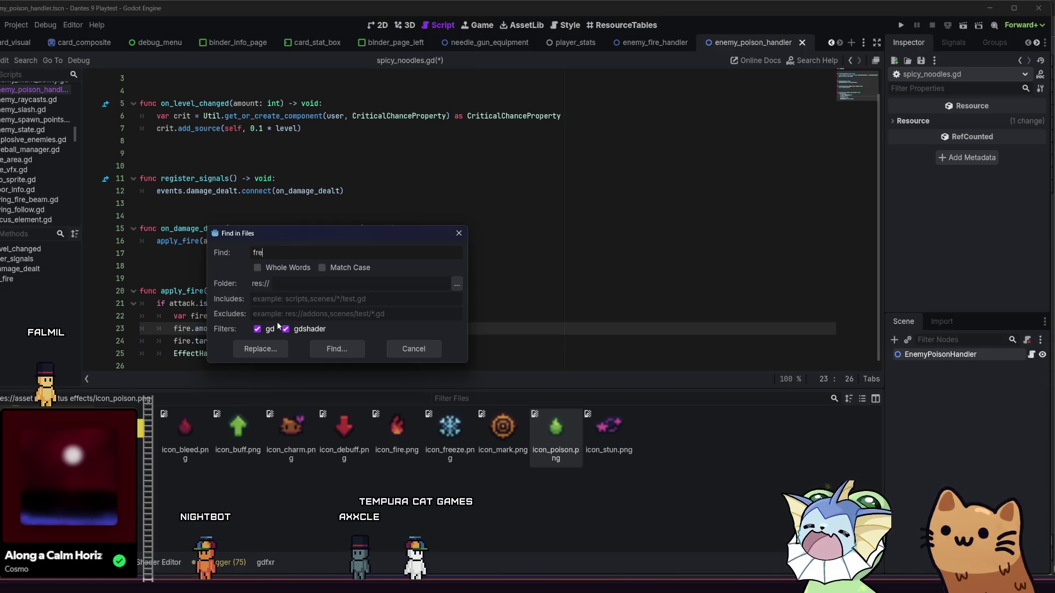
# - Search all files for 'fire.amount', jump to the spicy_noodles.gd match, and save
pyautogui.write('mount')
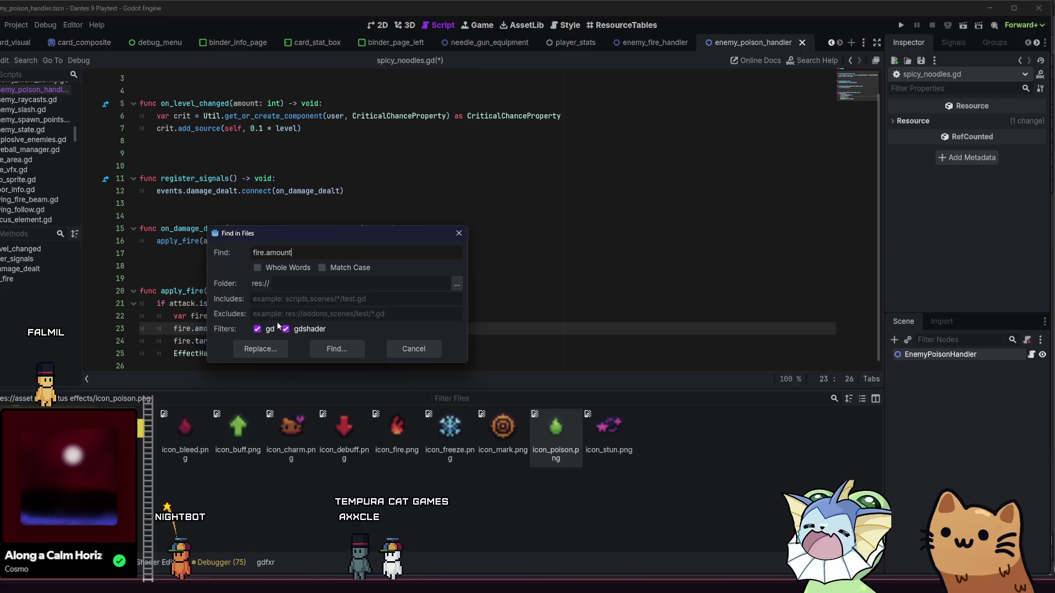
pyautogui.click(337, 349)
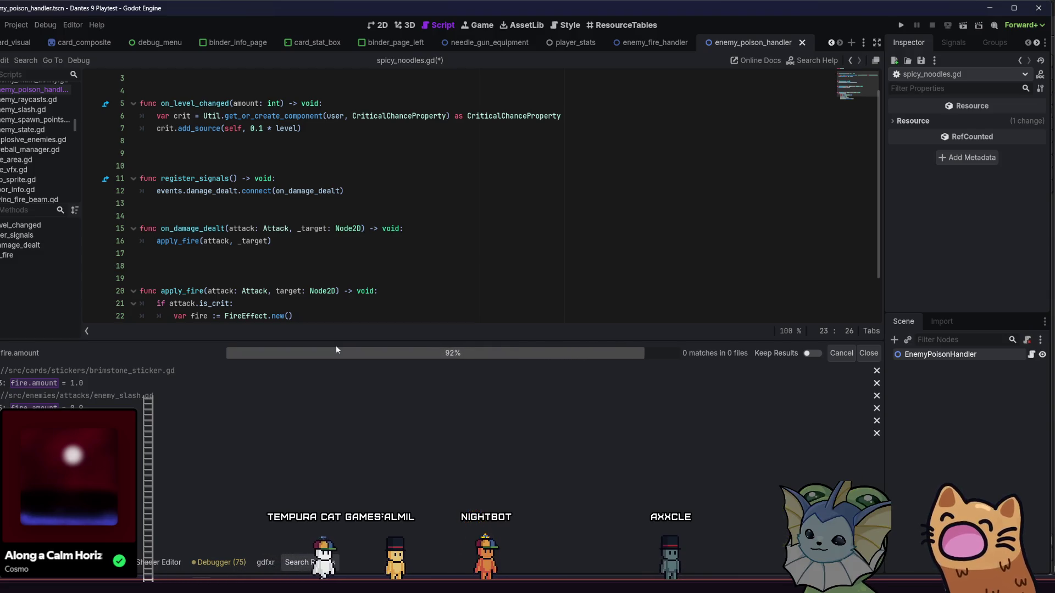
pyautogui.scroll(-1, 352, 247)
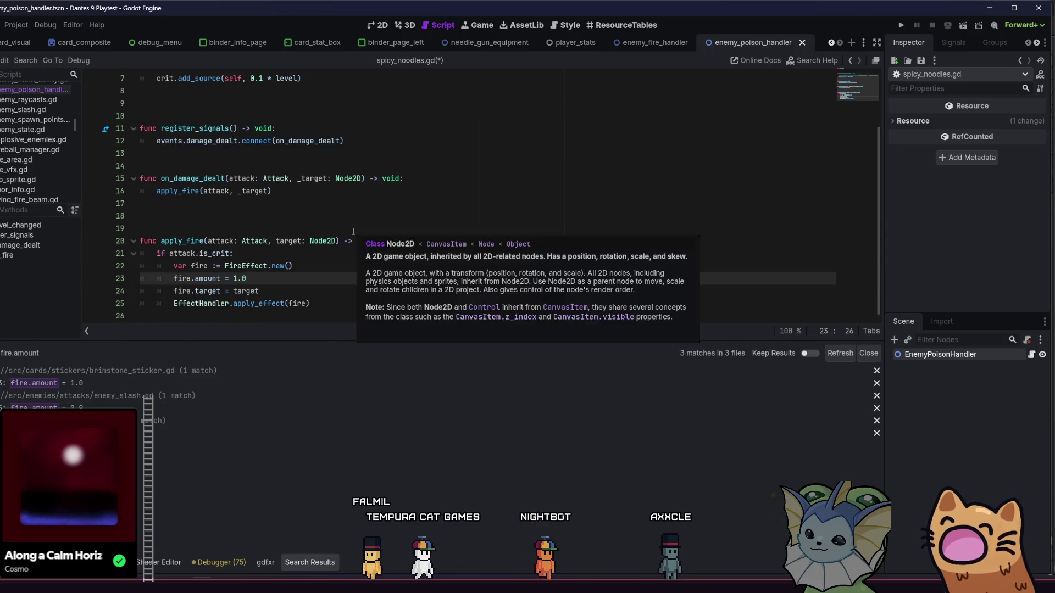
pyautogui.click(171, 433)
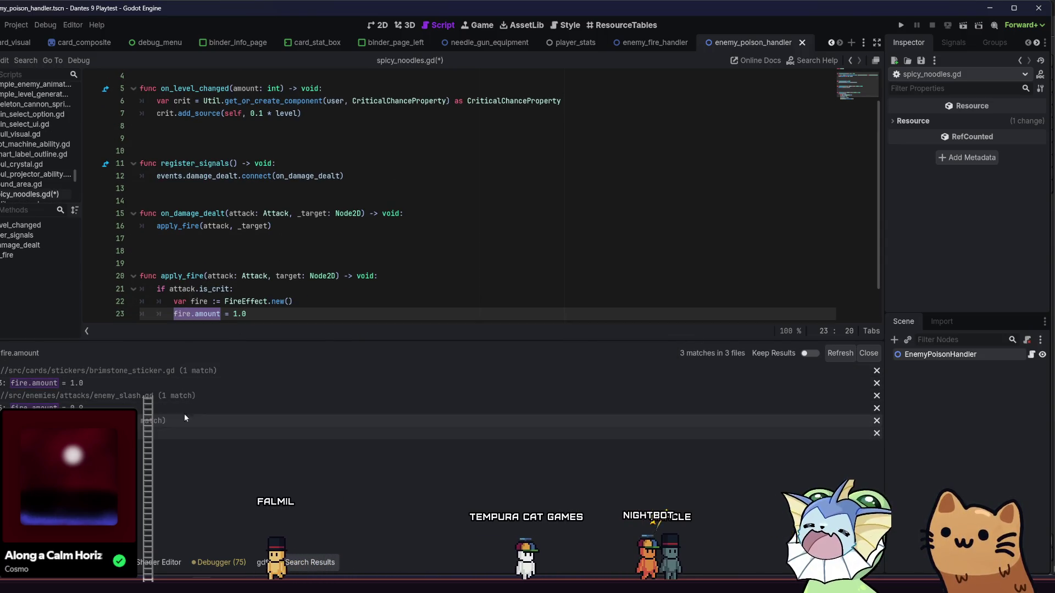
pyautogui.click(285, 284)
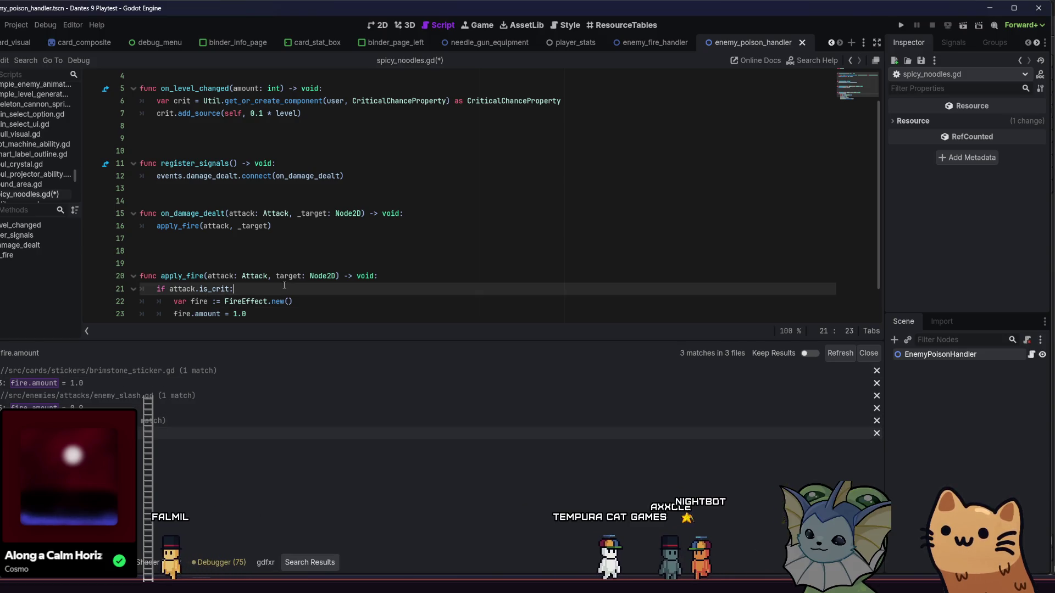
pyautogui.hotkey('ctrl', 's')
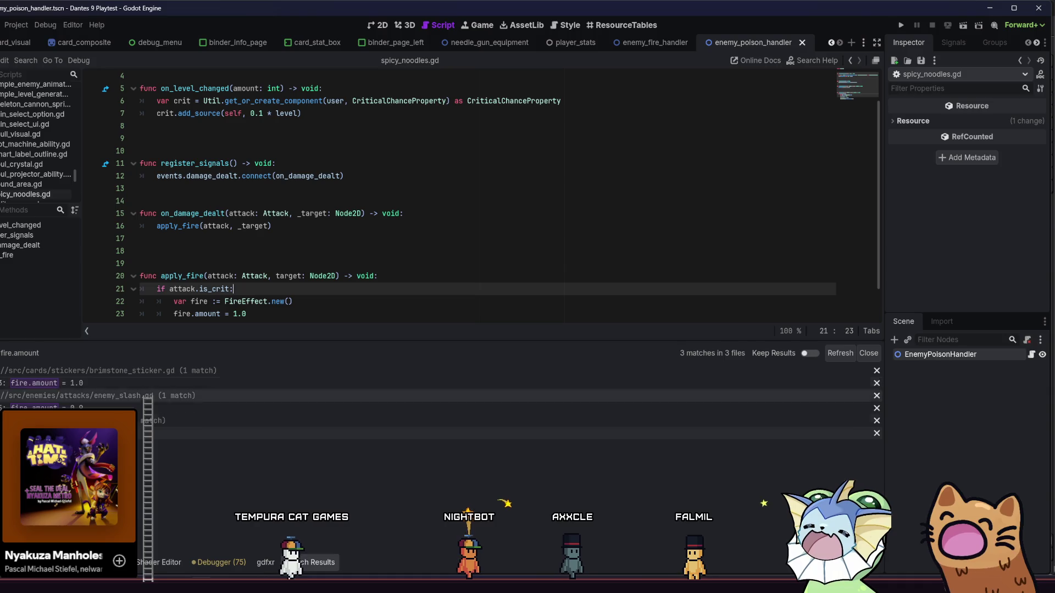
# - Check the last fire.amount match, close the results, save the script, and run the game
pyautogui.click(297, 434)
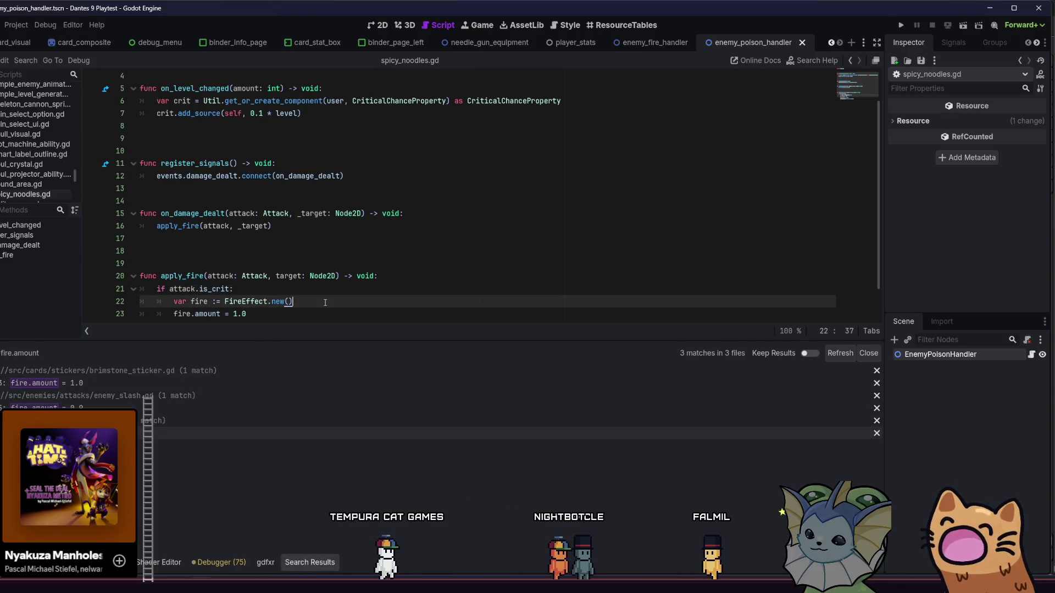
pyautogui.click(330, 226)
pyautogui.click(861, 354)
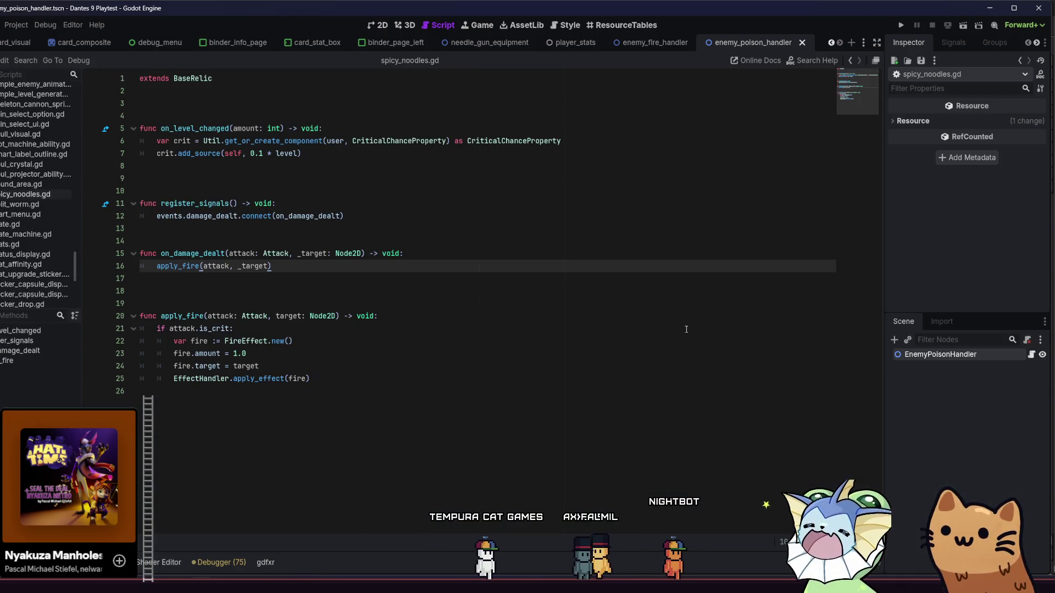
pyautogui.click(494, 291)
pyautogui.hotkey('ctrl', 's')
pyautogui.click(901, 26)
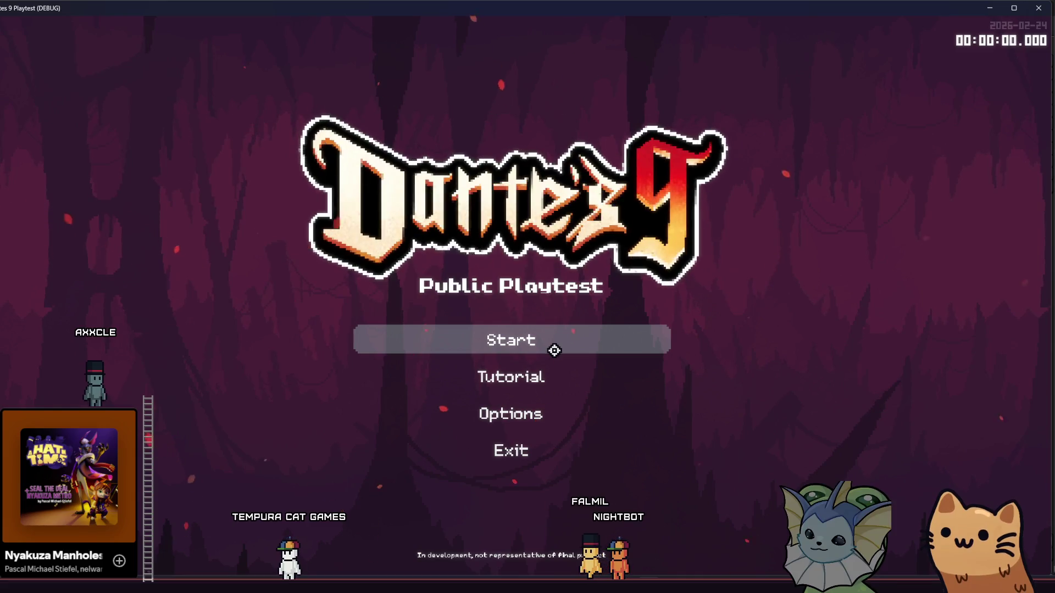
# - Choose Start on the Dante's 9 main menu to enter the hub
pyautogui.click(549, 351)
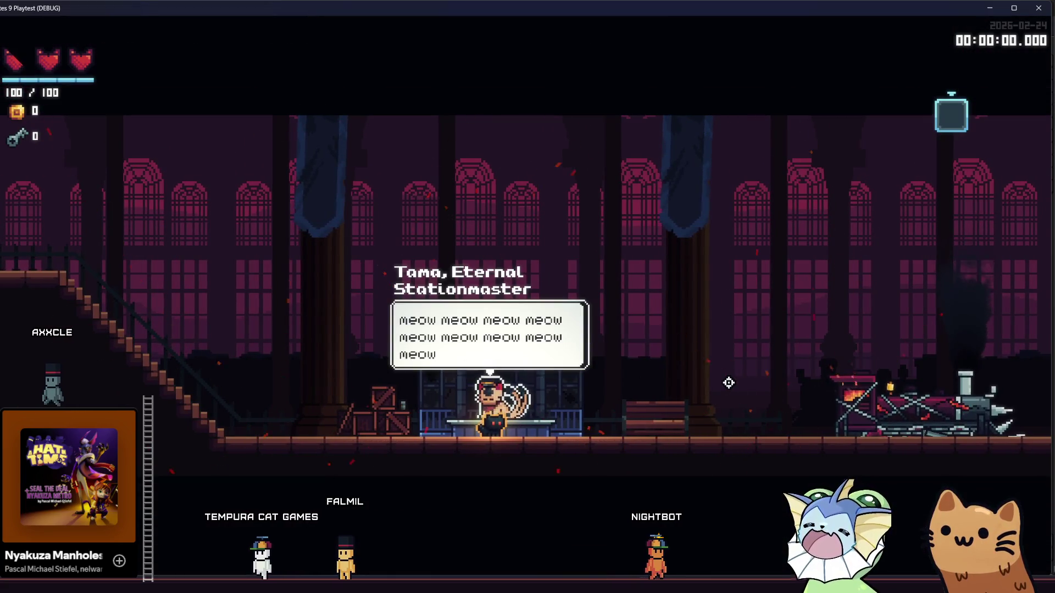
# - Dismiss Tama's dialogue, go up the stairs, and pick the Uni cat skin
pyautogui.press('d')
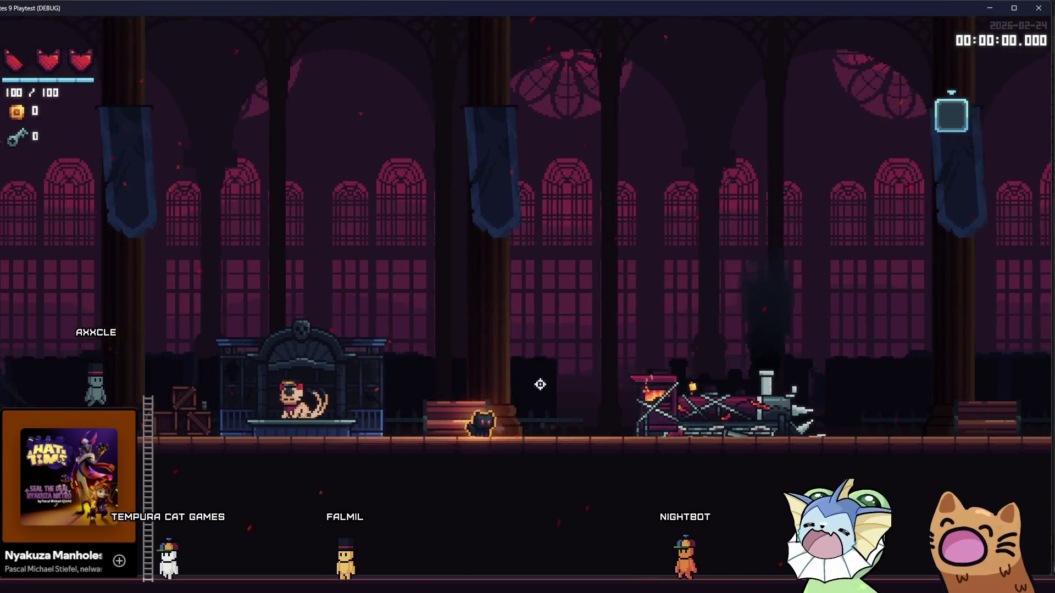
pyautogui.press('a')
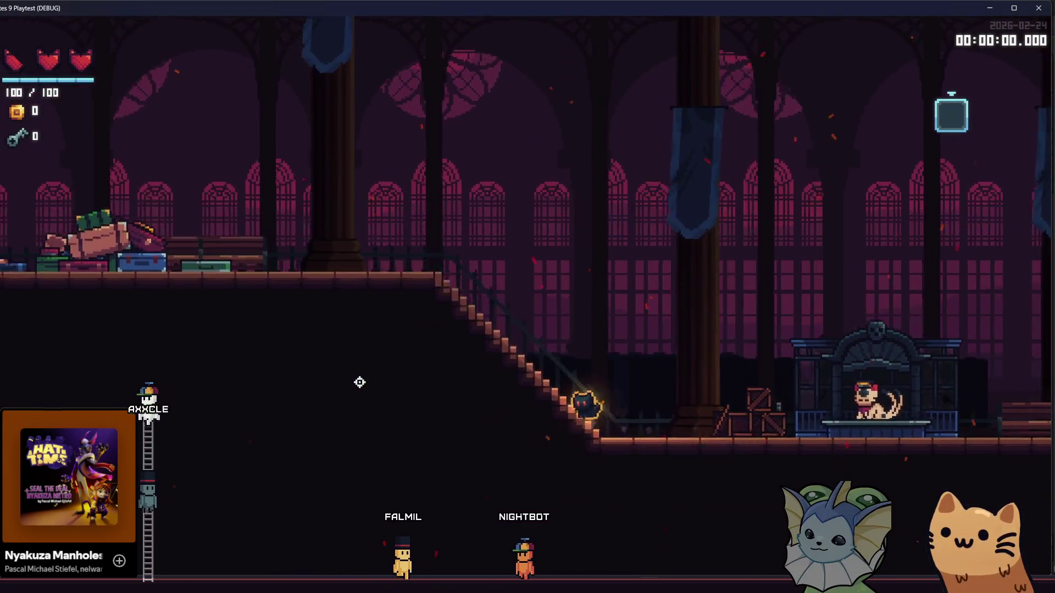
pyautogui.press('a')
pyautogui.press('e')
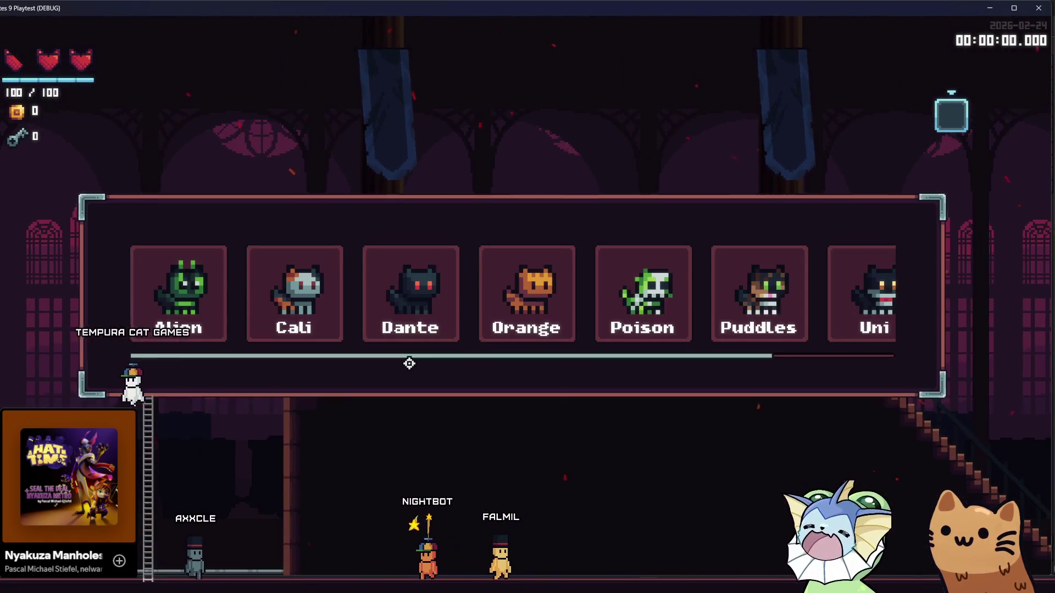
pyautogui.click(714, 296)
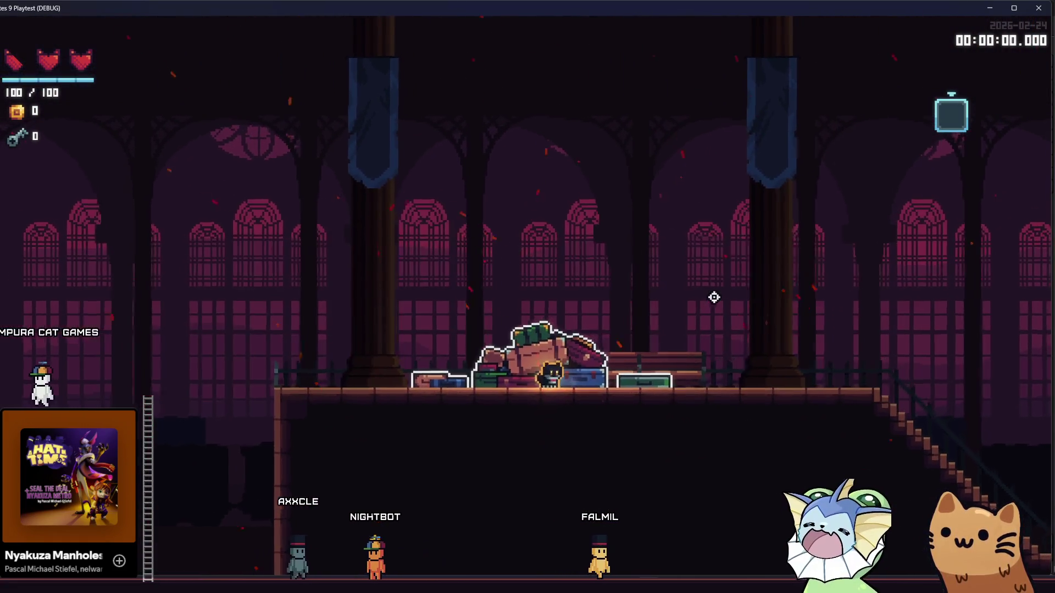
# - Walk down to Tama's booth and talk to the stationmaster
pyautogui.press('d')
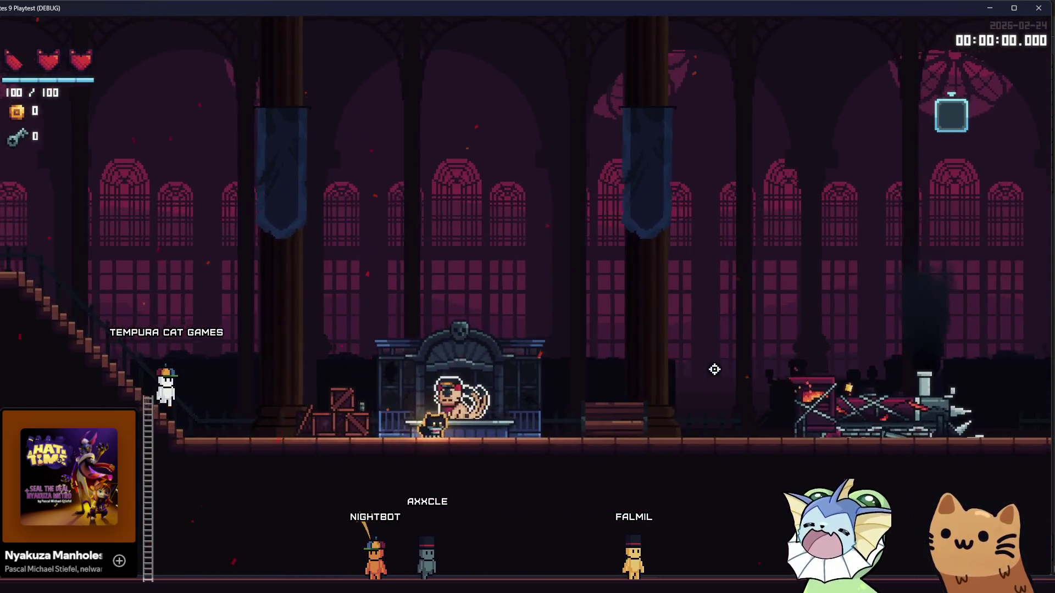
pyautogui.press('e')
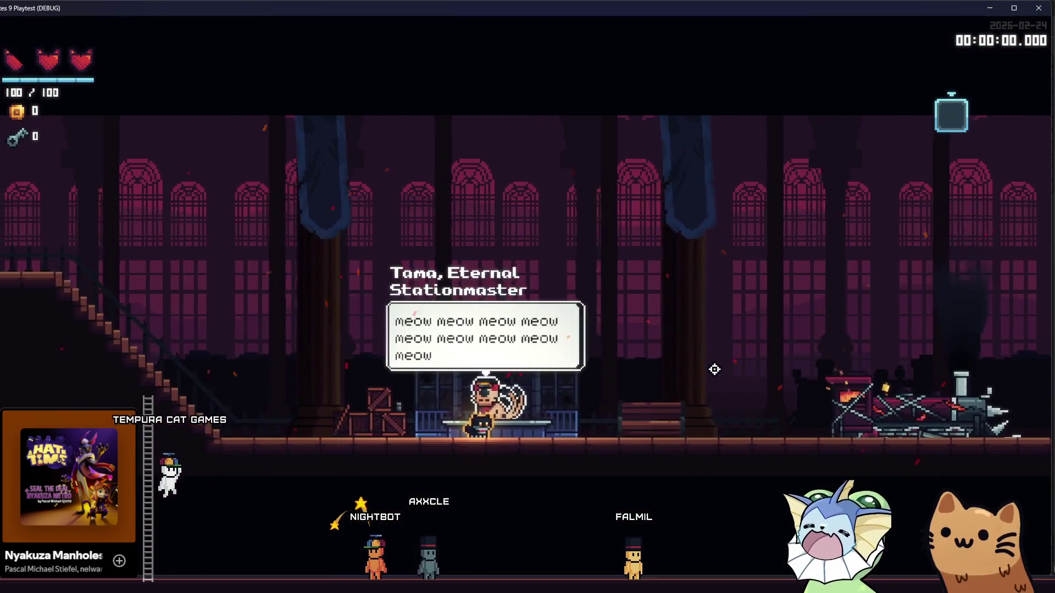
pyautogui.press('e')
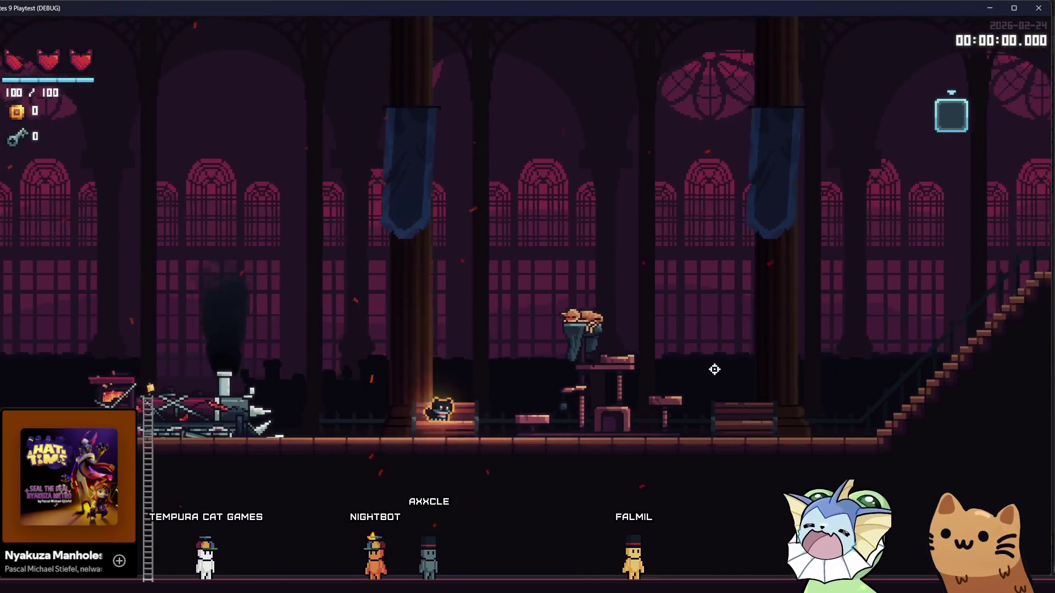
# - Jump around the platforms beside the sleeping cat and return to the floor
pyautogui.press('d')
pyautogui.press('space')
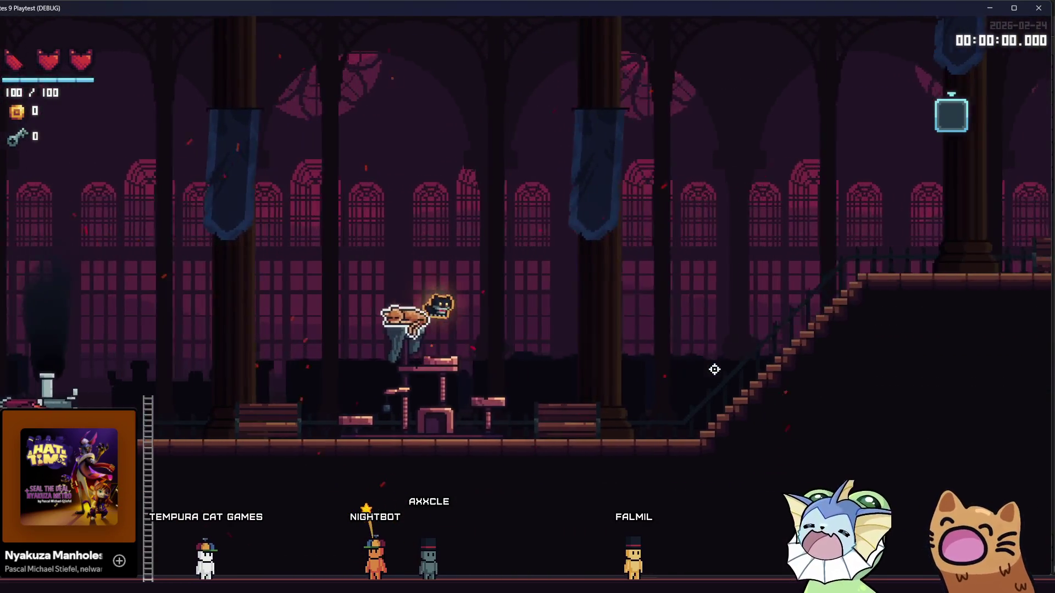
pyautogui.press('d')
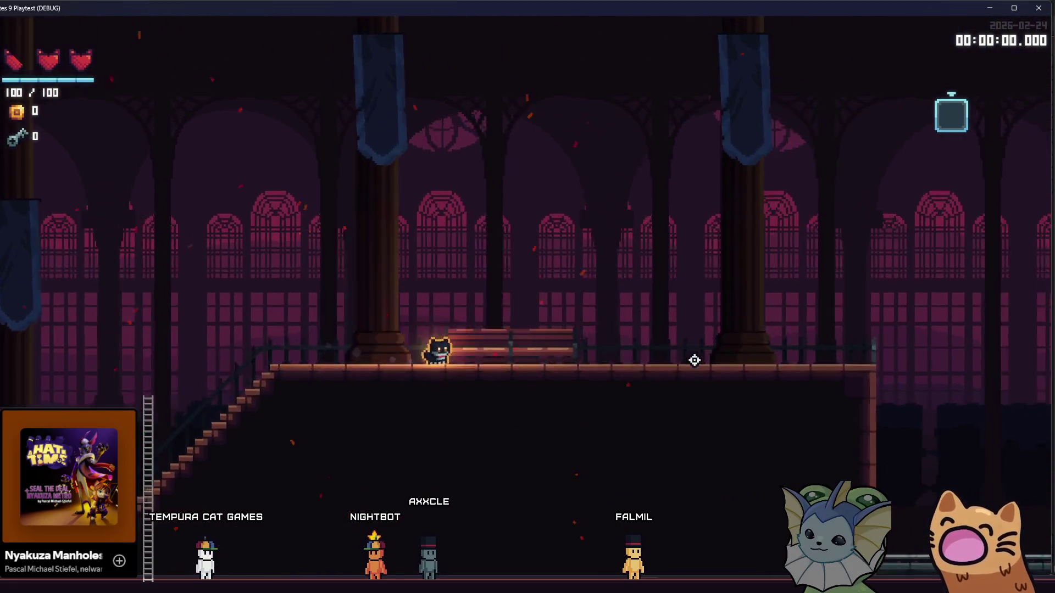
pyautogui.press('a')
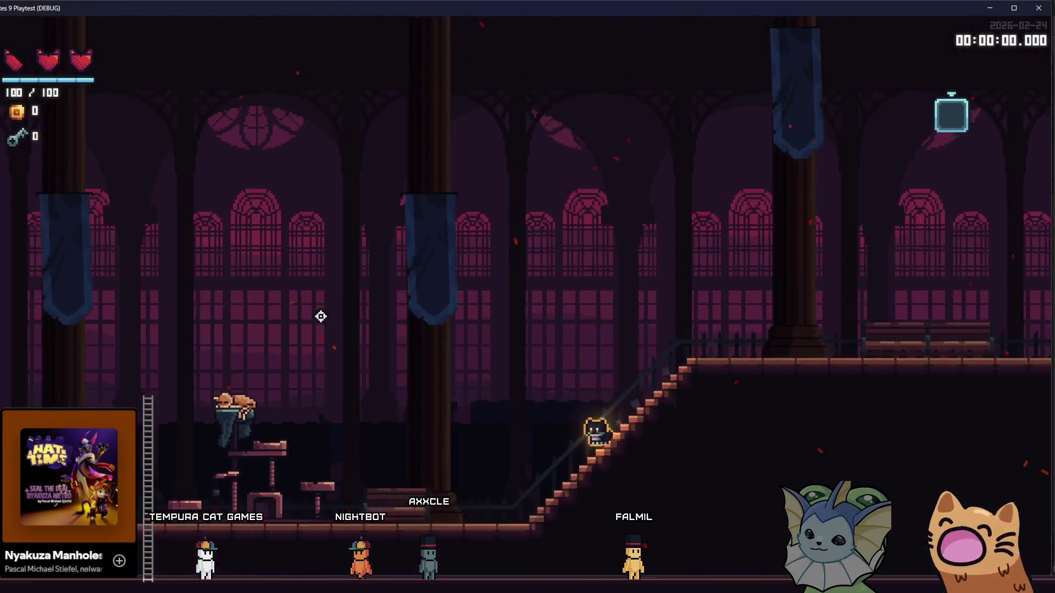
pyautogui.press('space')
pyautogui.press('a')
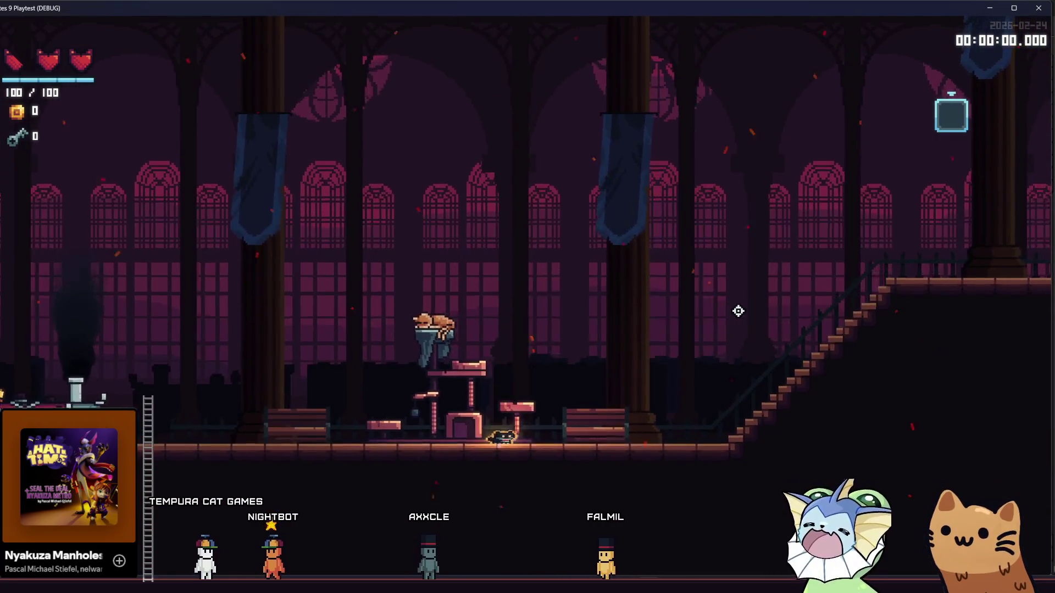
pyautogui.press('space')
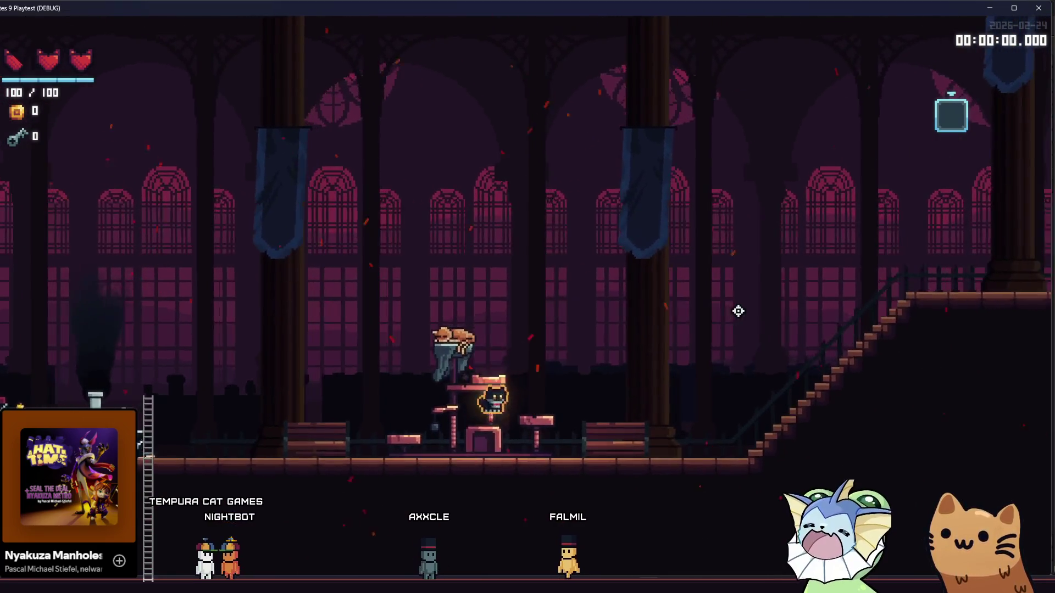
pyautogui.press('a')
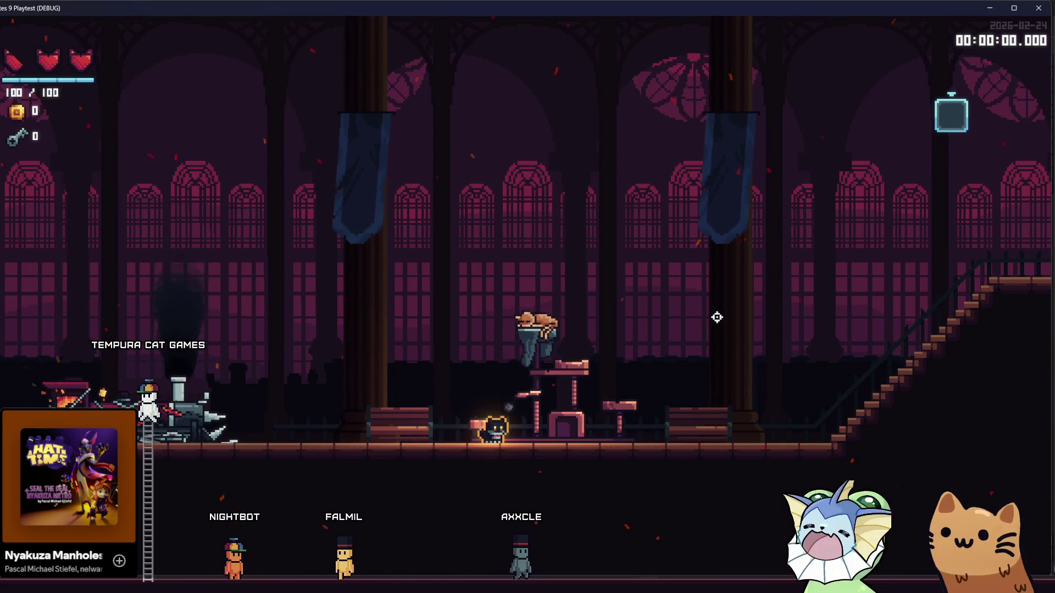
pyautogui.press('space')
# - Talk to Tama again and read through all of the stationmaster's dialogue lines
pyautogui.press('e')
pyautogui.press('e')
pyautogui.press('e')
pyautogui.press('e')
pyautogui.press('e')
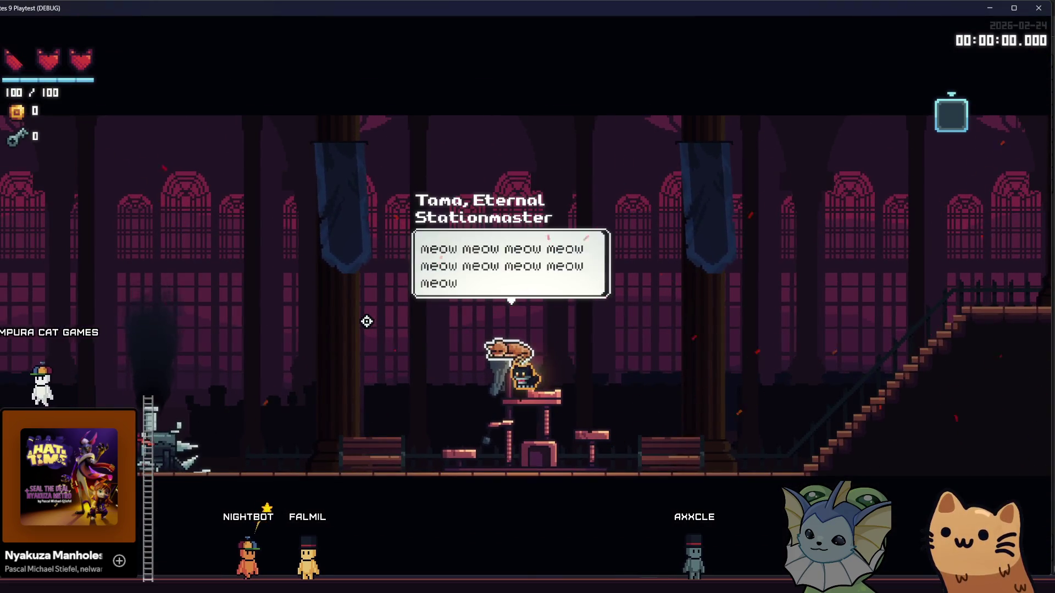
pyautogui.press('e')
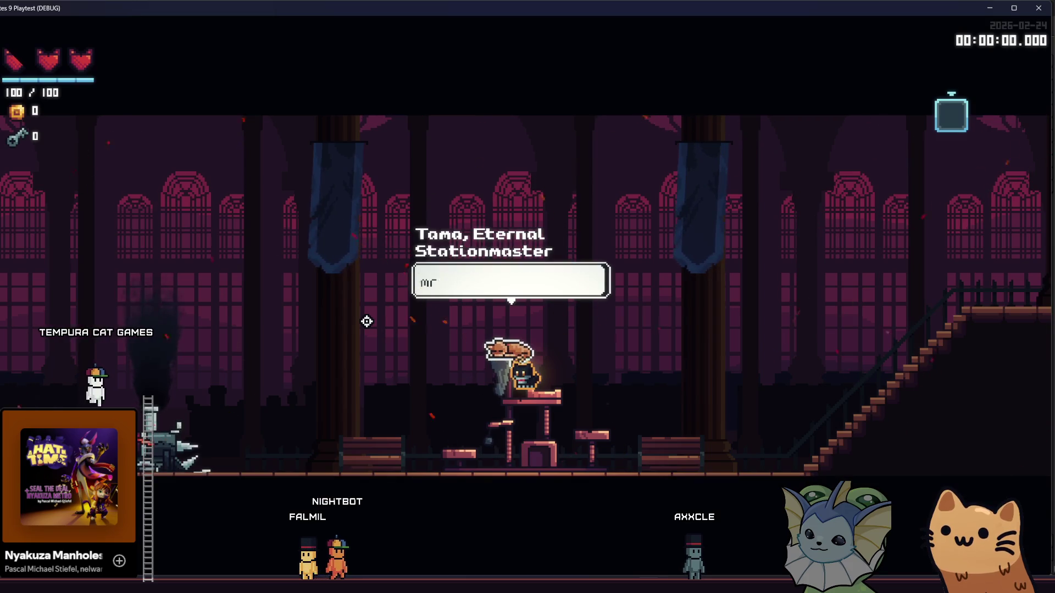
pyautogui.press('e')
pyautogui.press('e')
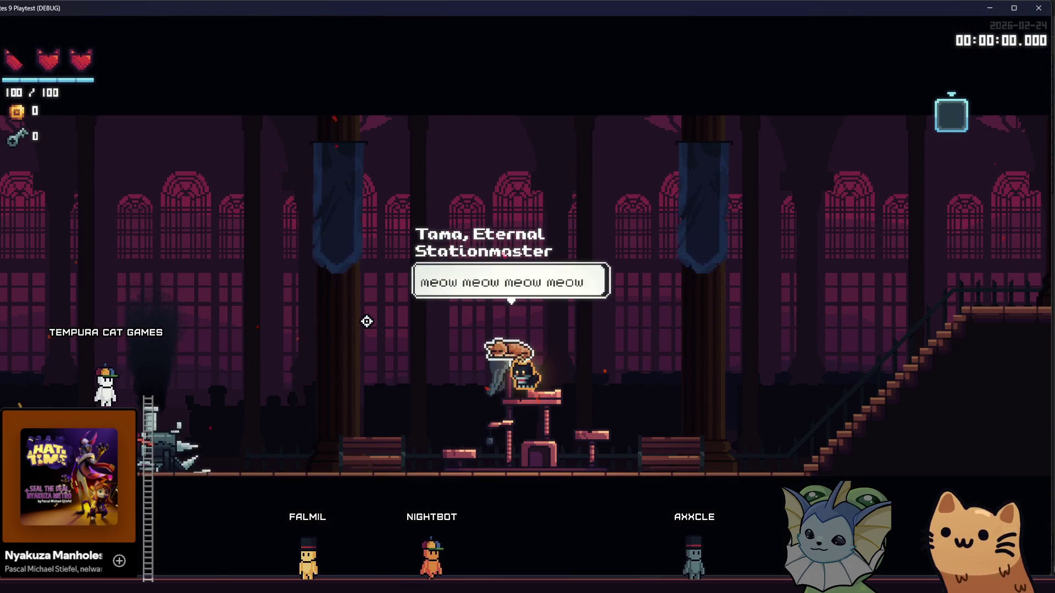
pyautogui.press('e')
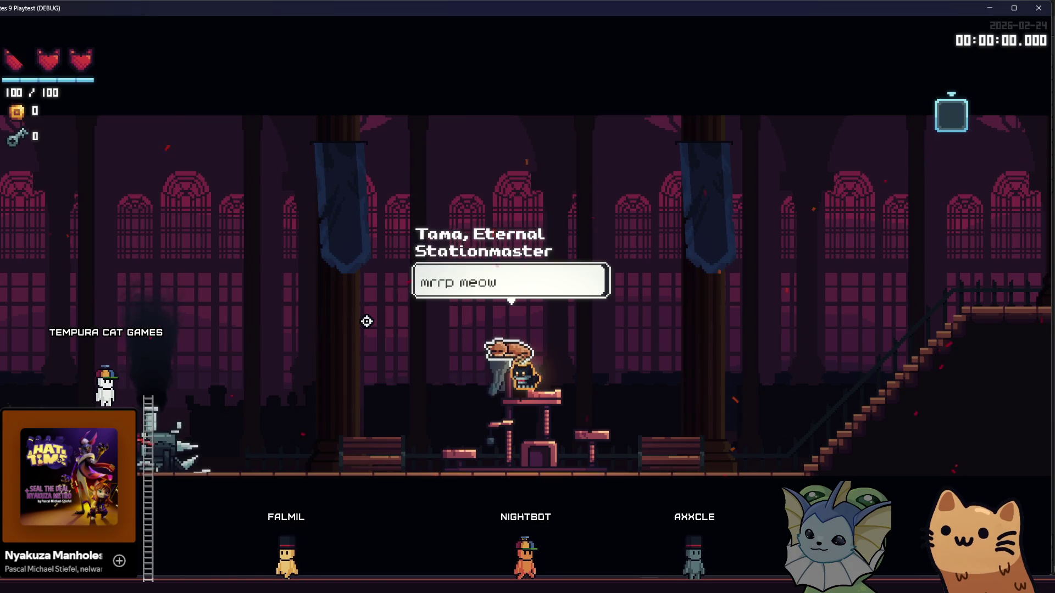
pyautogui.press('e')
pyautogui.press('e')
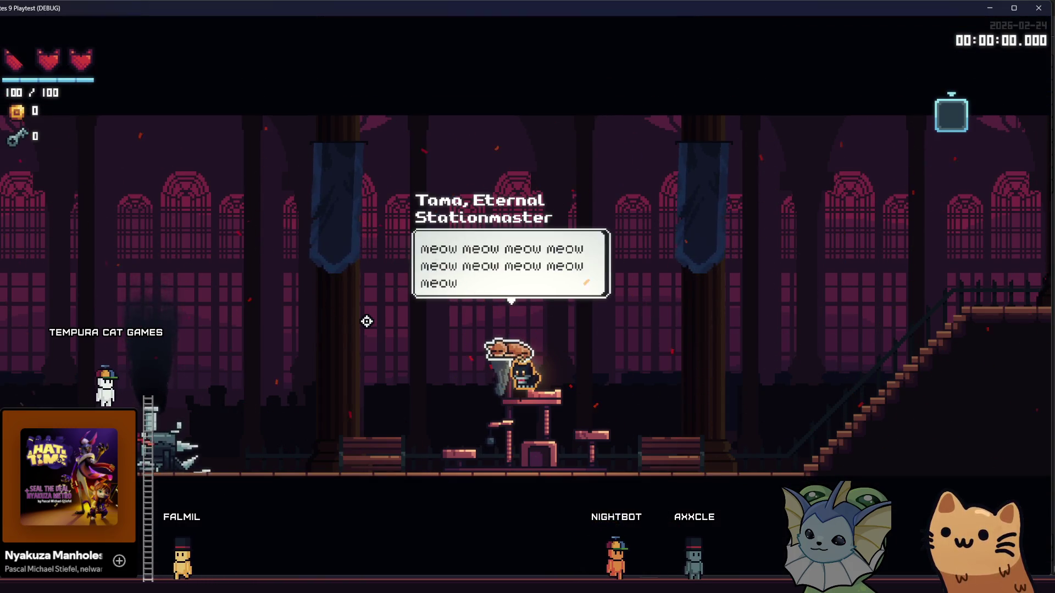
pyautogui.press('e')
pyautogui.press('e')
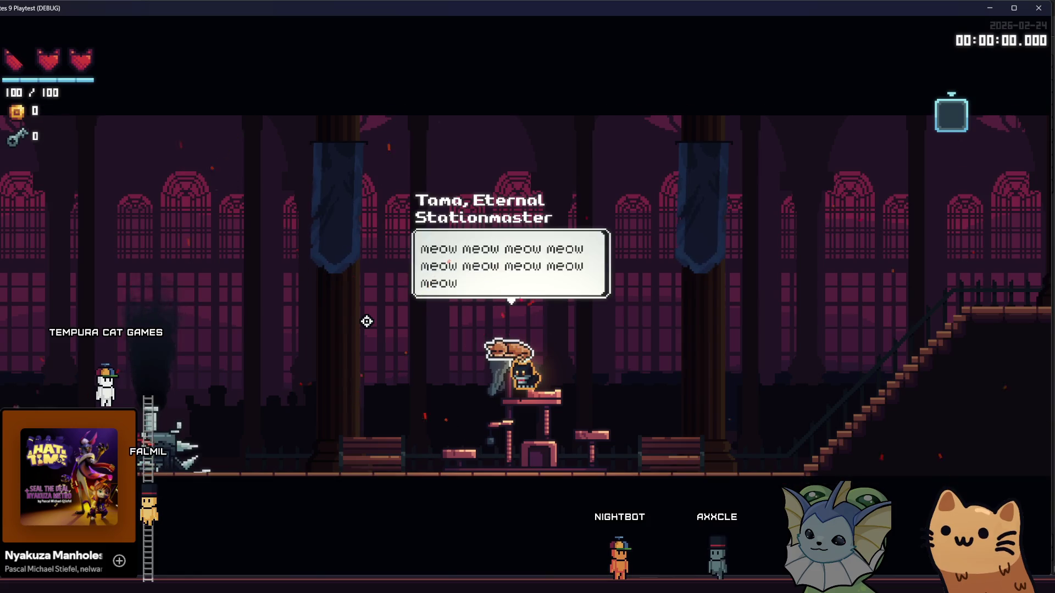
pyautogui.press('e')
pyautogui.press('e')
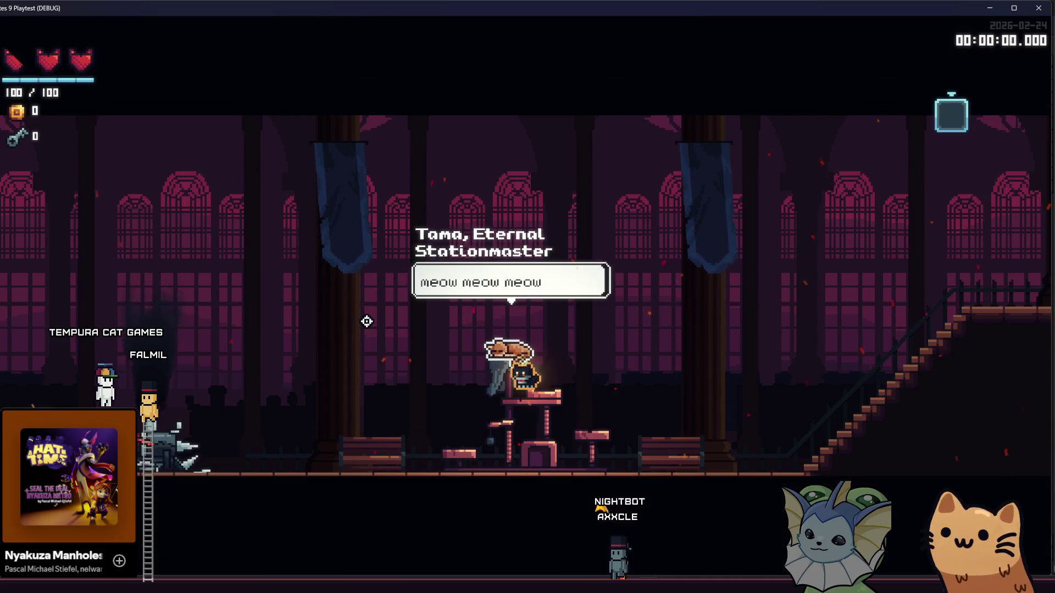
pyautogui.press('e')
pyautogui.press('e')
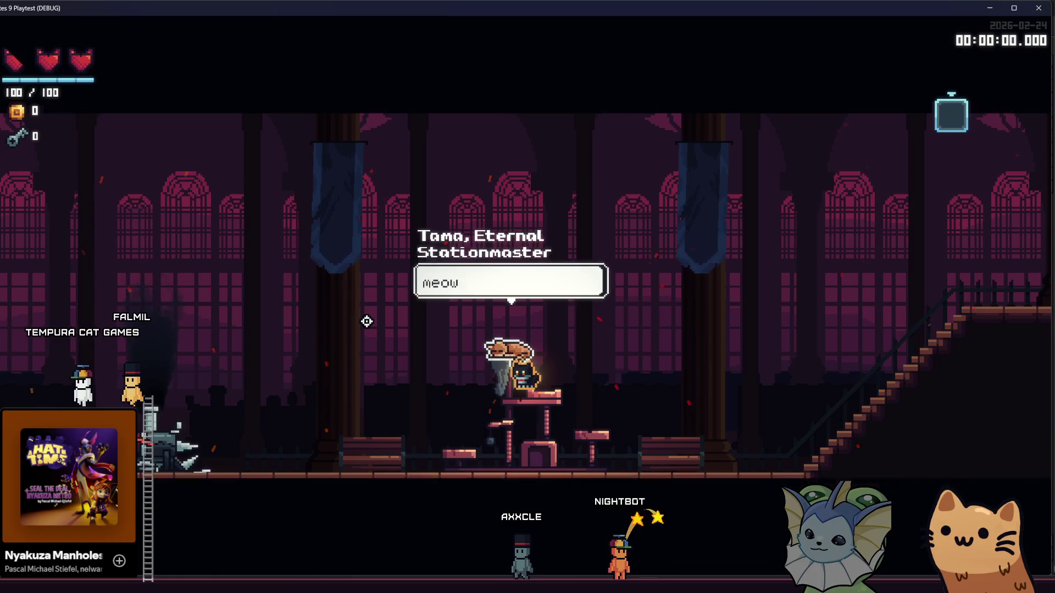
pyautogui.press('e')
pyautogui.press('e')
pyautogui.press('e')
pyautogui.press('e')
pyautogui.press('e')
pyautogui.press('e')
pyautogui.press('e')
pyautogui.press('e')
pyautogui.press('e')
pyautogui.press('e')
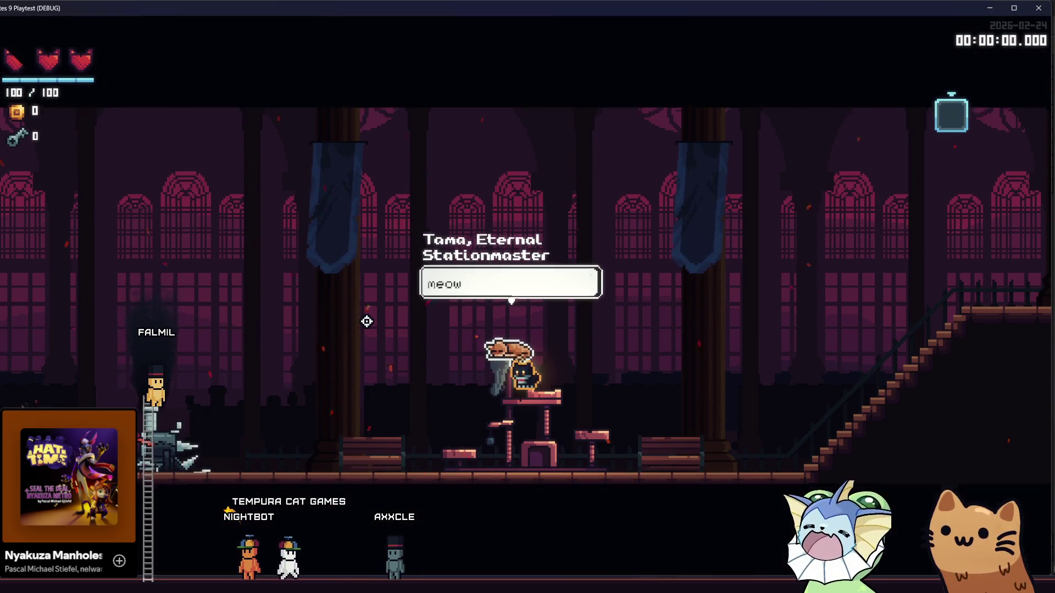
pyautogui.press('e')
pyautogui.press('e')
pyautogui.press('e')
pyautogui.press('e')
pyautogui.press('e')
pyautogui.press('e')
pyautogui.press('e')
pyautogui.press('e')
# - Walk to the train and activate it to begin a new run
pyautogui.press('a')
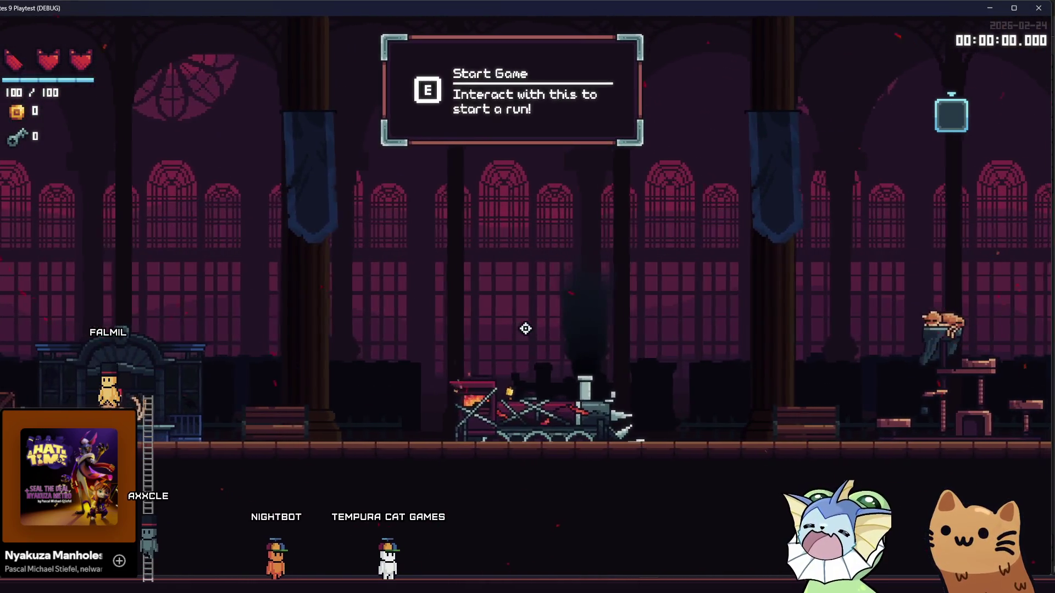
pyautogui.press('d')
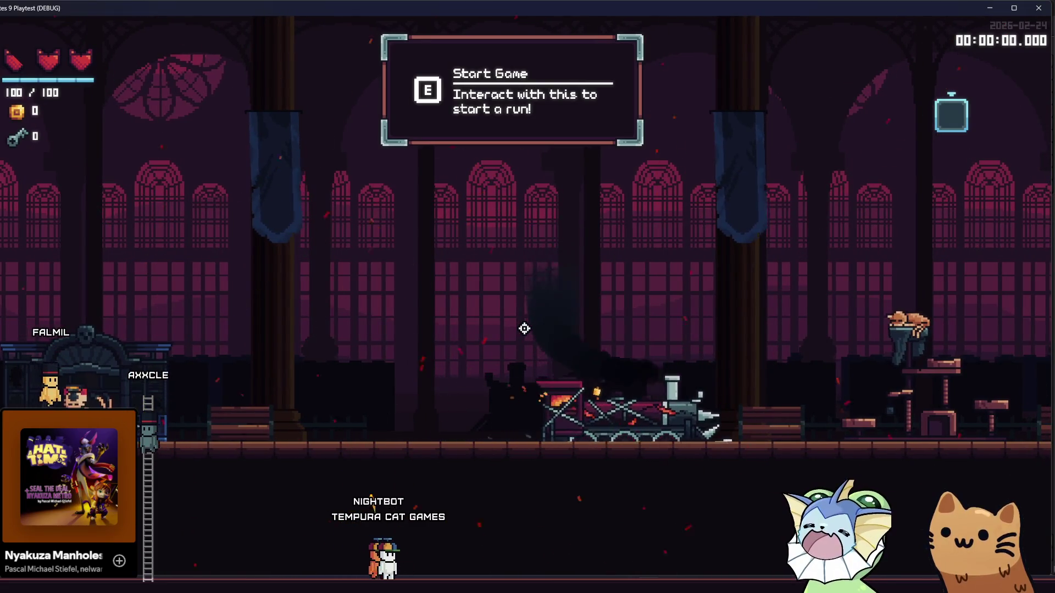
pyautogui.press('e')
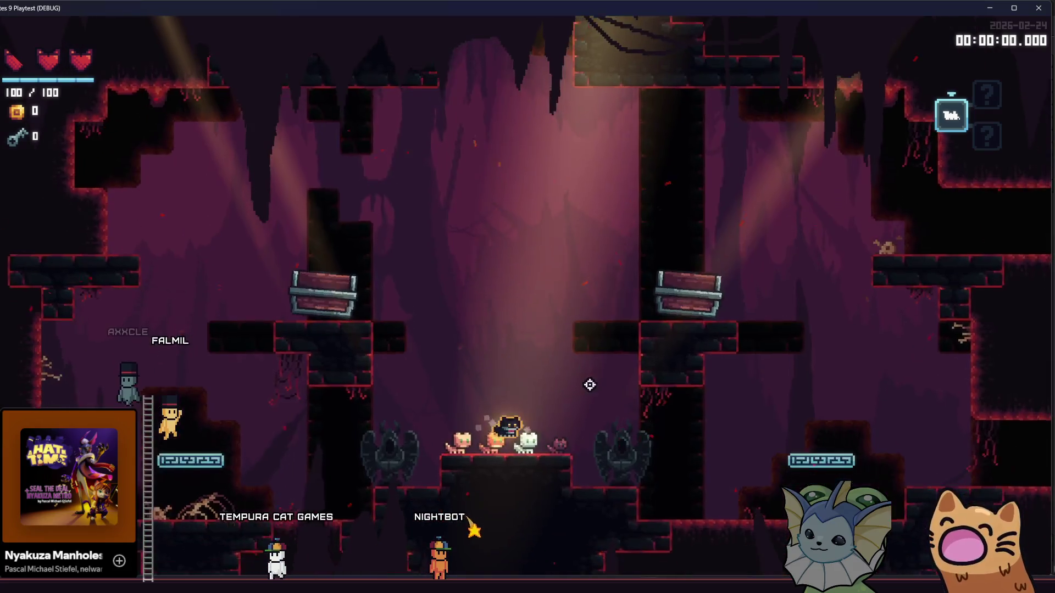
# - Fill the hand with Needle Gun cards from the debug menu's card options
pyautogui.press('F1')
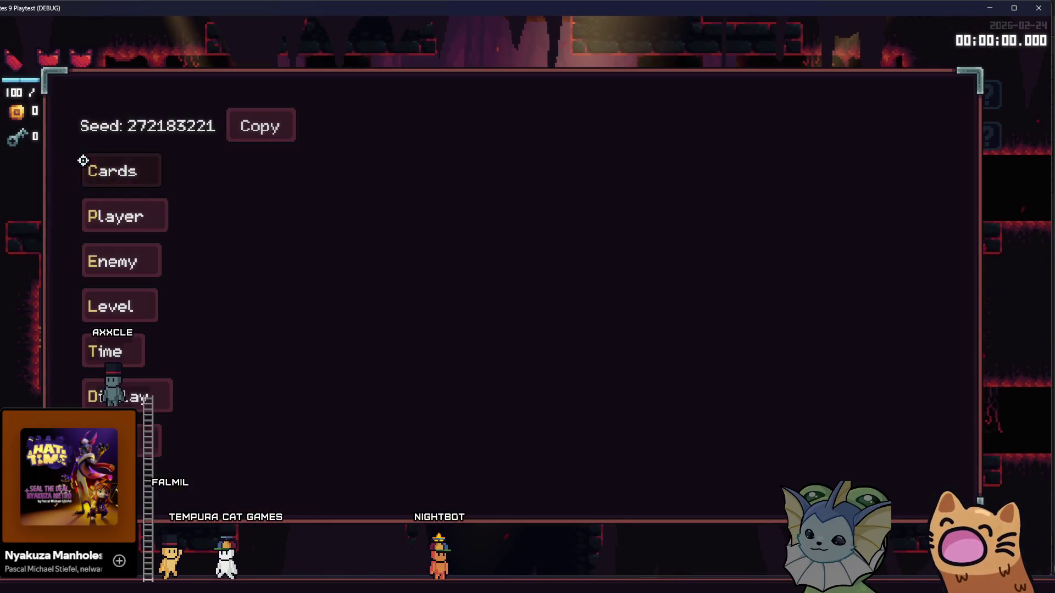
pyautogui.click(85, 164)
pyautogui.click(371, 131)
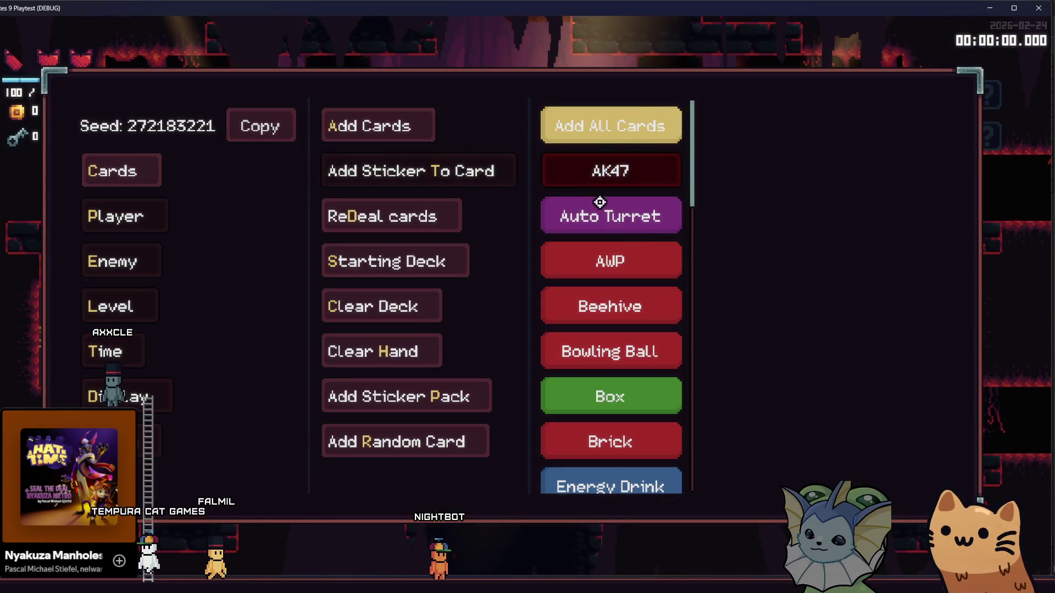
pyautogui.scroll(-5, 594, 231)
pyautogui.scroll(2, 589, 286)
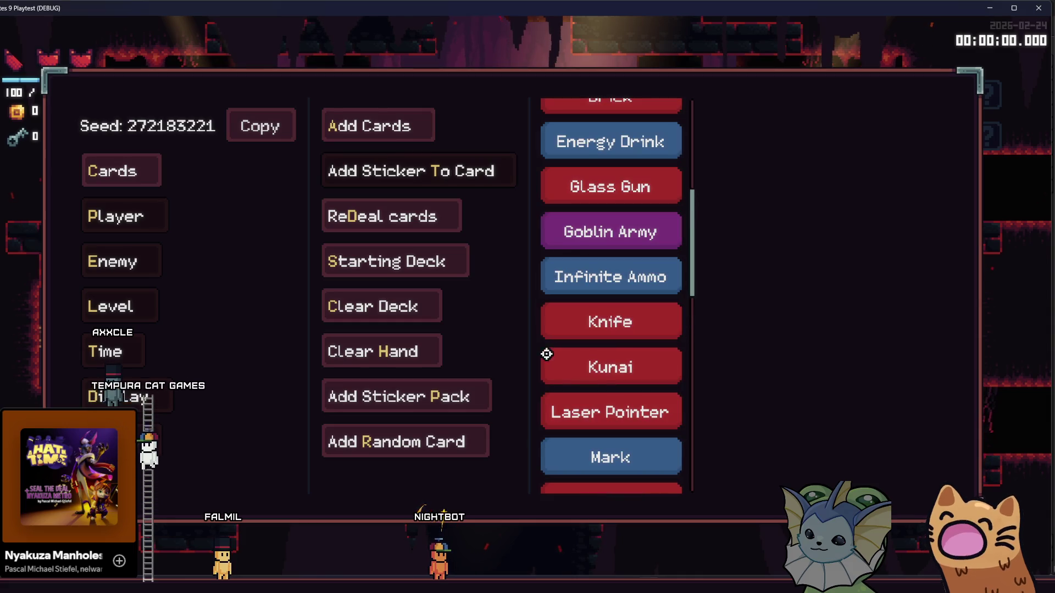
pyautogui.scroll(-3, 604, 231)
pyautogui.scroll(-4, 627, 321)
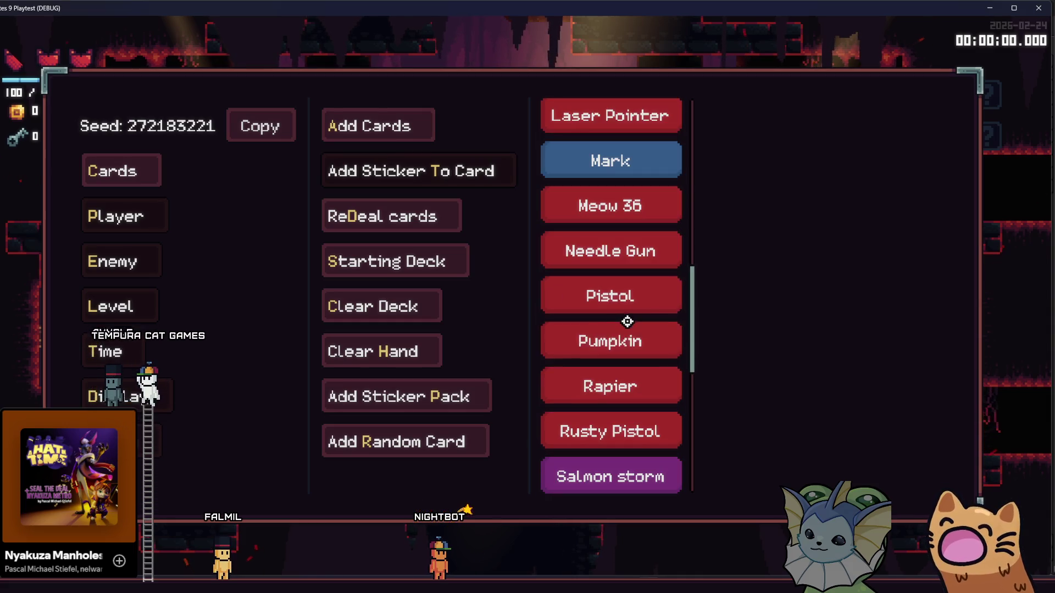
pyautogui.click(604, 253)
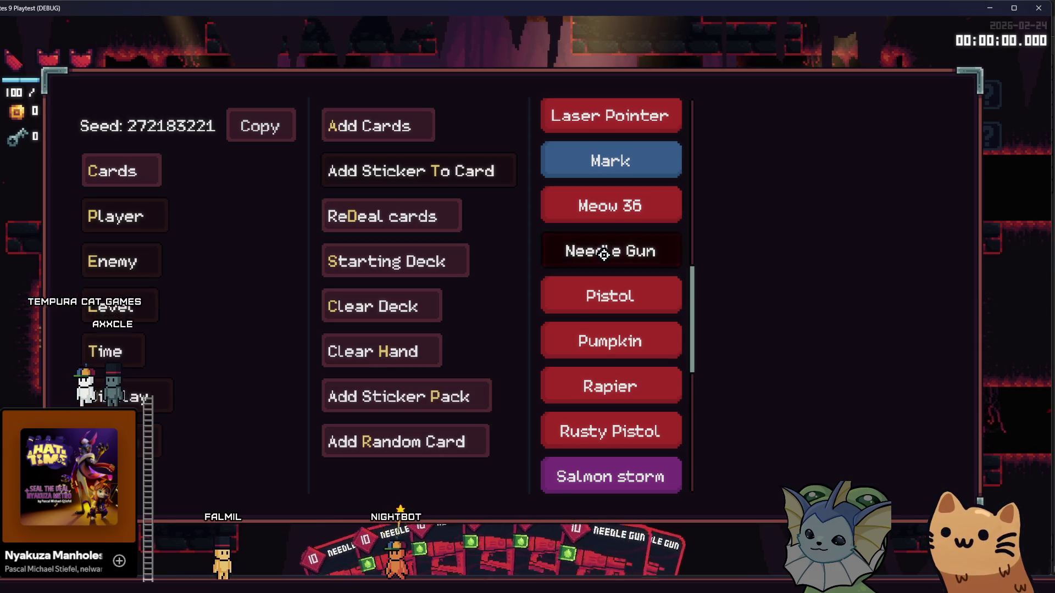
pyautogui.press('Escape')
# - Jump onto the right-hand chest and fire a needle at the crosshair
pyautogui.press('d')
pyautogui.press('space')
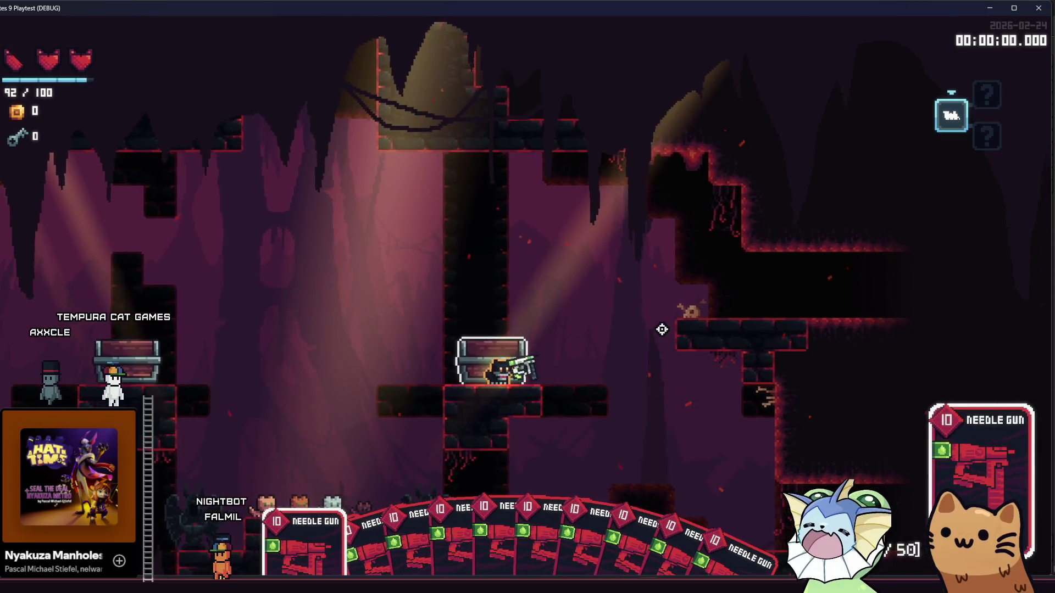
pyautogui.click(632, 295)
# - Add the Salmon relic from the debug menu's player relic list and return to play
pyautogui.press('`')
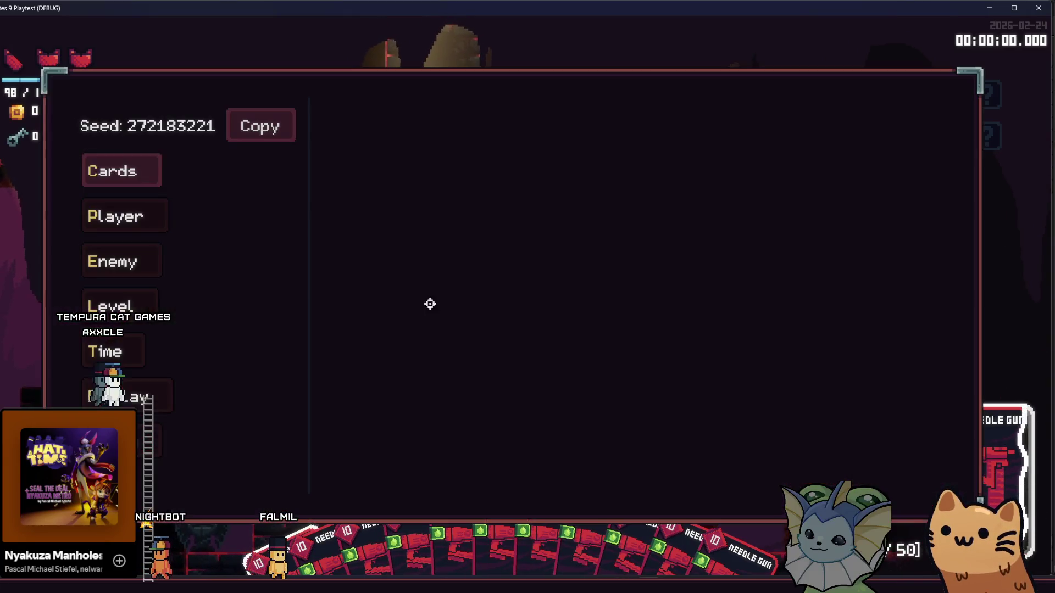
pyautogui.click(158, 215)
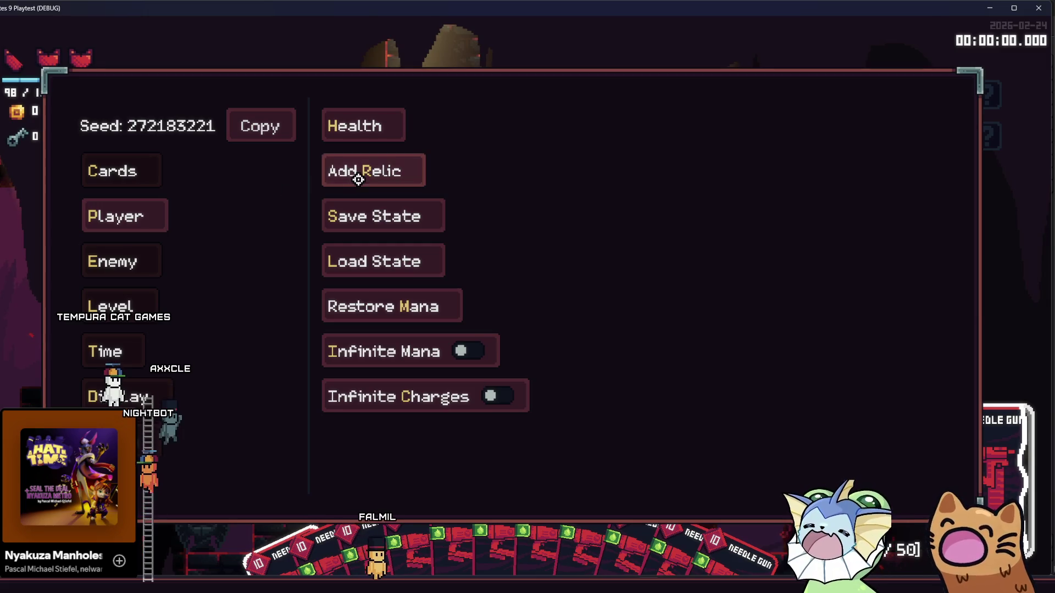
pyautogui.click(358, 180)
pyautogui.scroll(-2, 582, 193)
pyautogui.scroll(1, 581, 191)
pyautogui.scroll(-5, 599, 260)
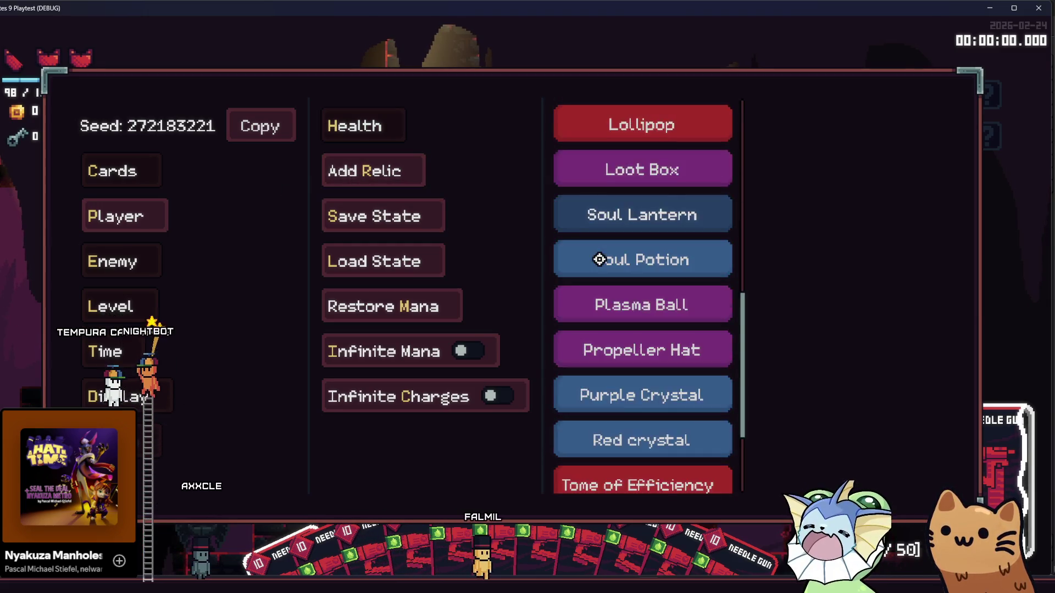
pyautogui.scroll(-3, 599, 259)
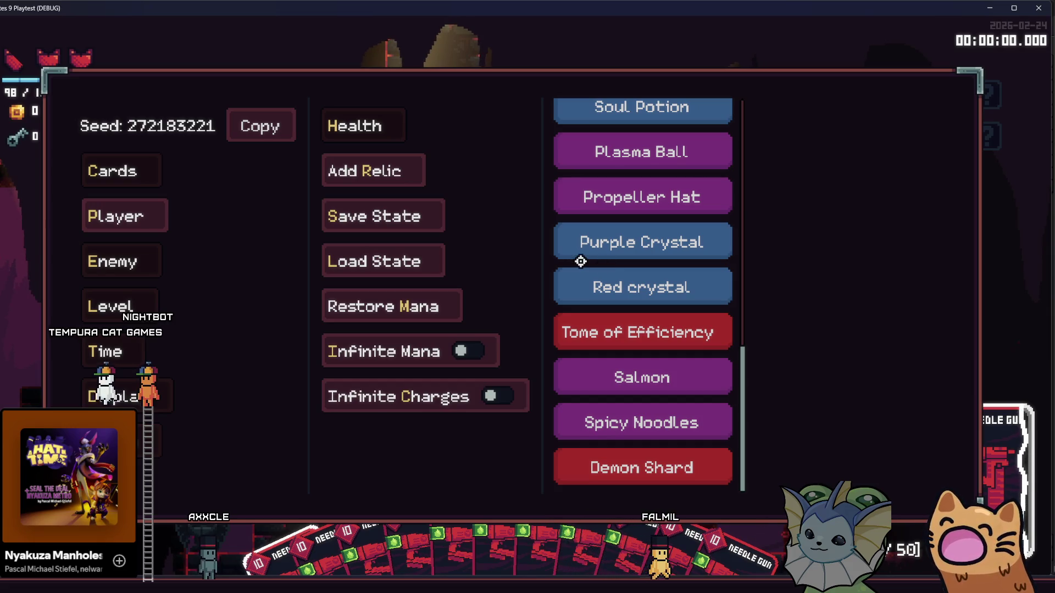
pyautogui.click(679, 382)
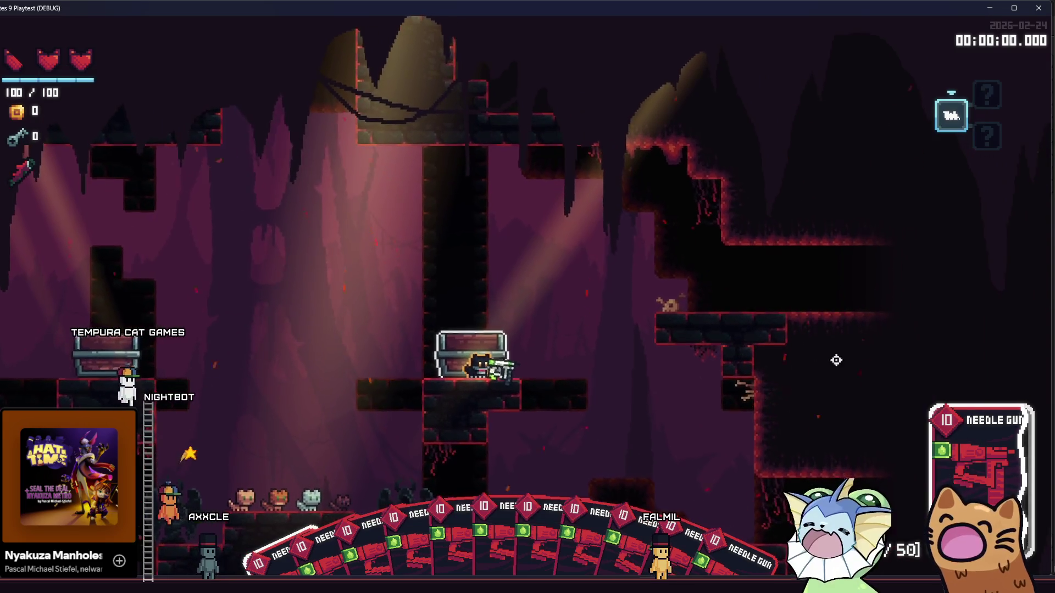
# - Run right into the next cave room, firing the Needle Gun at the winged enemies, and reach the shrine bench
pyautogui.press('d')
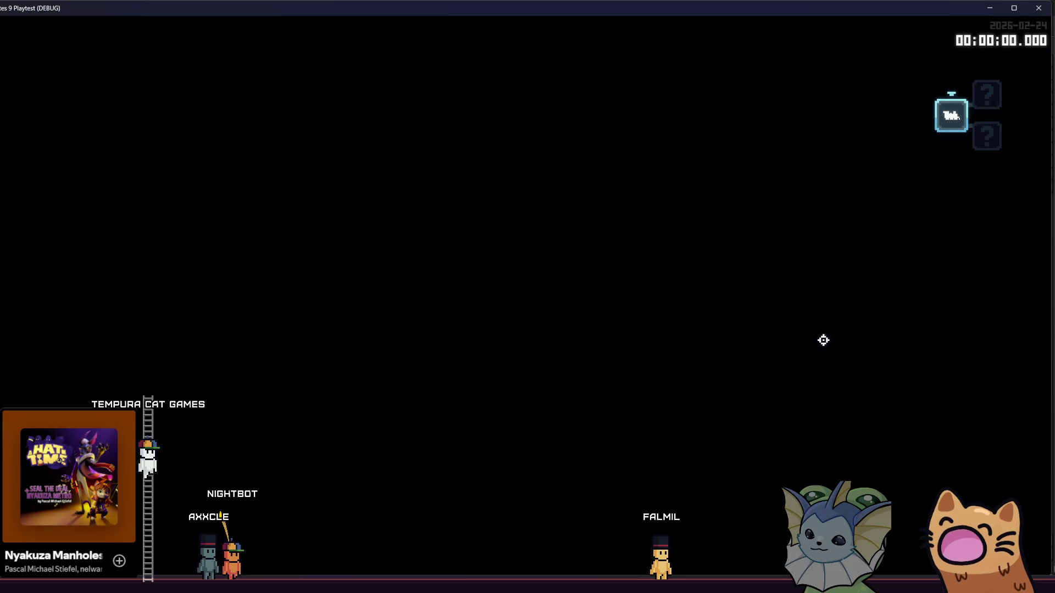
pyautogui.press('d')
pyautogui.press('space')
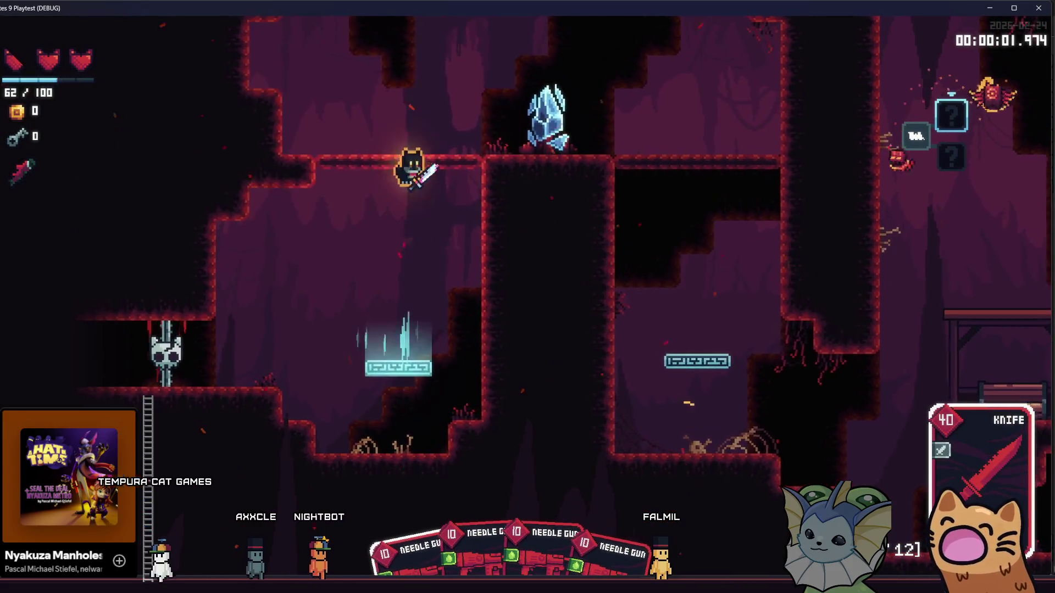
pyautogui.press('d')
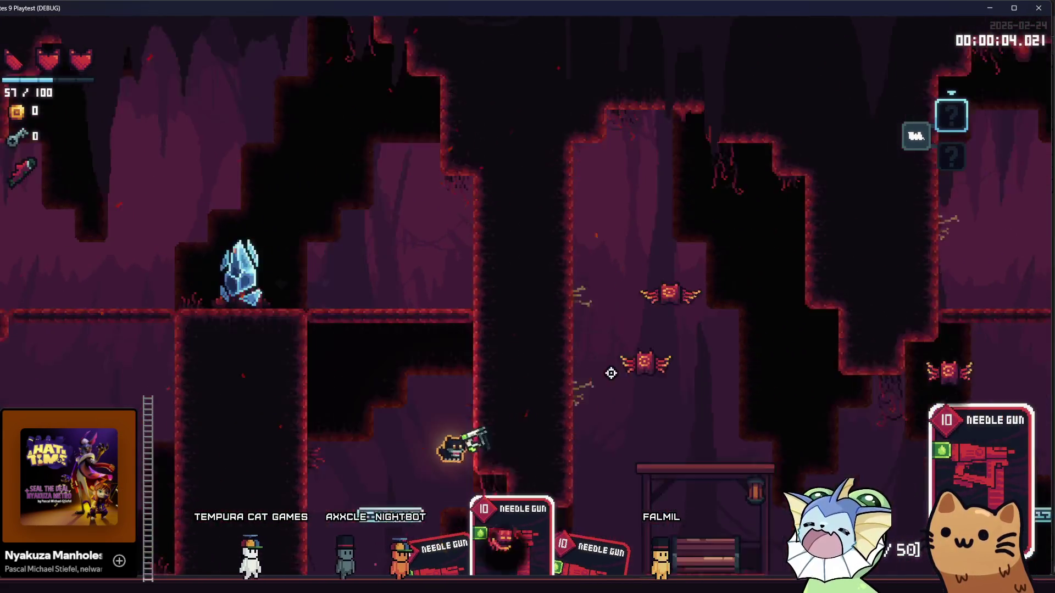
pyautogui.click(570, 300)
pyautogui.press('d')
pyautogui.press('space')
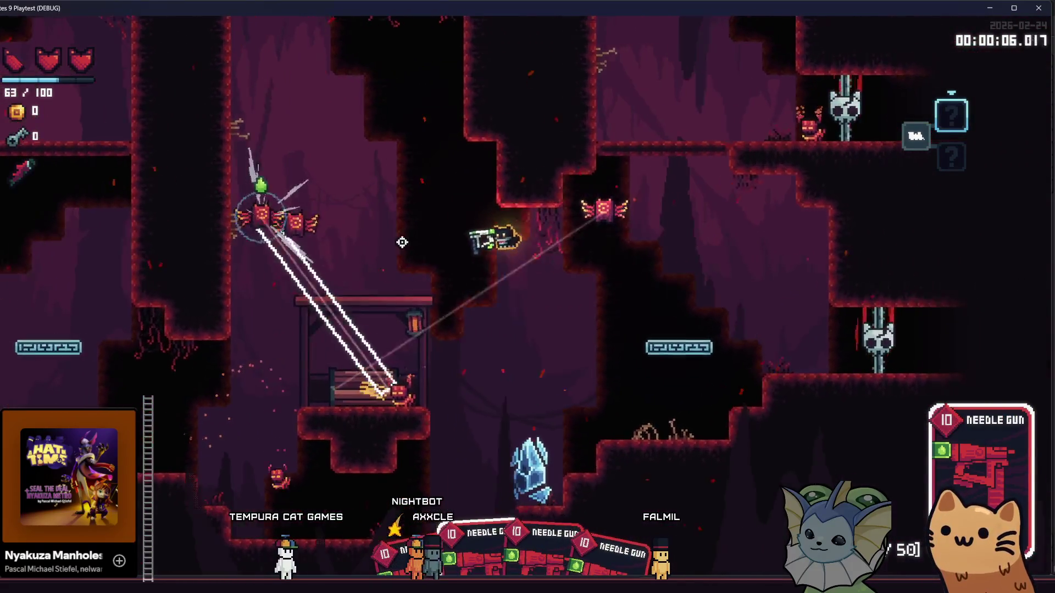
pyautogui.press('a')
pyautogui.press('space')
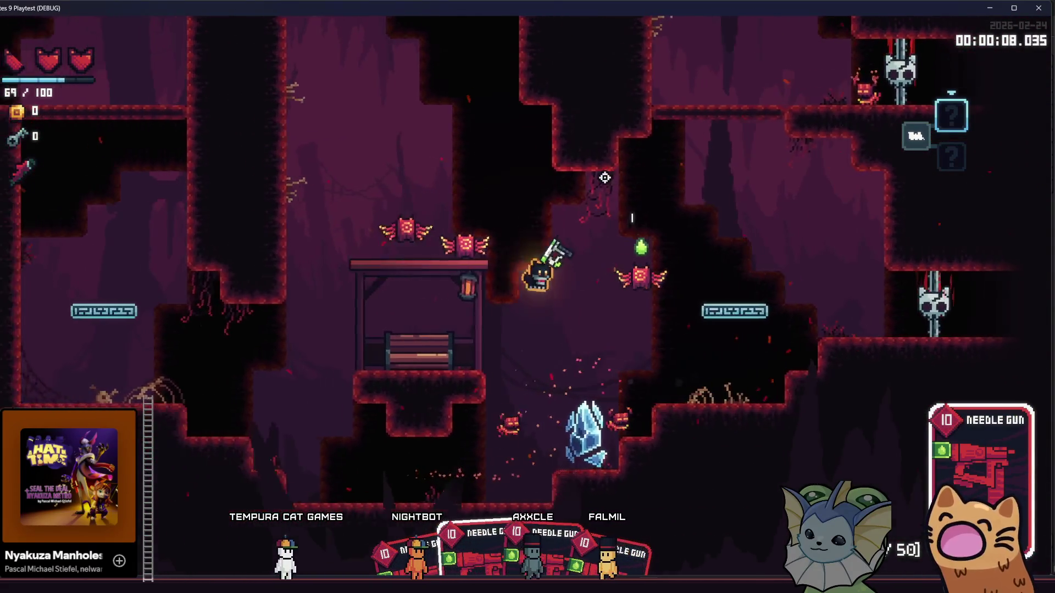
# - Climb through the middle platforms to the train station, then drop down to the right
pyautogui.press('a')
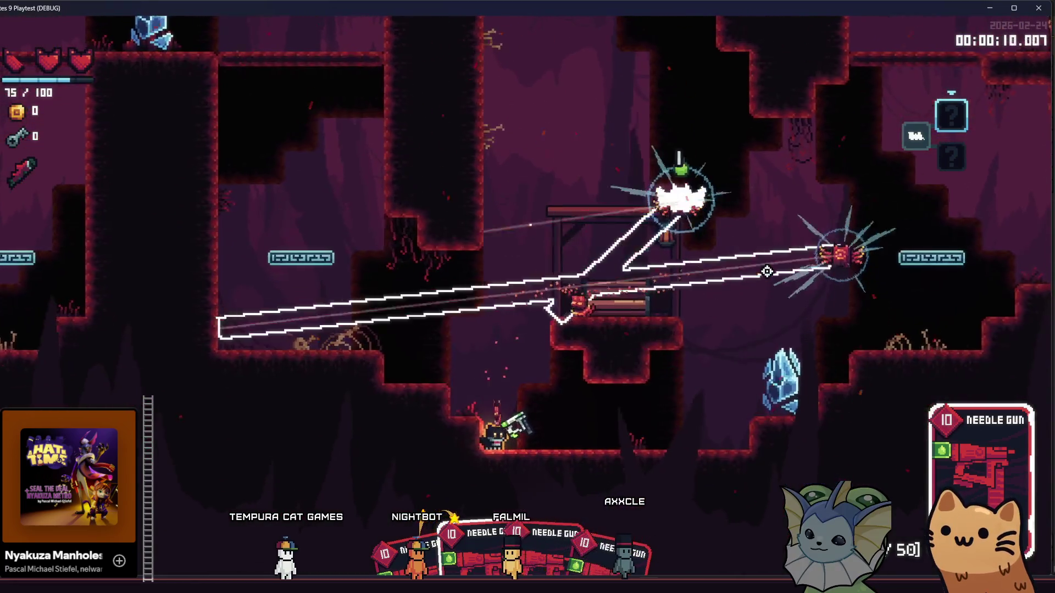
pyautogui.press('space')
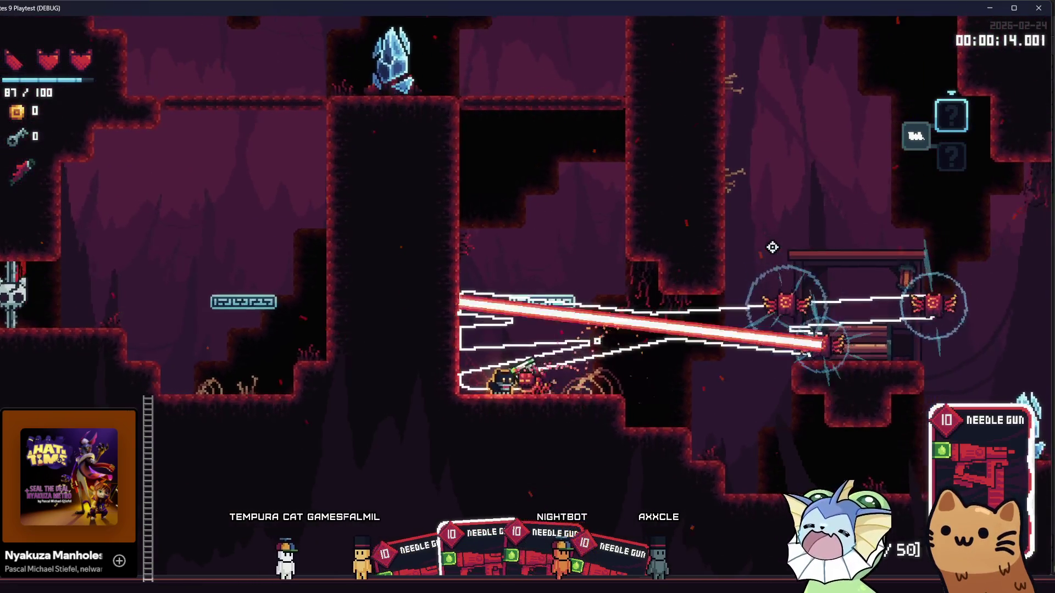
pyautogui.press('d')
pyautogui.press('space')
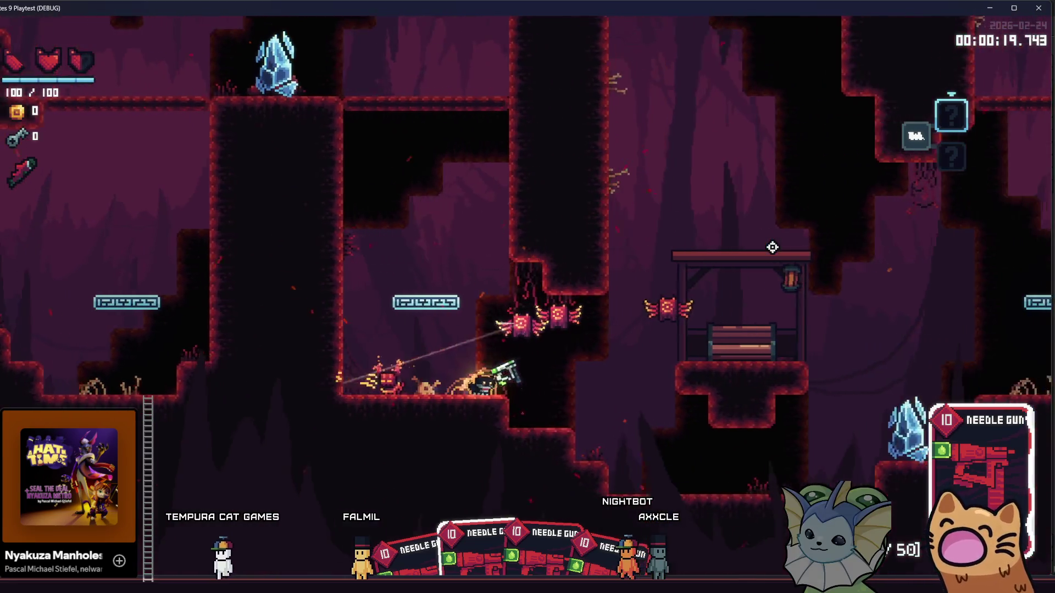
pyautogui.press('d')
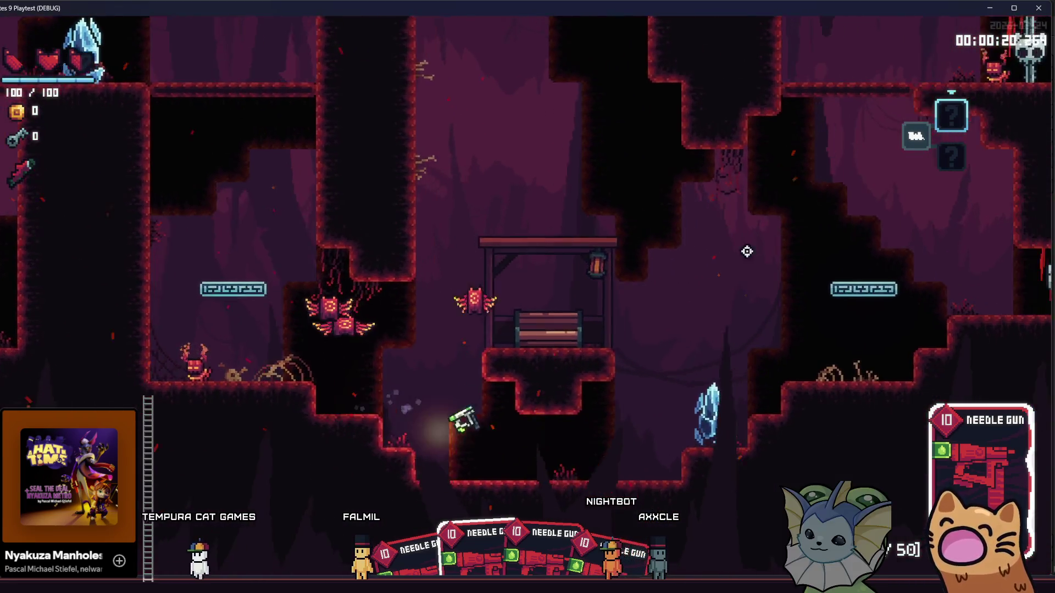
pyautogui.press('space')
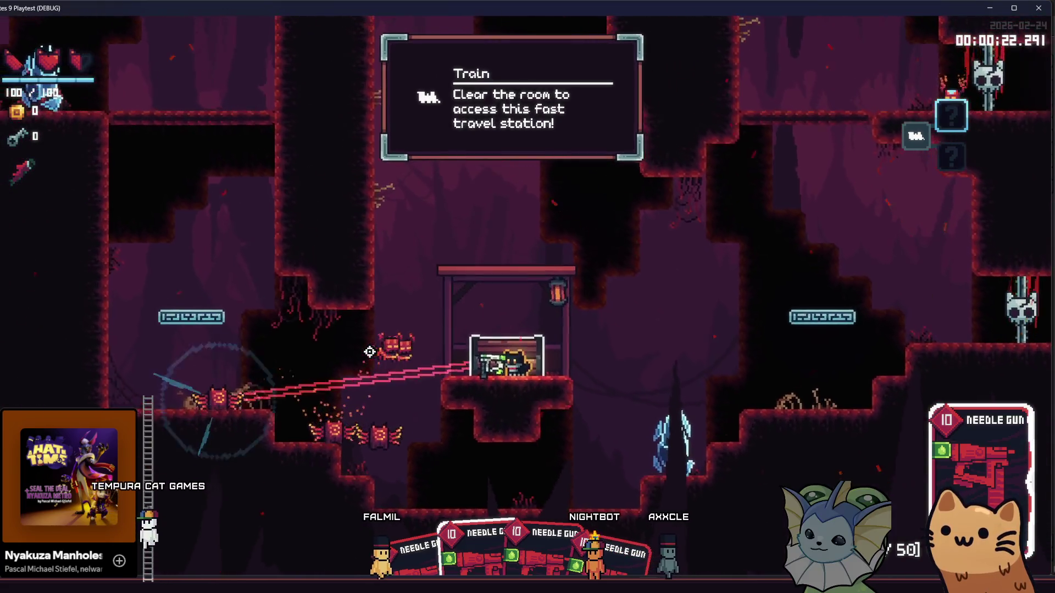
pyautogui.press('space')
pyautogui.press('d')
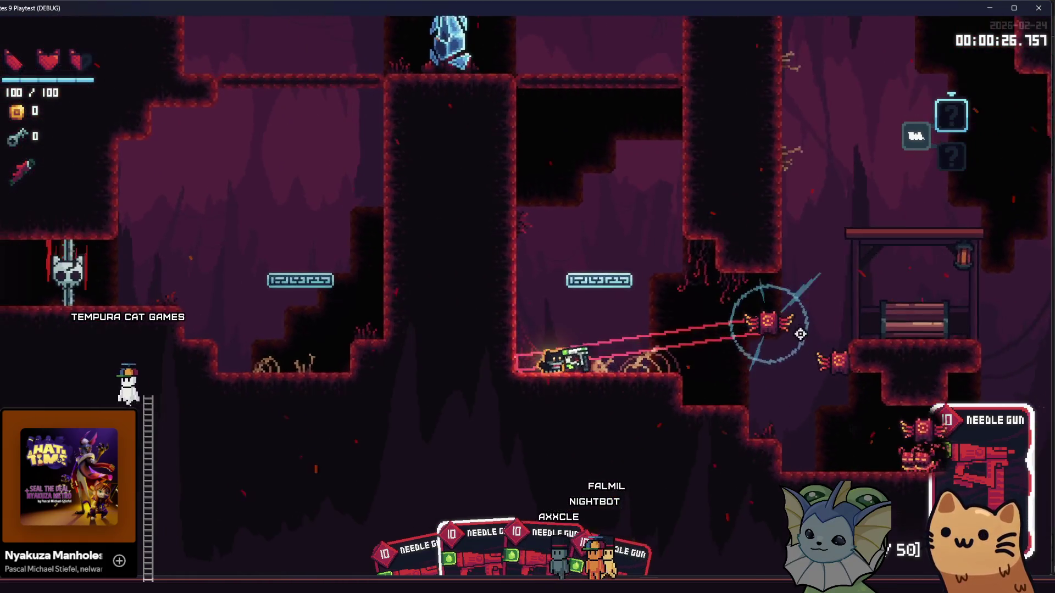
# - Keep firing Needle Gun beams at the winged enemies around the crystal ledge until the game halts
pyautogui.click(800, 334)
pyautogui.press('space')
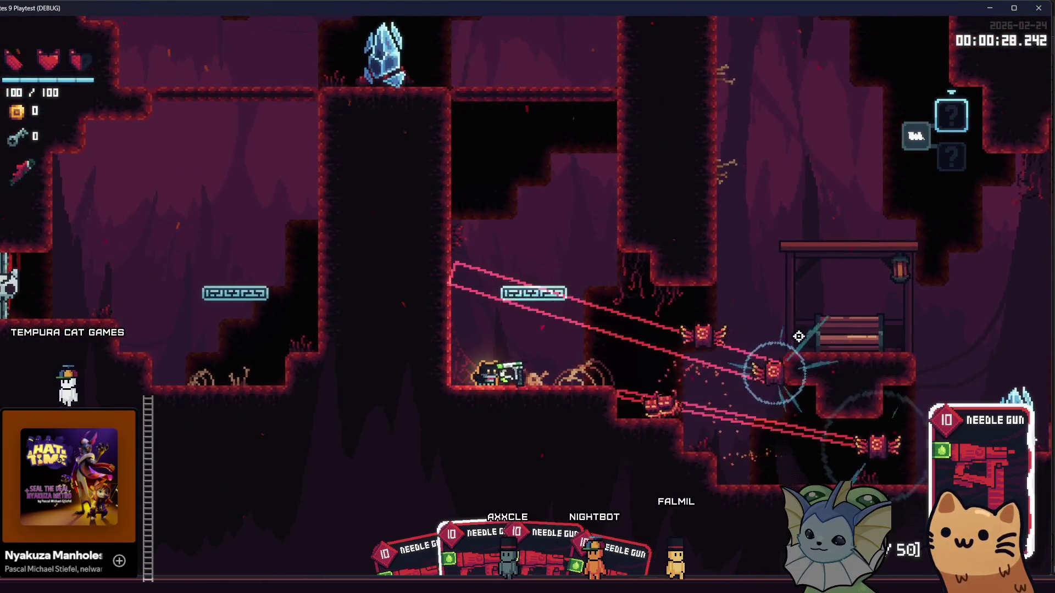
pyautogui.press('d')
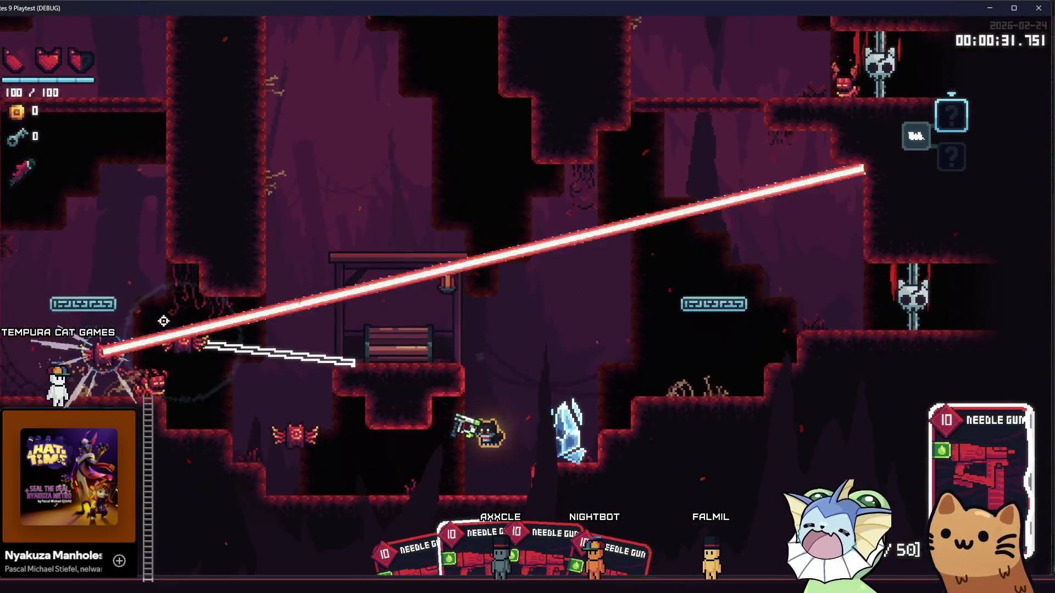
pyautogui.press('d')
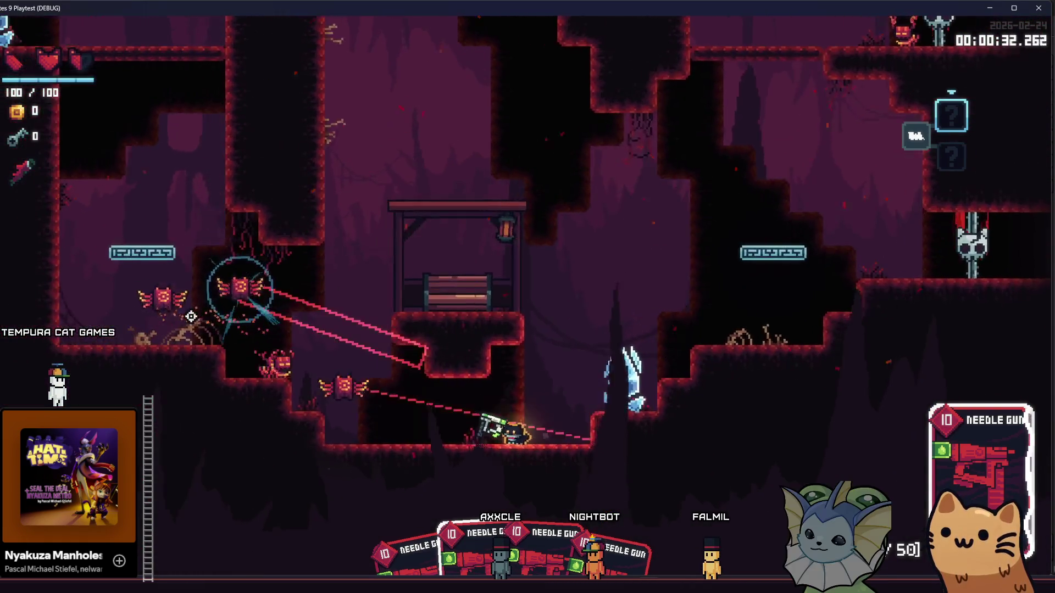
pyautogui.press('d')
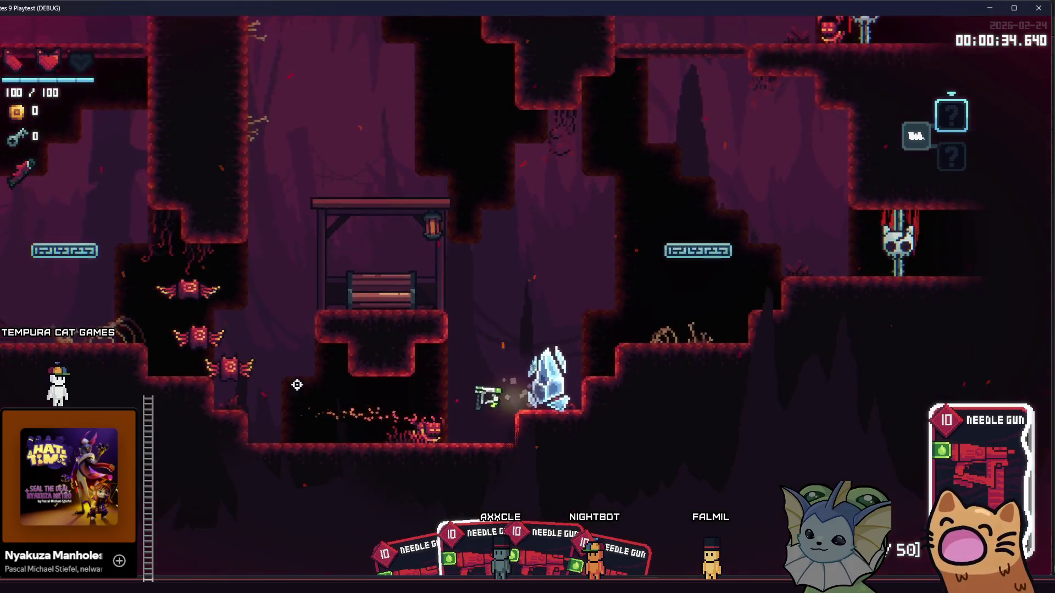
pyautogui.press('space')
pyautogui.press('a')
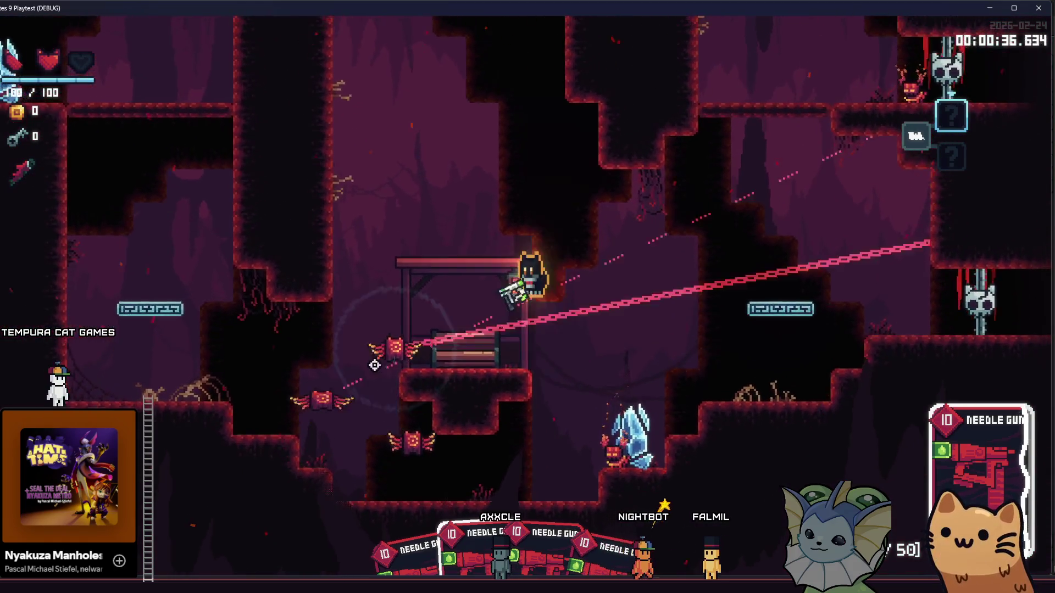
pyautogui.click(378, 358)
pyautogui.press('a')
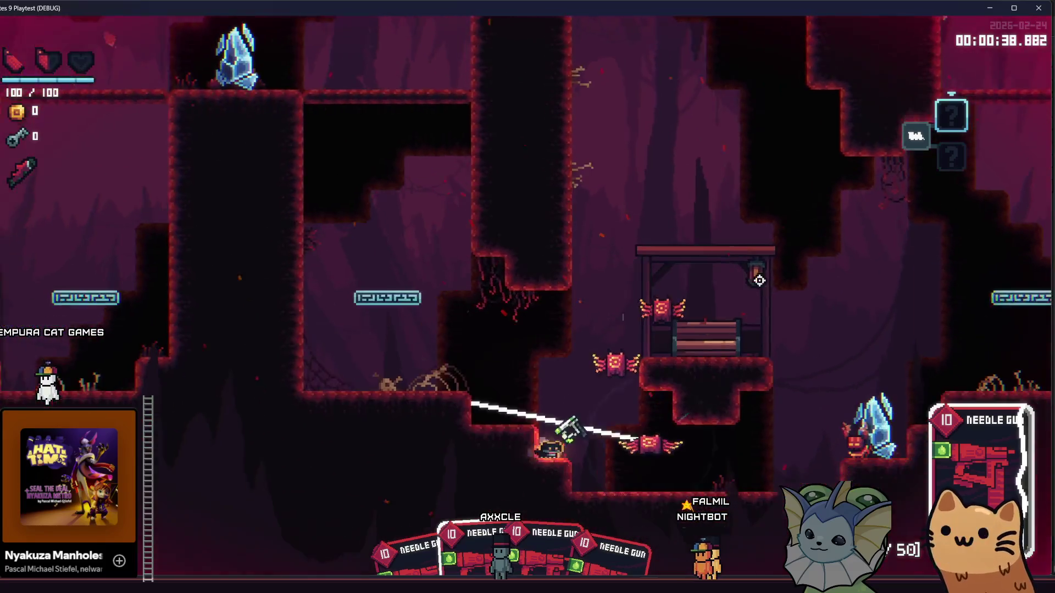
pyautogui.press('a')
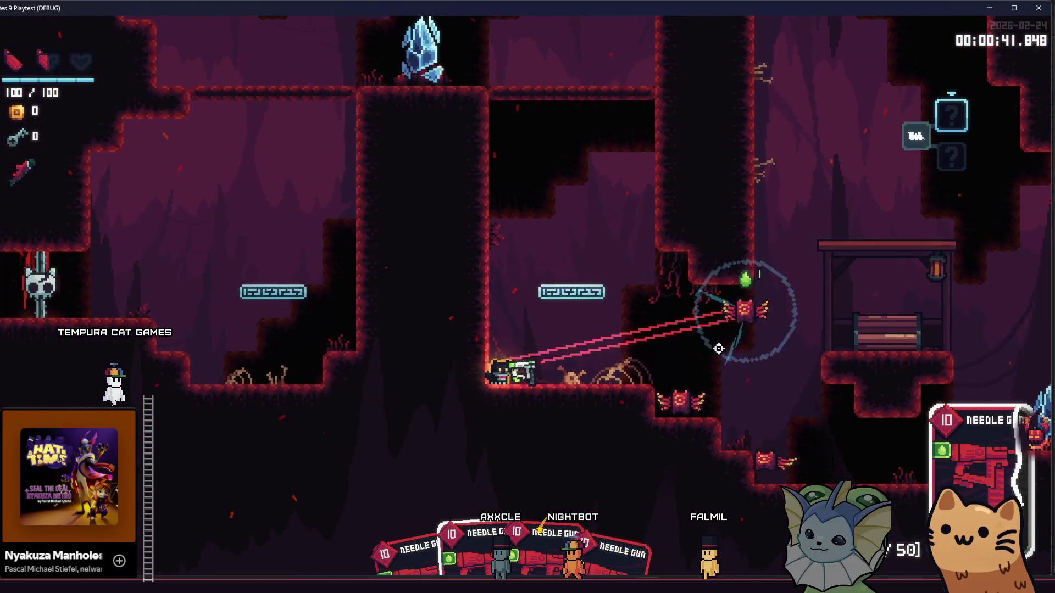
pyautogui.press('space')
pyautogui.press('d')
pyautogui.click(632, 360)
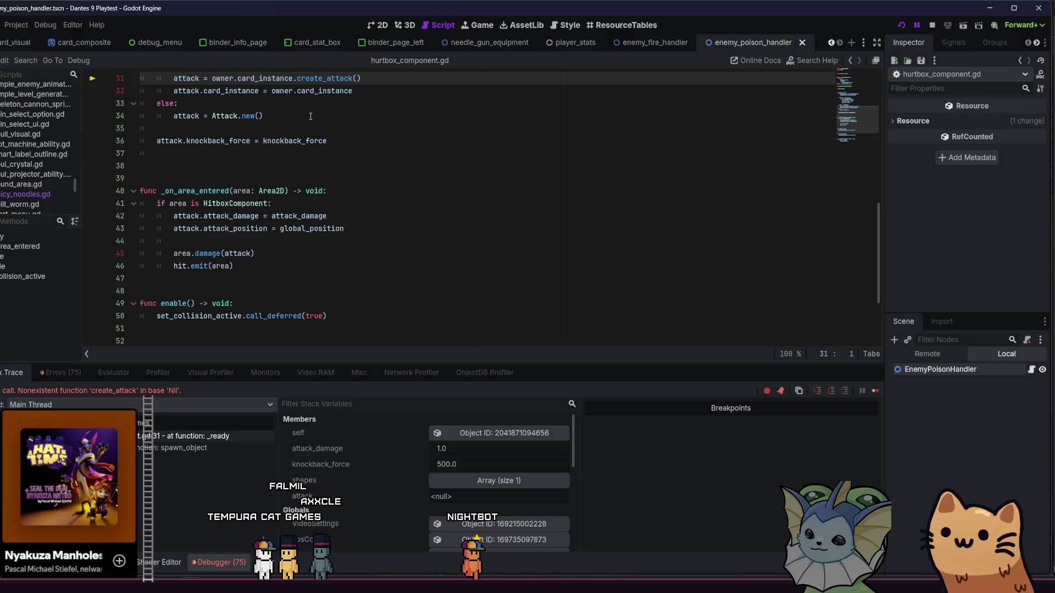
# - Select card_instance on line 31 and the CardAbility type on line 30 of hurtbox_component.gd
pyautogui.click(285, 91)
pyautogui.doubleClick(280, 78)
pyautogui.scroll(5, 299, 144)
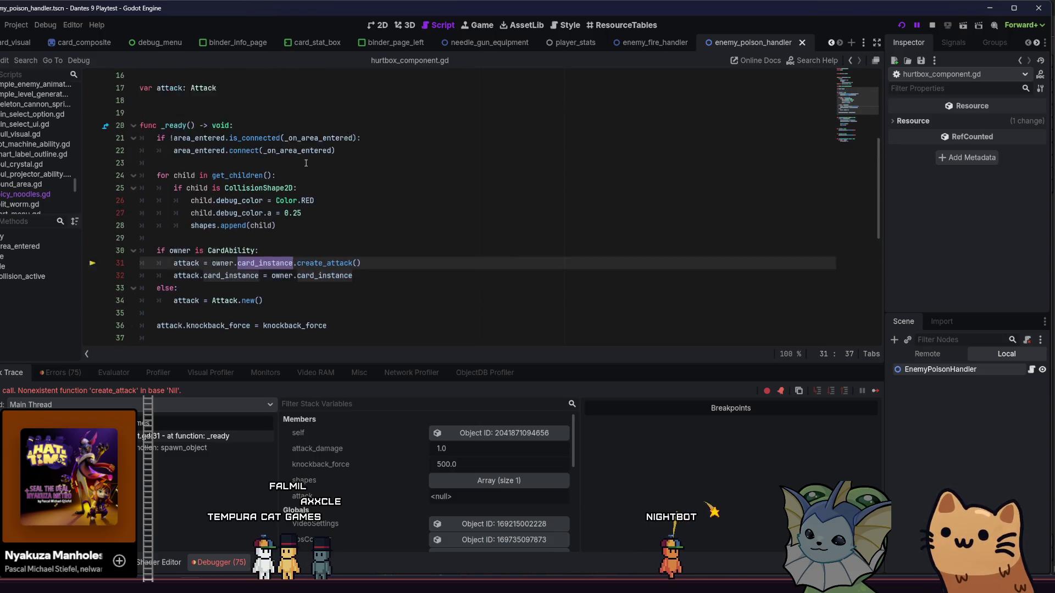
pyautogui.scroll(5, 306, 163)
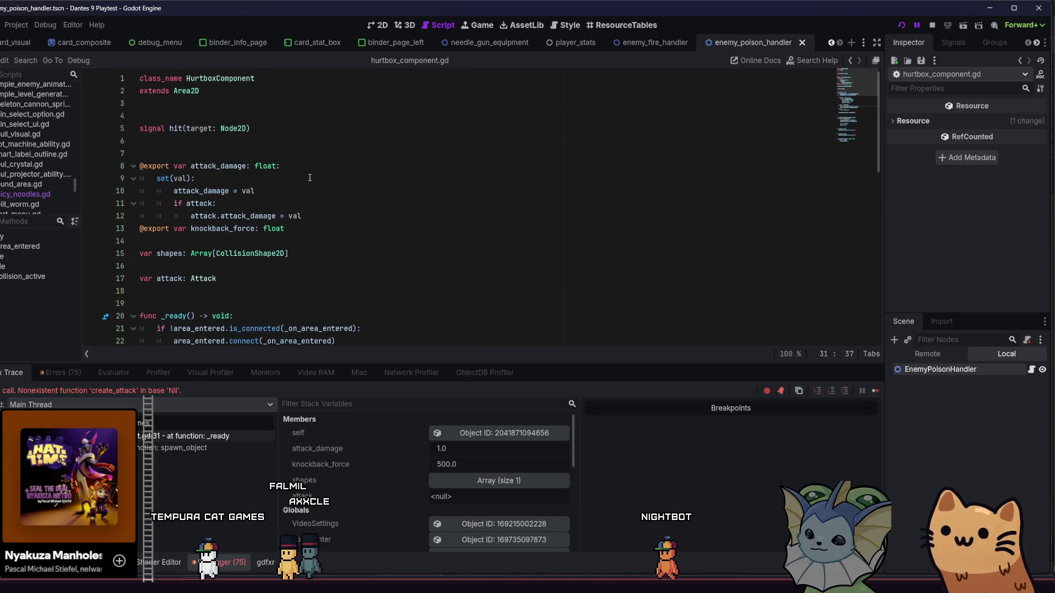
pyautogui.scroll(-6, 309, 178)
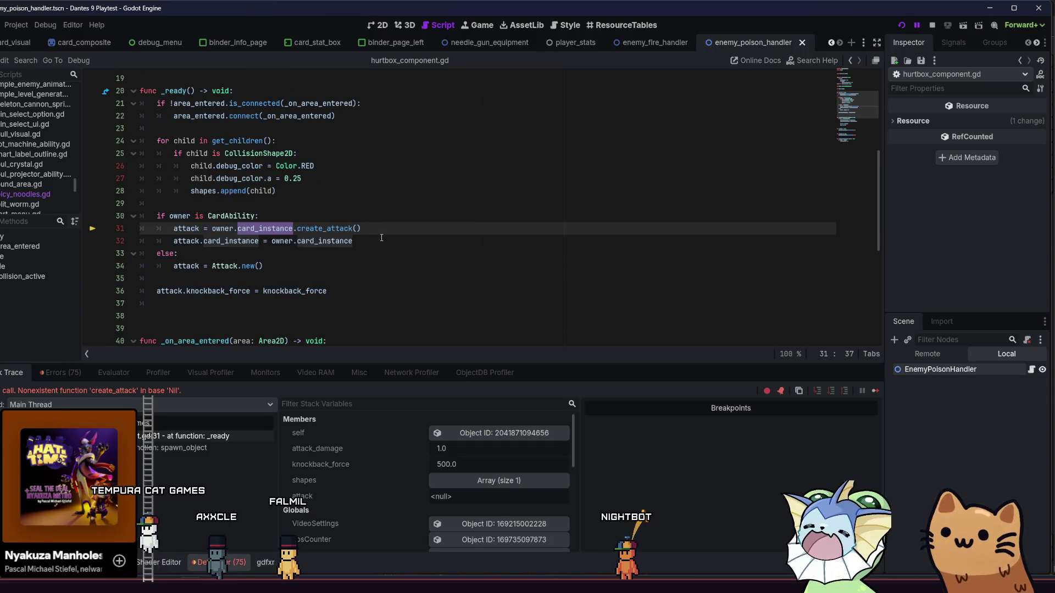
pyautogui.click(368, 242)
pyautogui.doubleClick(237, 216)
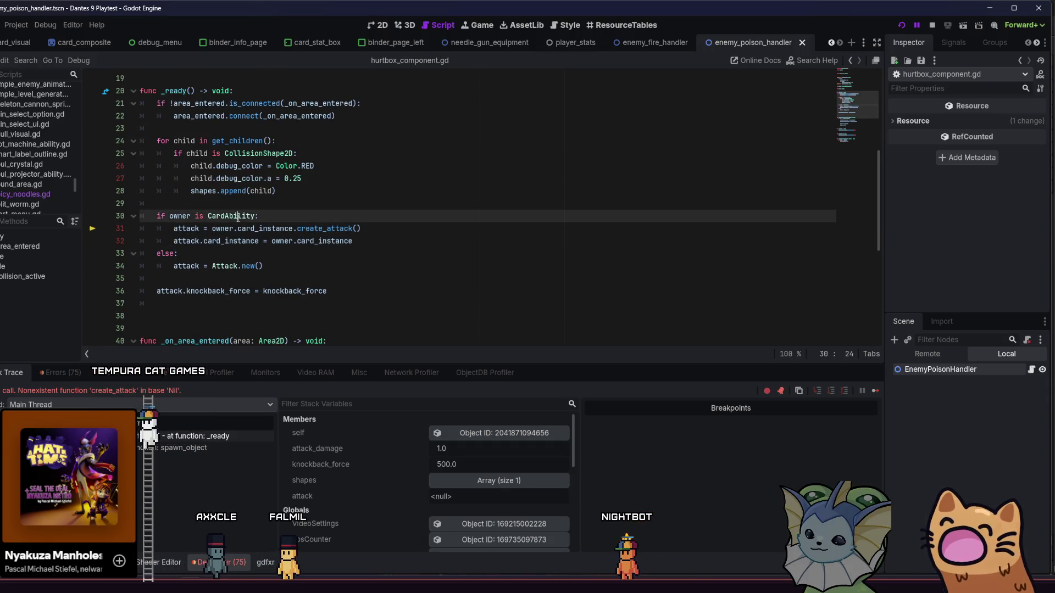
# - Inspect the breakpoint's self object, showing the Salmon relic with a null attack, then return to the paused game
pyautogui.click(227, 241)
pyautogui.click(357, 248)
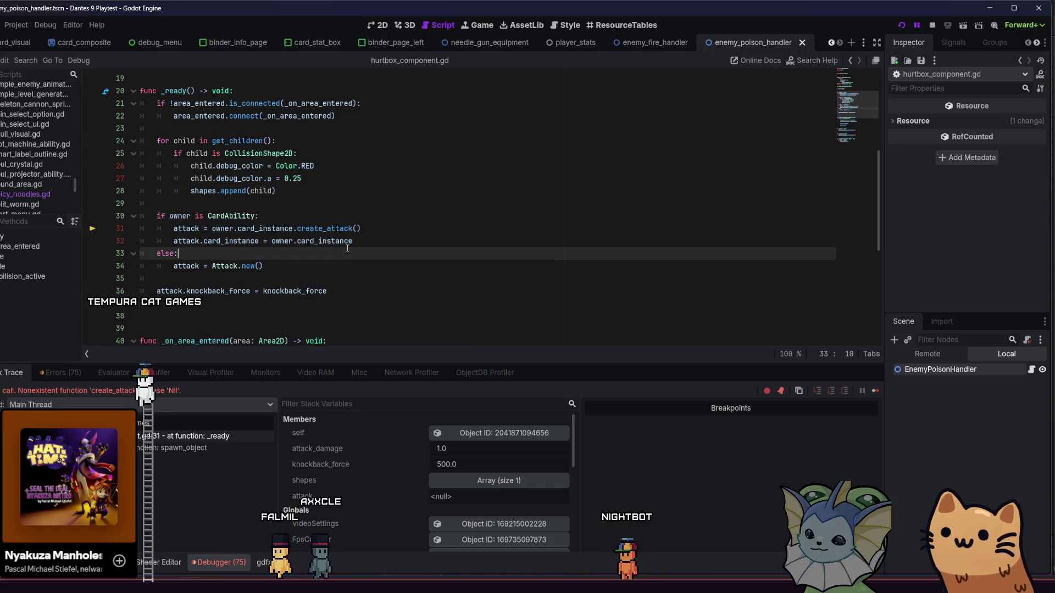
pyautogui.scroll(6, 357, 248)
pyautogui.scroll(-5, 356, 248)
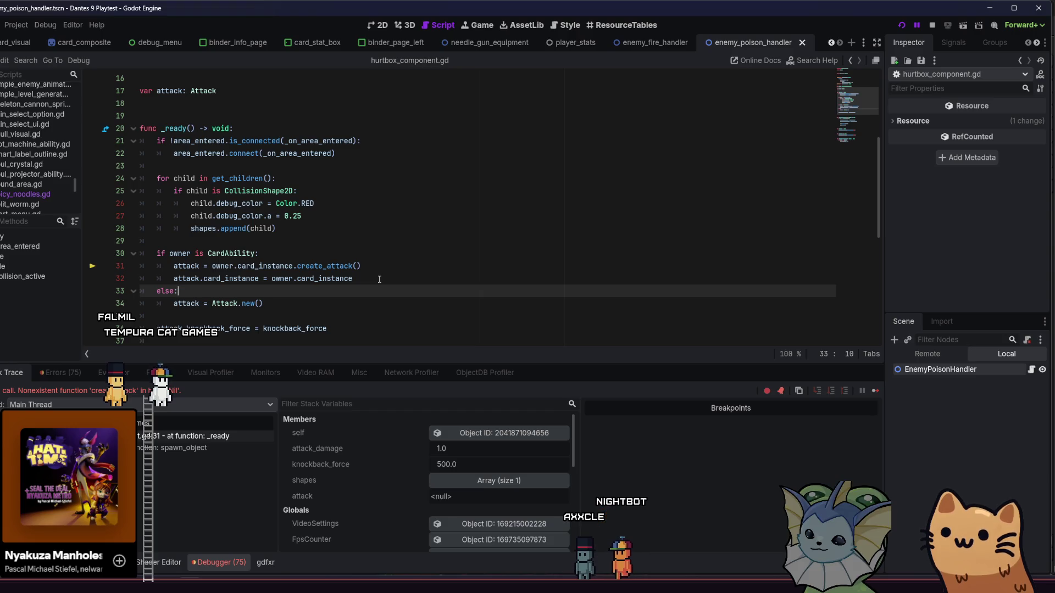
pyautogui.click(457, 433)
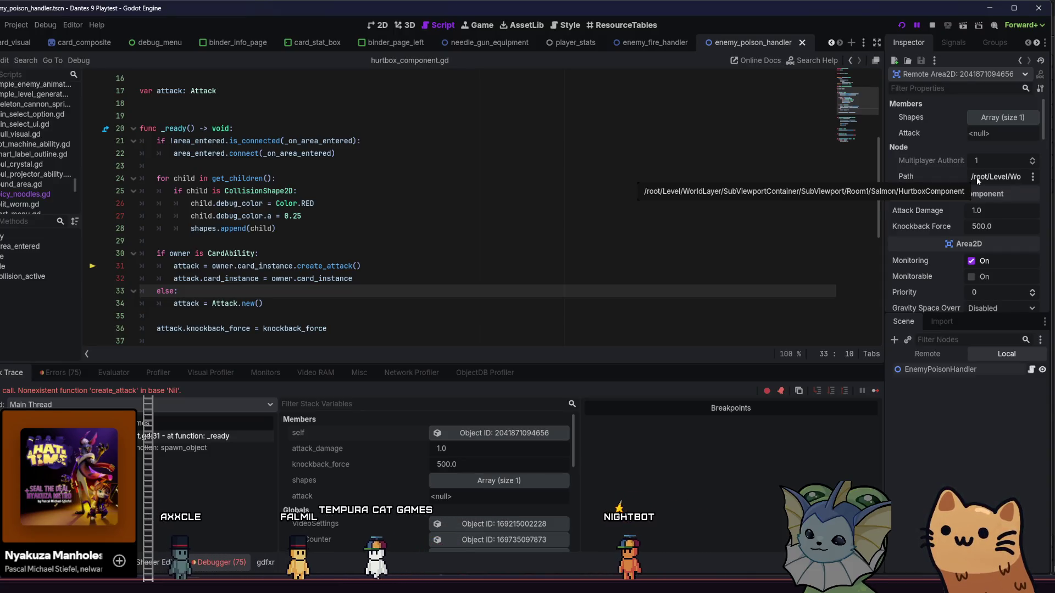
pyautogui.hotkey('alt', 'Tab')
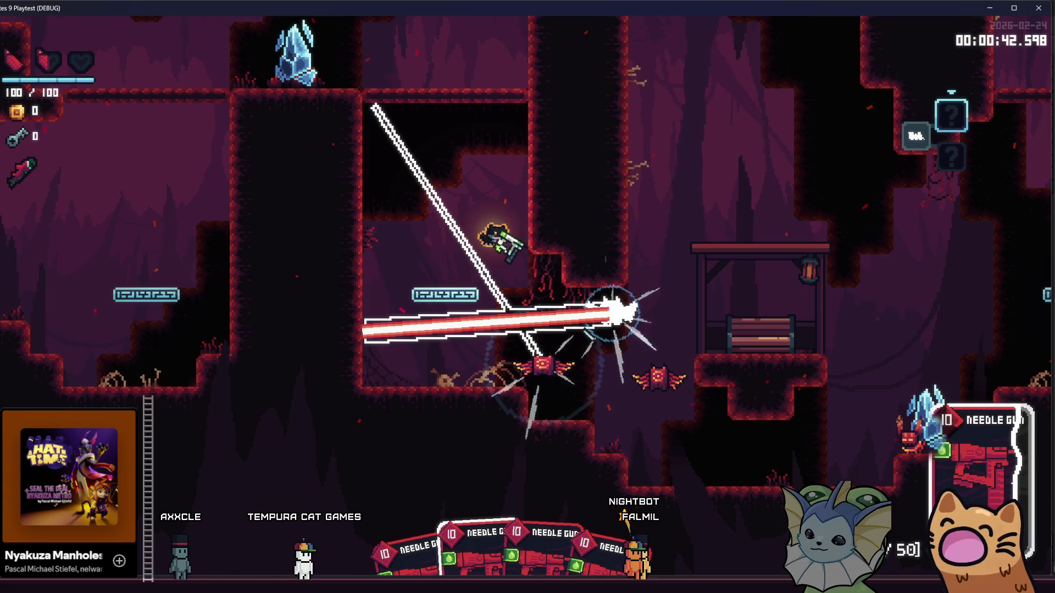
pyautogui.hotkey('alt', 'Tab')
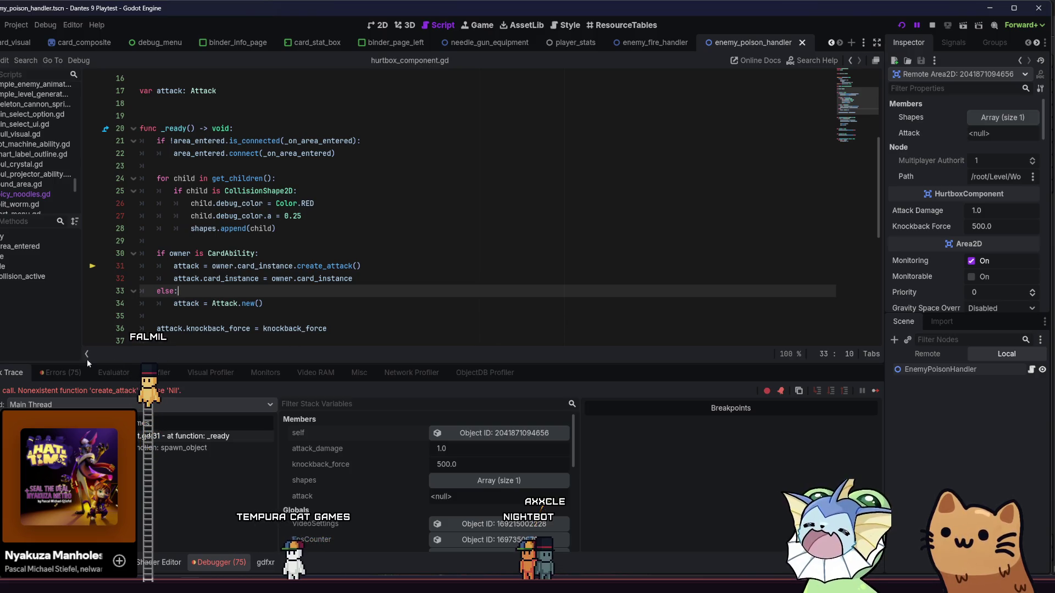
pyautogui.click(308, 307)
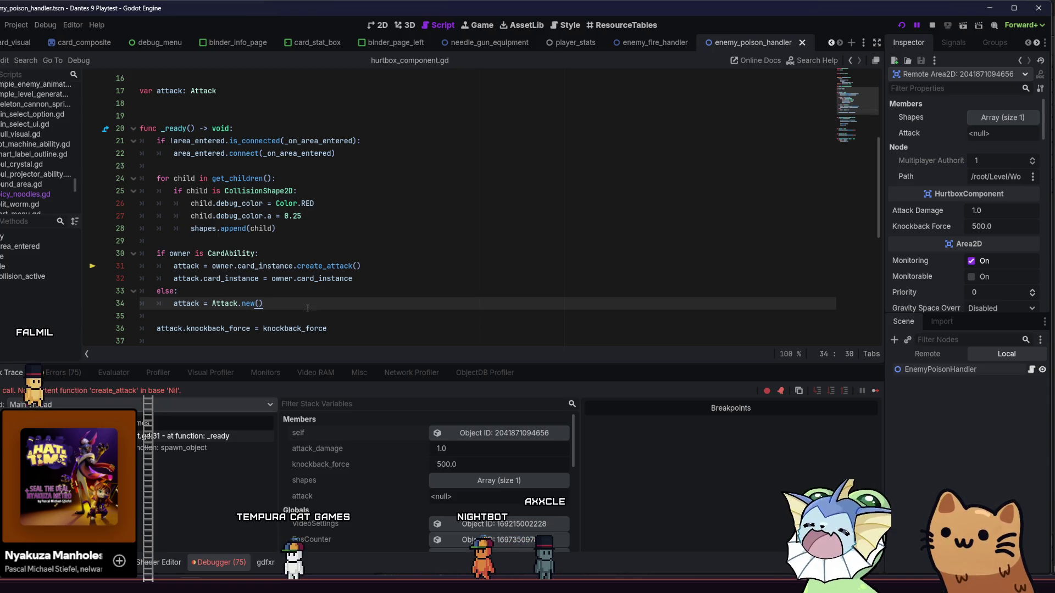
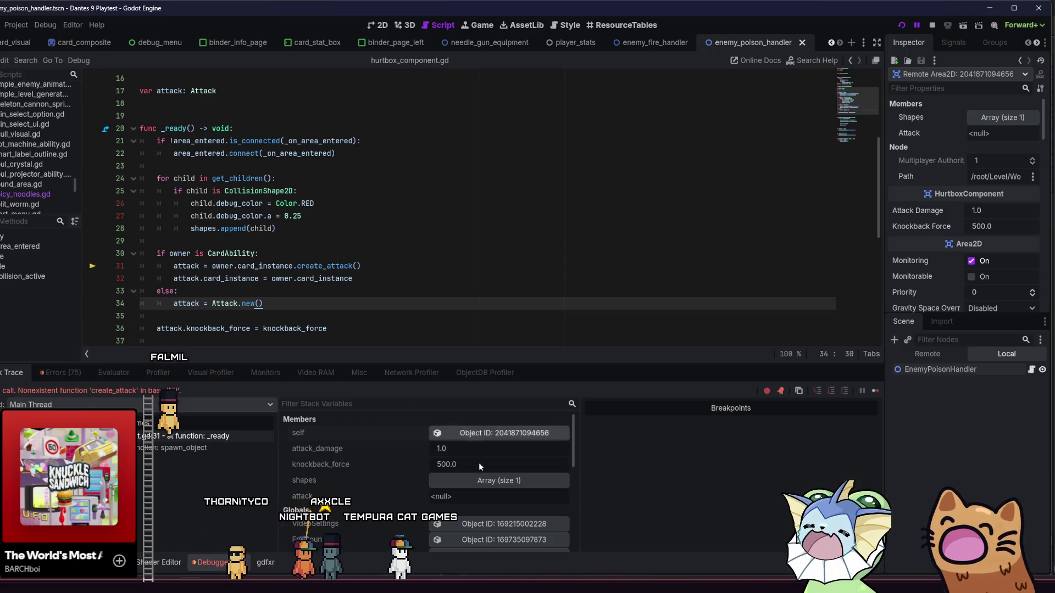
# - Close the paused playtest game window to end the debug session, then switch to Steam
pyautogui.hotkey('alt', 'Tab')
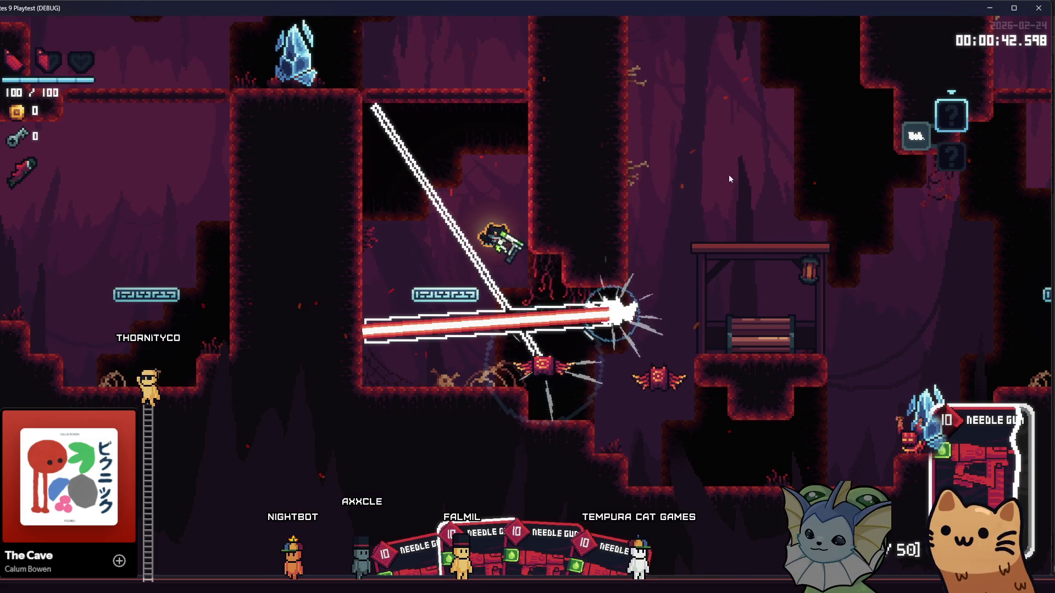
pyautogui.click(1046, 13)
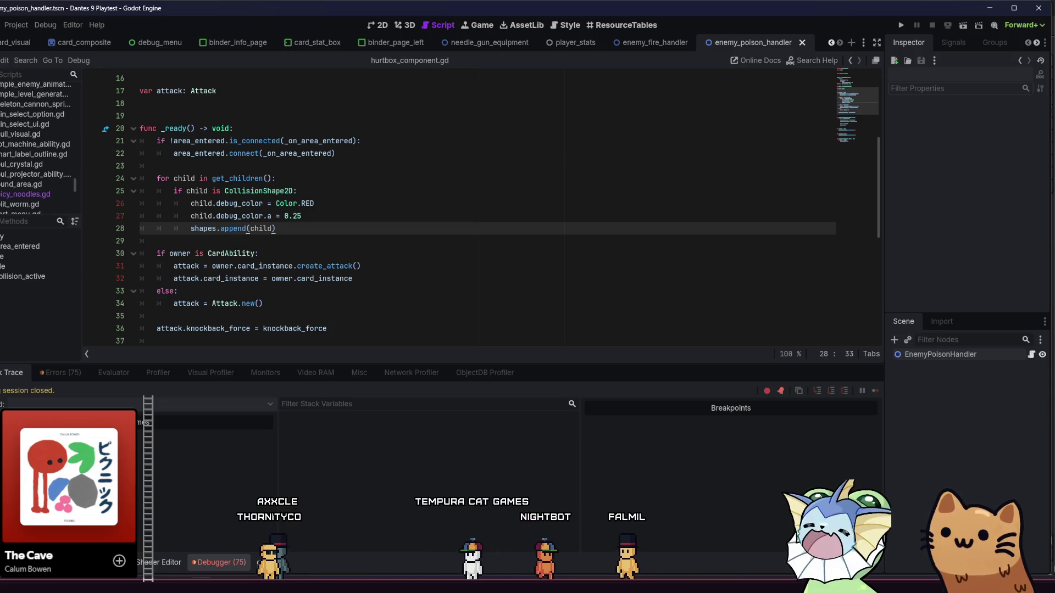
pyautogui.hotkey('alt', 'Tab')
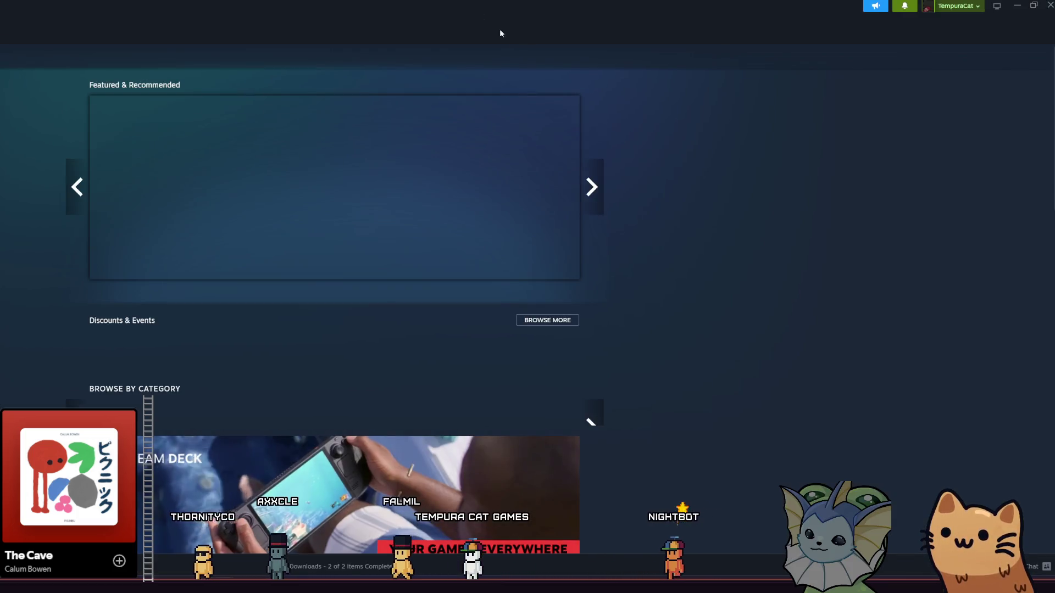
# - Search the Steam store for 'mining and' and open the Mining and Dwarves page
pyautogui.doubleClick(496, 19)
pyautogui.click(655, 60)
pyautogui.write('mining ')
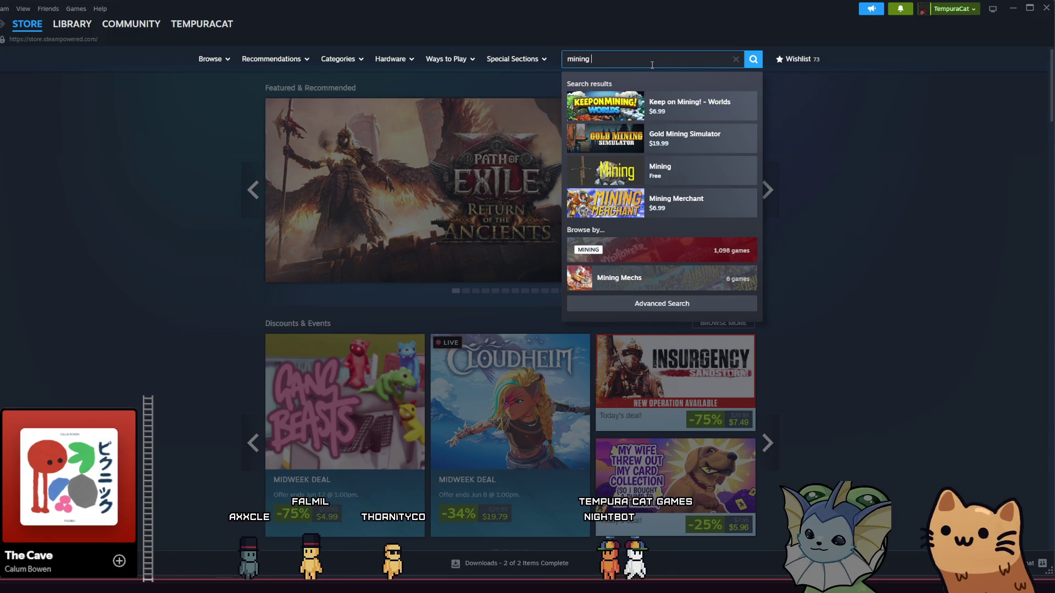
pyautogui.write('and d')
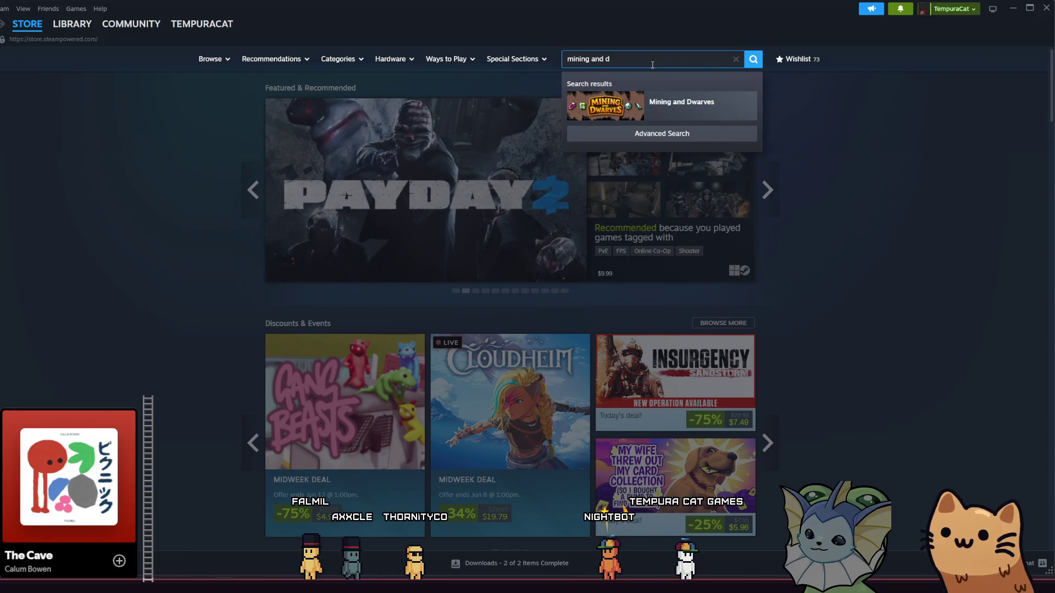
pyautogui.click(674, 99)
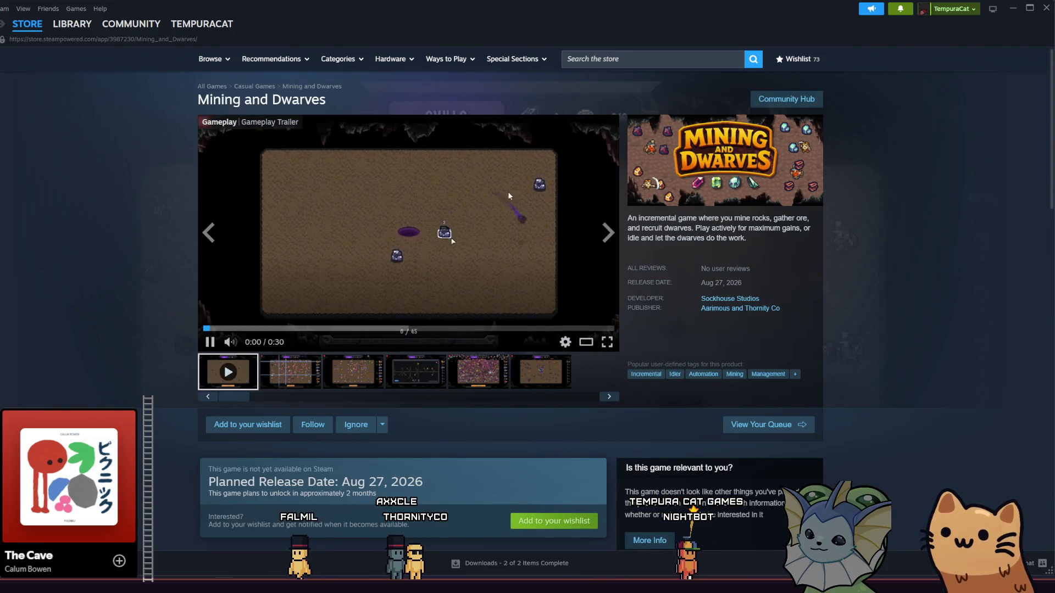
# - Browse the Mining and Dwarves screenshots and replay its trailer
pyautogui.moveTo(236, 345)
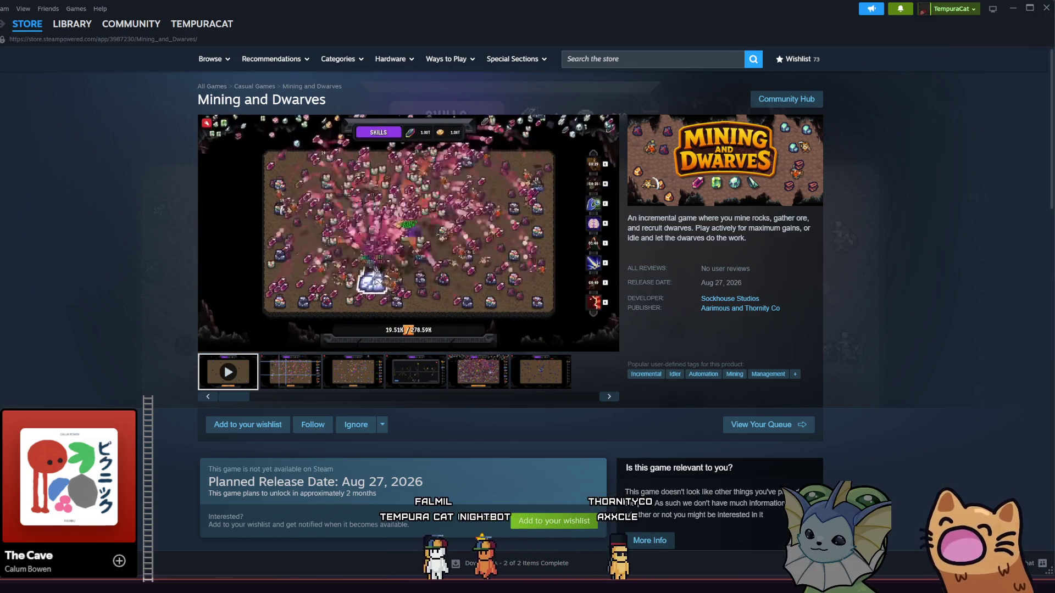
pyautogui.moveTo(309, 226)
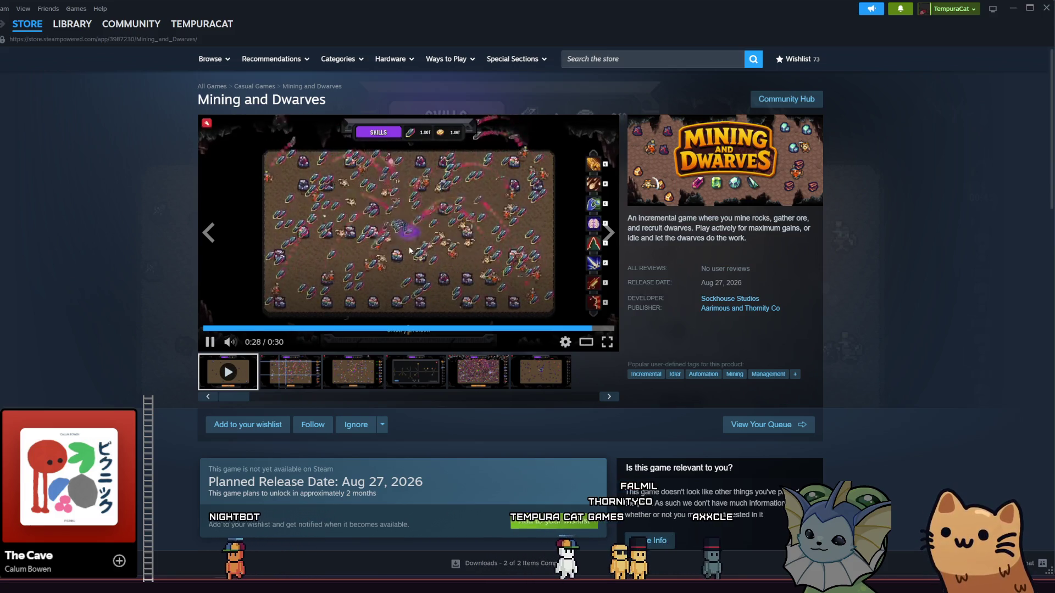
pyautogui.click(406, 248)
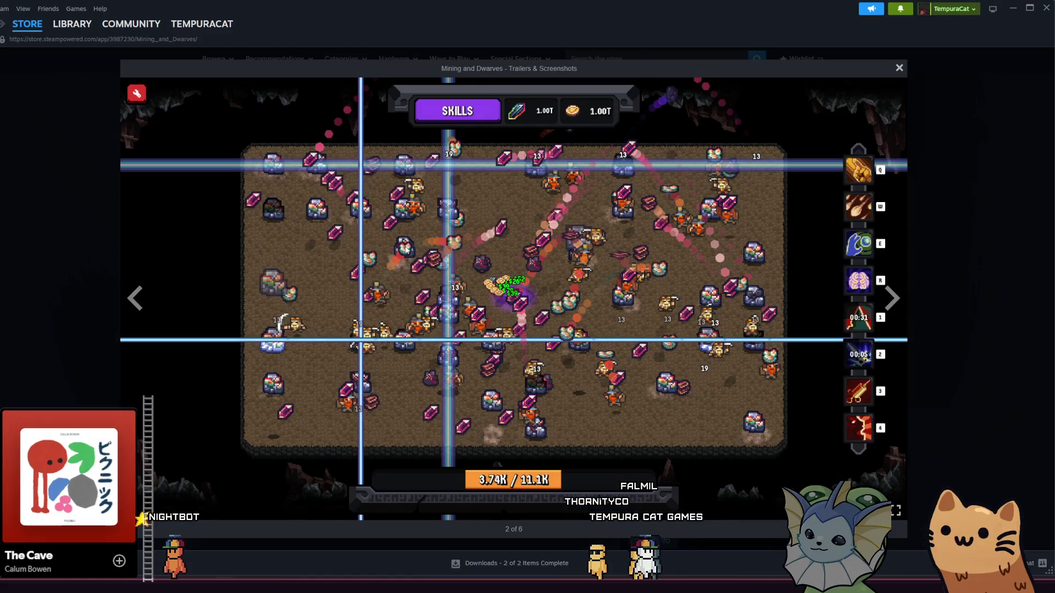
pyautogui.click(95, 262)
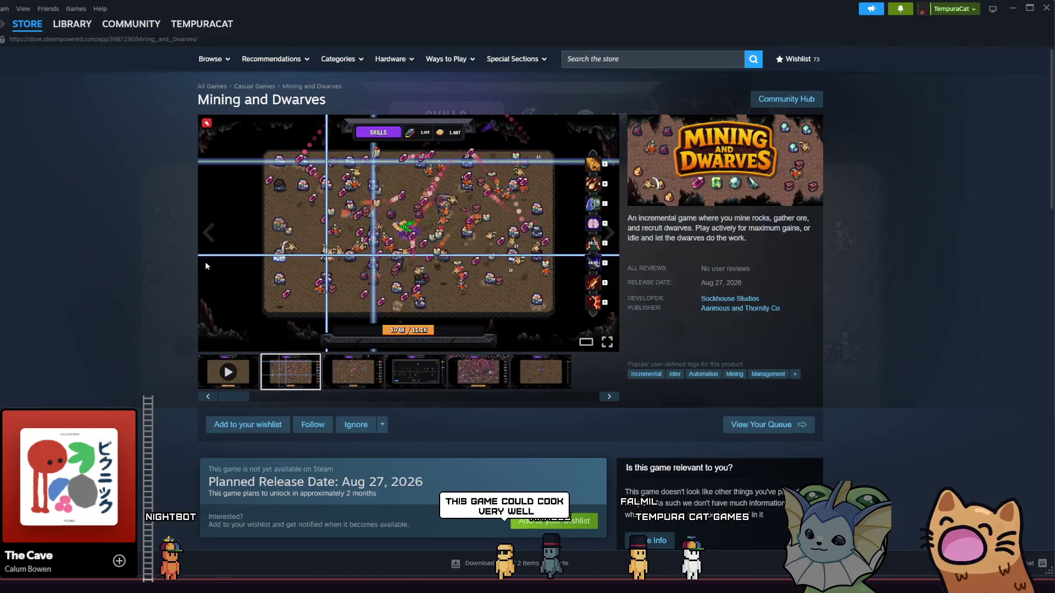
pyautogui.click(256, 364)
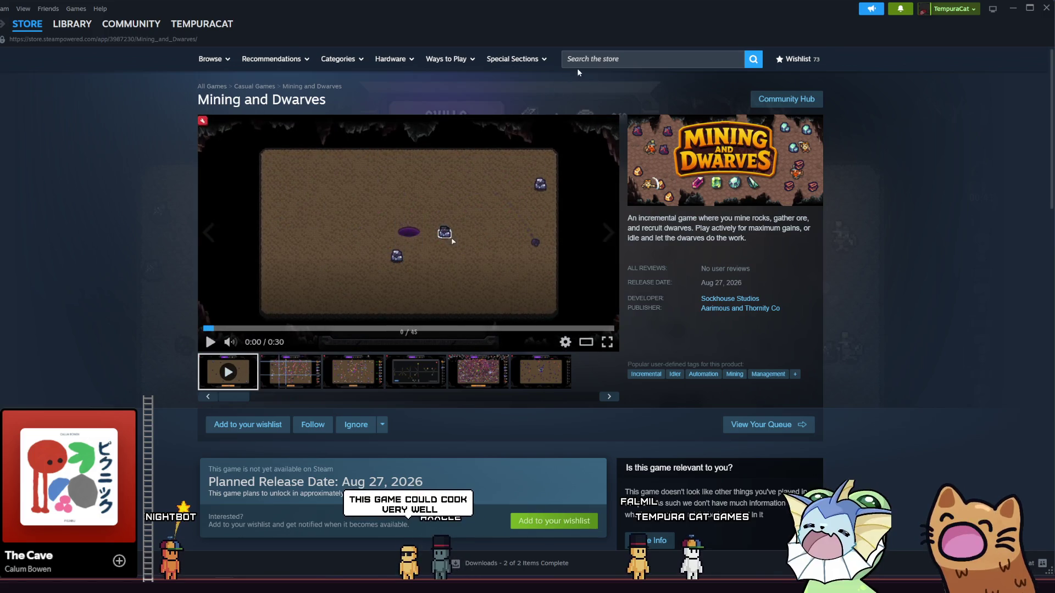
pyautogui.click(587, 58)
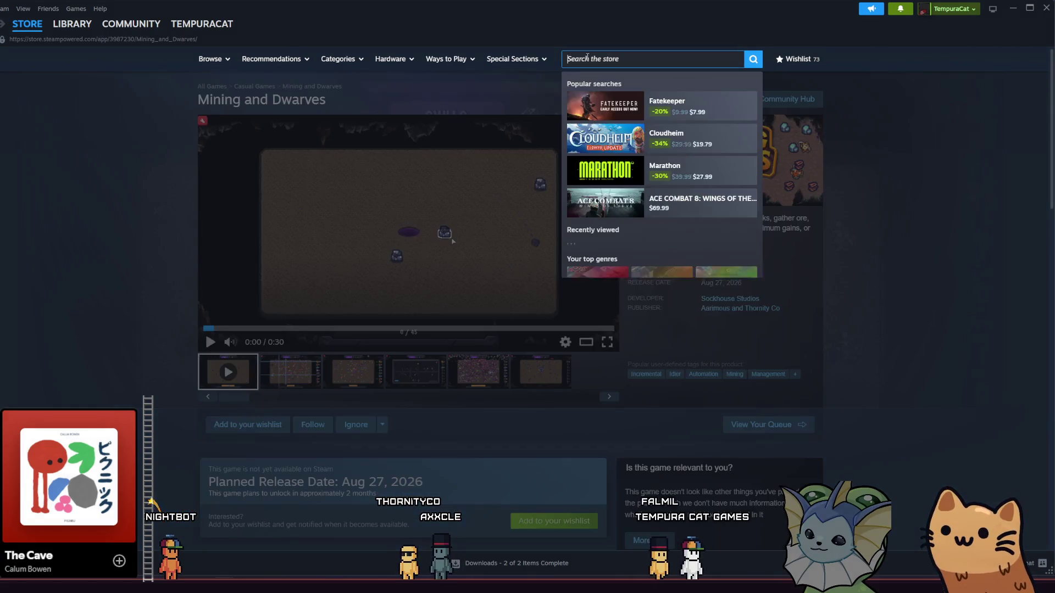
# - Search 'break', open the Orb Breaker store page and click through its screenshots
pyautogui.write('breake')
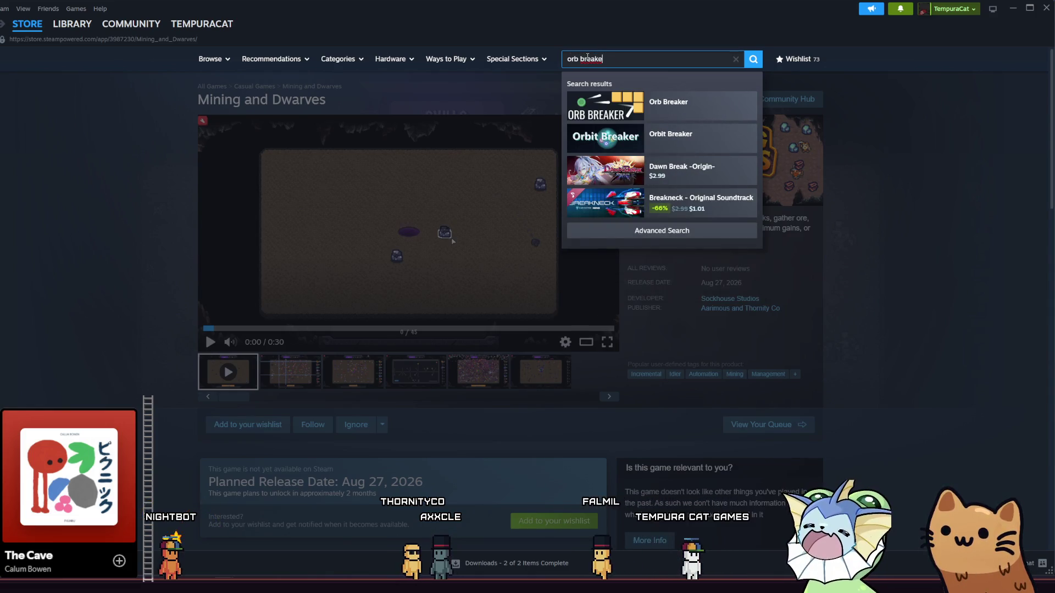
pyautogui.click(654, 99)
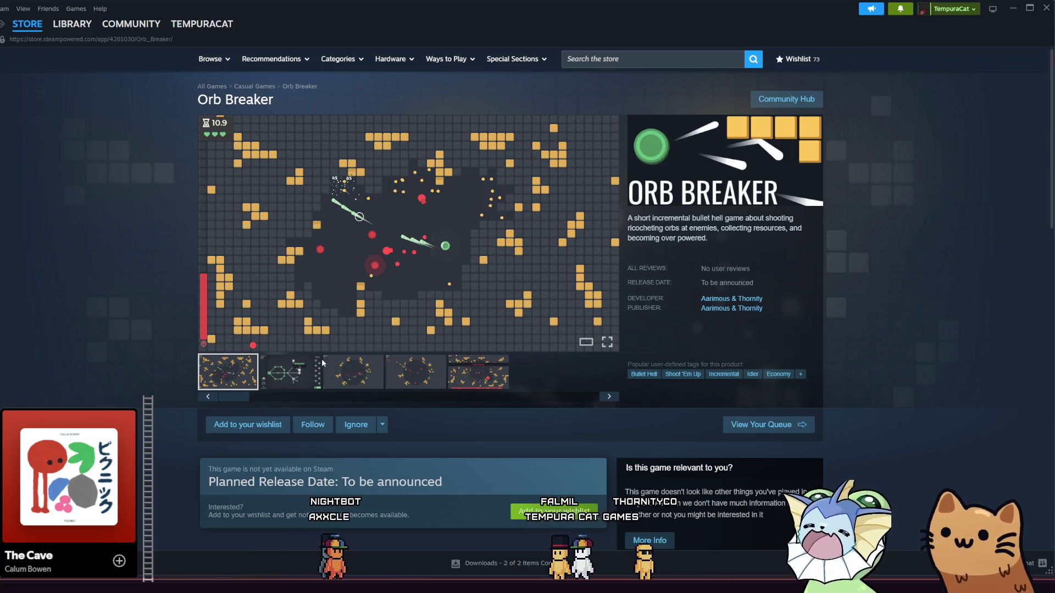
pyautogui.click(311, 373)
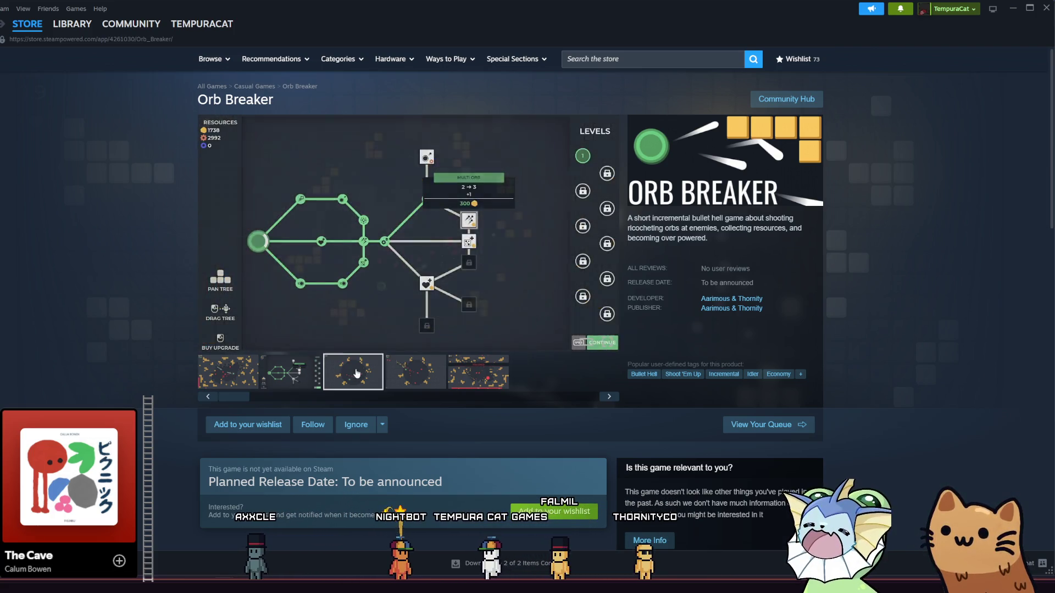
pyautogui.click(353, 375)
pyautogui.click(416, 378)
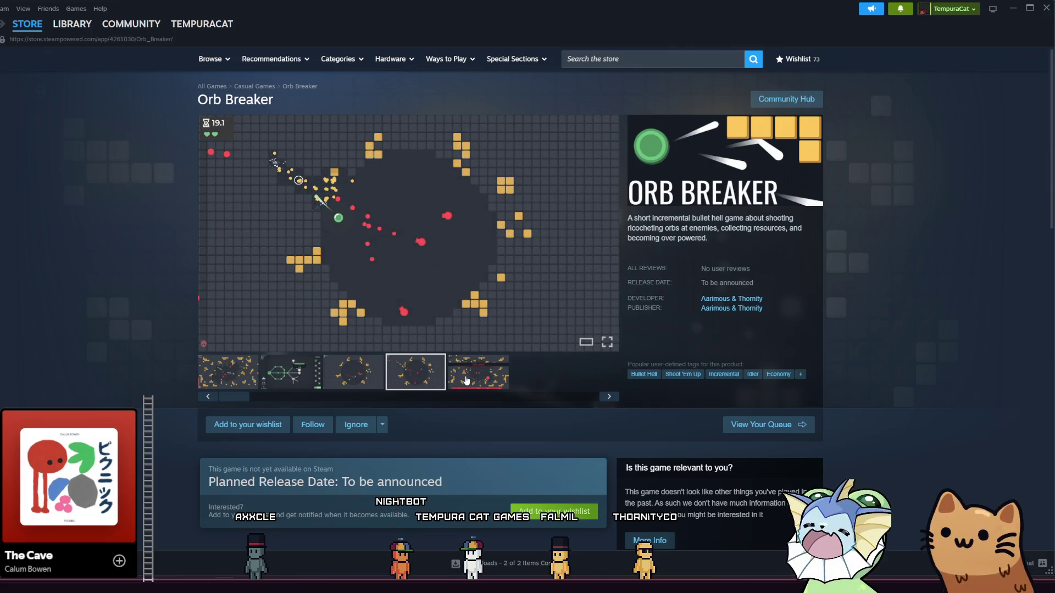
pyautogui.click(466, 380)
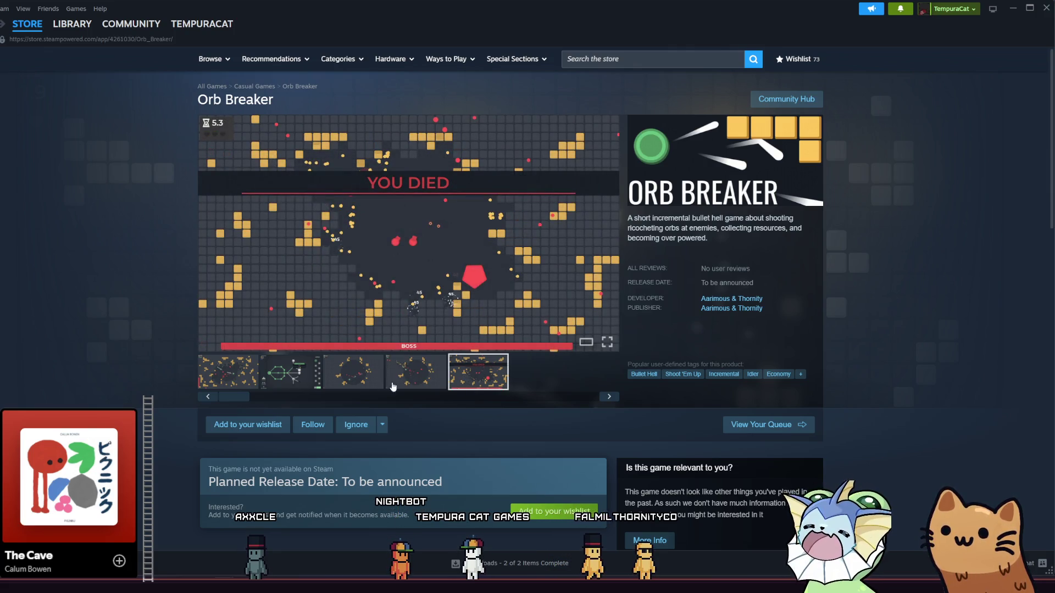
pyautogui.click(238, 386)
pyautogui.click(416, 379)
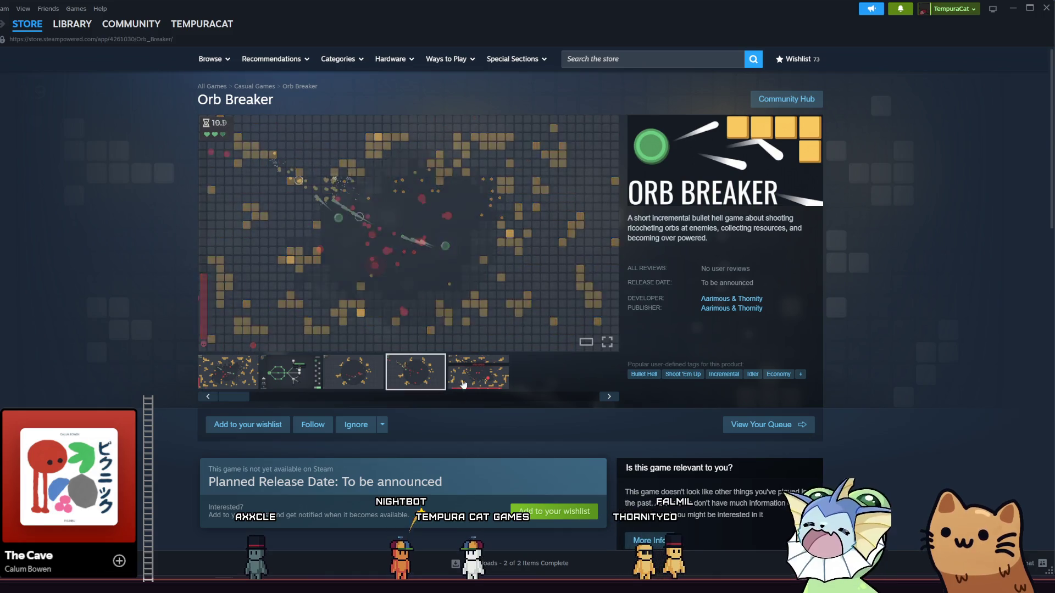
pyautogui.click(465, 381)
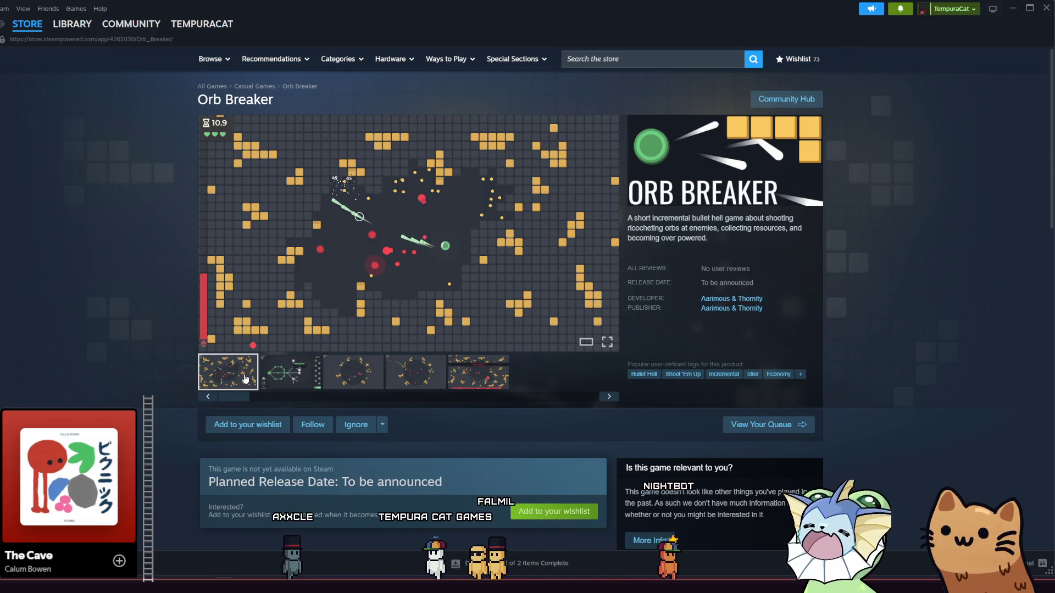
# - Revisit the YOU DIED boss screenshot and return to the Orb Breaker gameplay video
pyautogui.scroll(-4, 208, 351)
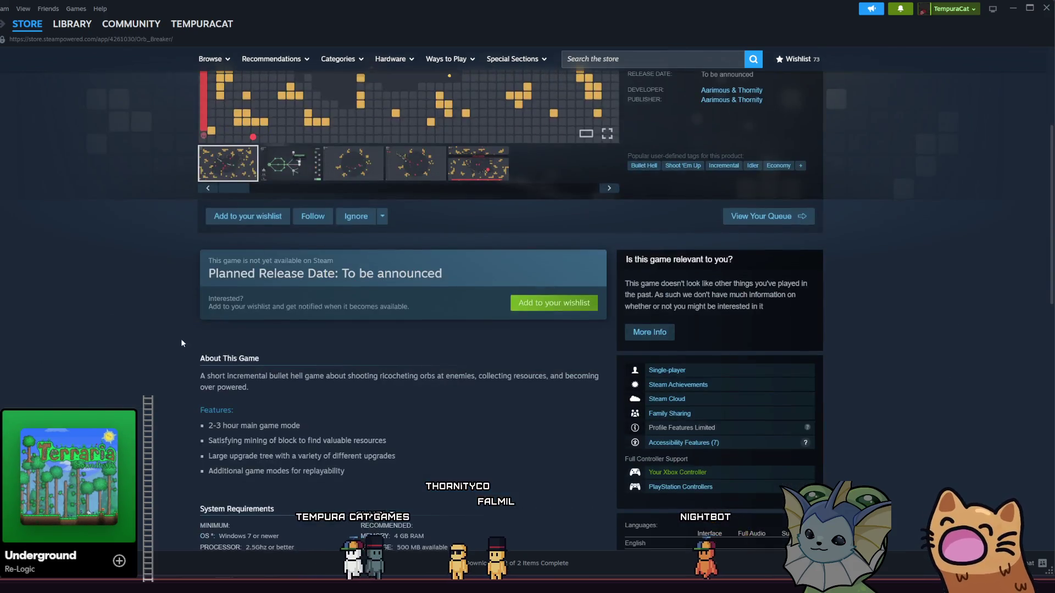
pyautogui.scroll(4, 192, 346)
pyautogui.click(472, 382)
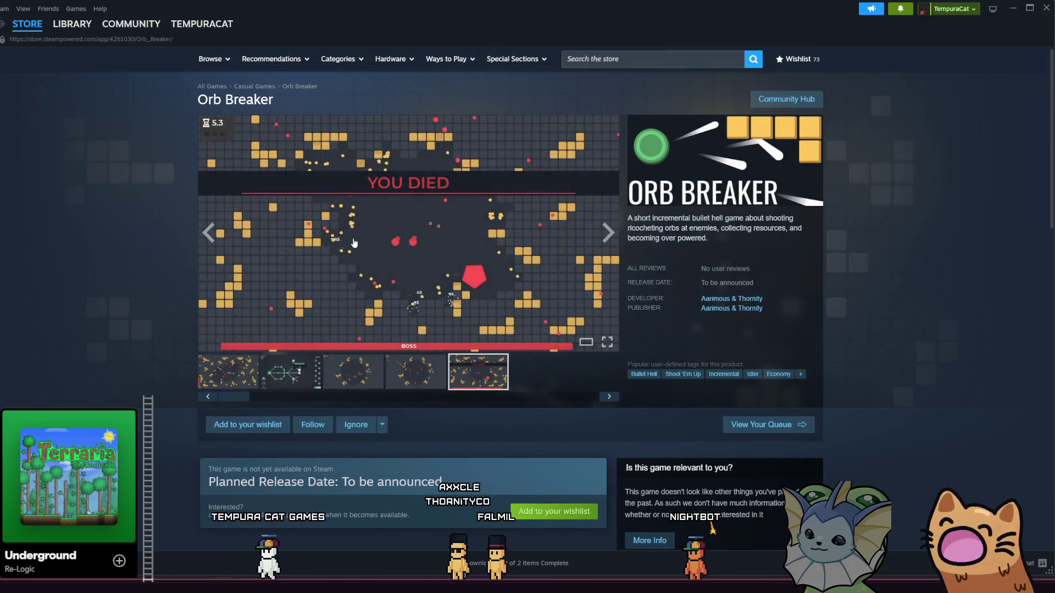
pyautogui.click(234, 379)
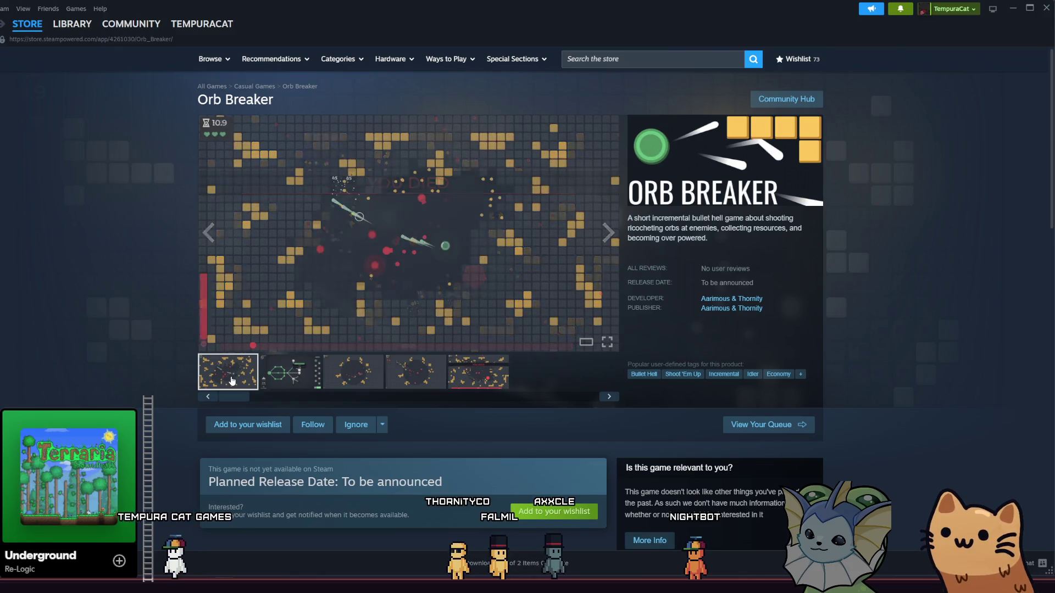
pyautogui.scroll(-8, 232, 380)
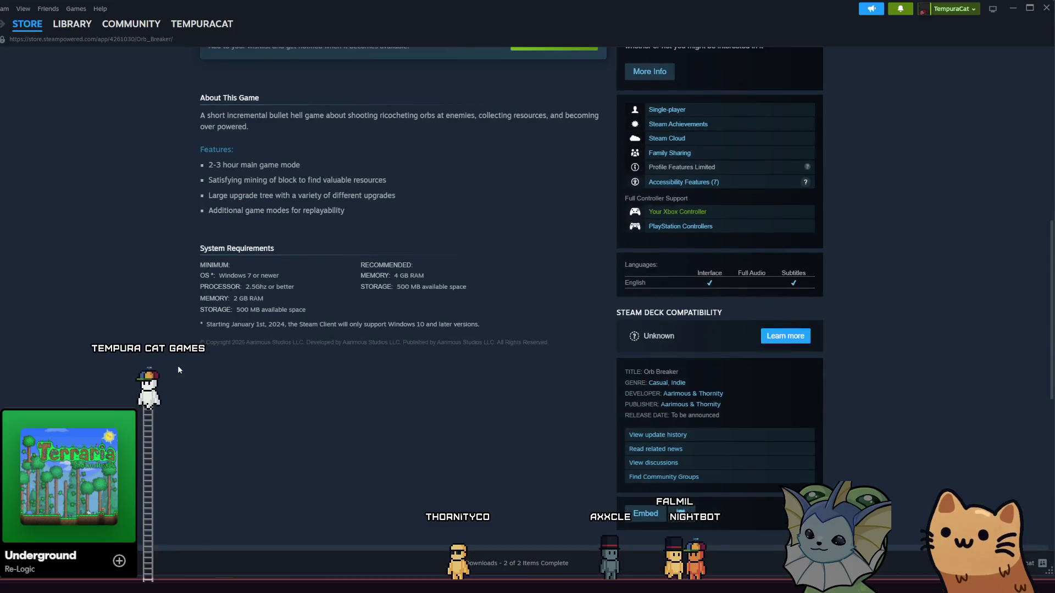
pyautogui.scroll(5, 178, 367)
pyautogui.scroll(4, 178, 369)
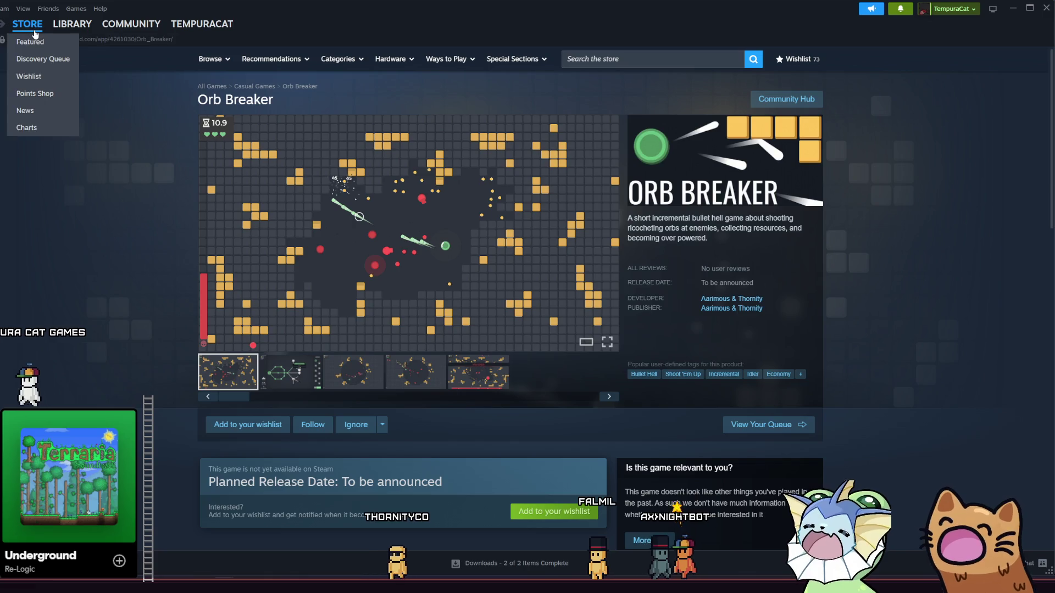
# - Go to the Steam store home, then the Library, and minimize Steam
pyautogui.click(28, 41)
pyautogui.click(55, 27)
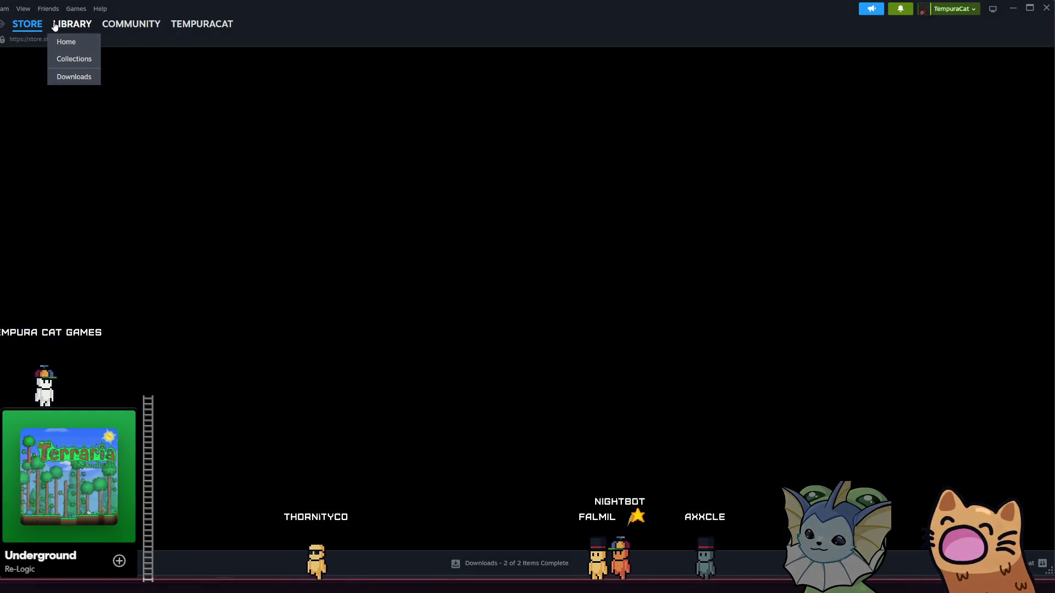
pyautogui.click(1016, 8)
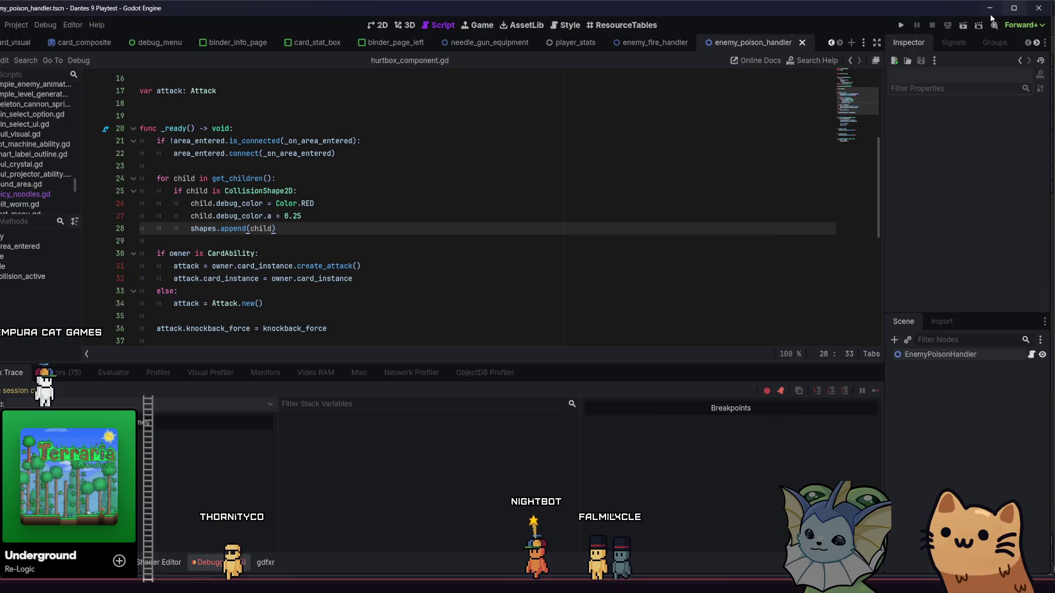
pyautogui.click(357, 219)
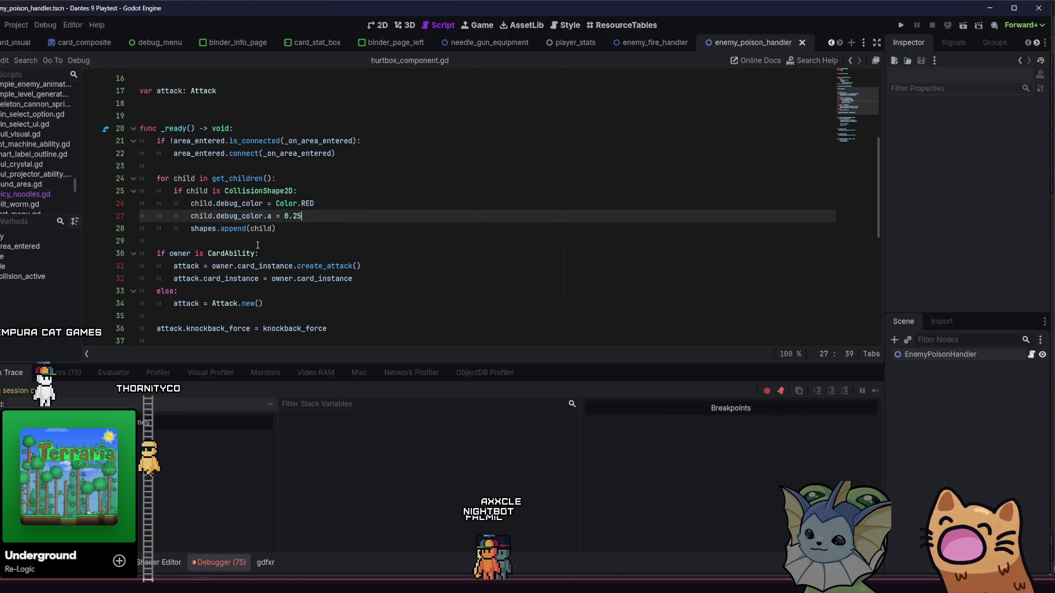
pyautogui.click(286, 230)
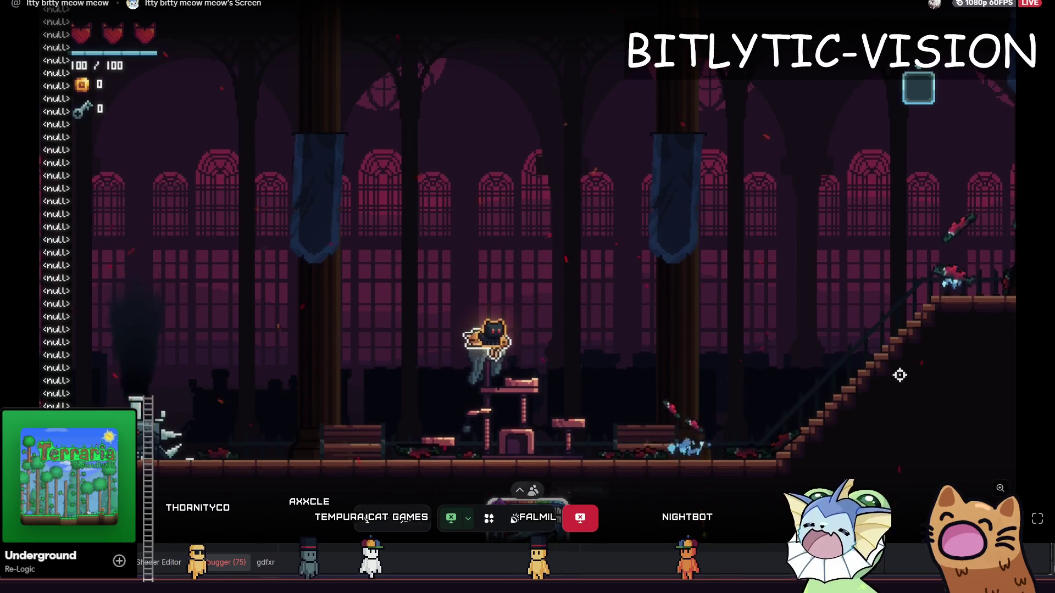
# - Quick-open salmon.gd, then hurtbox_component.gd, with the file finder
pyautogui.press('`')
pyautogui.press('`')
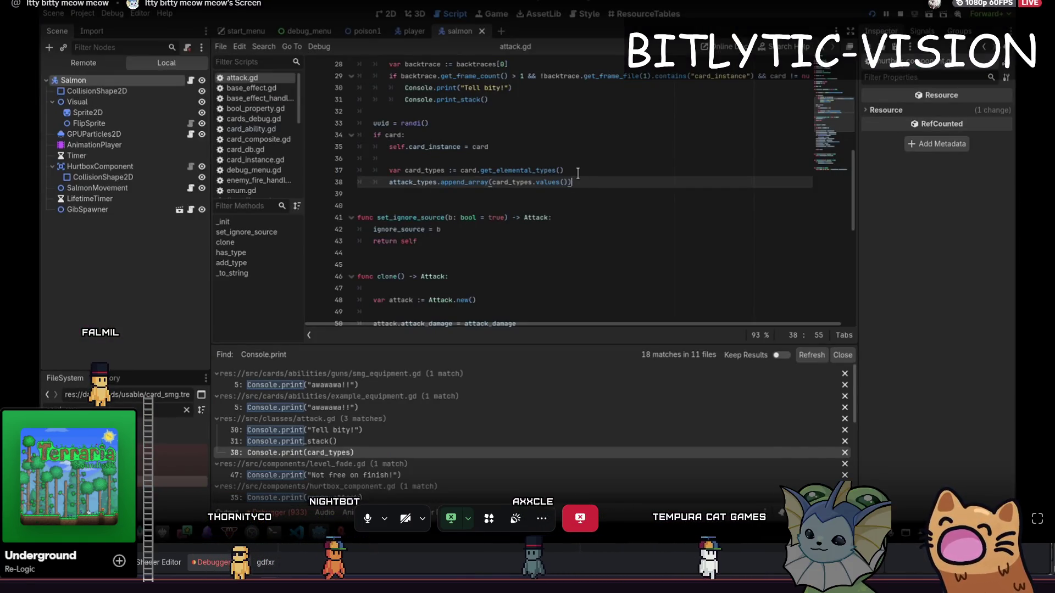
pyautogui.hotkey('ctrl', 'alt', 'o')
pyautogui.press('Escape')
pyautogui.press('Up')
pyautogui.press('Up')
pyautogui.press('Up')
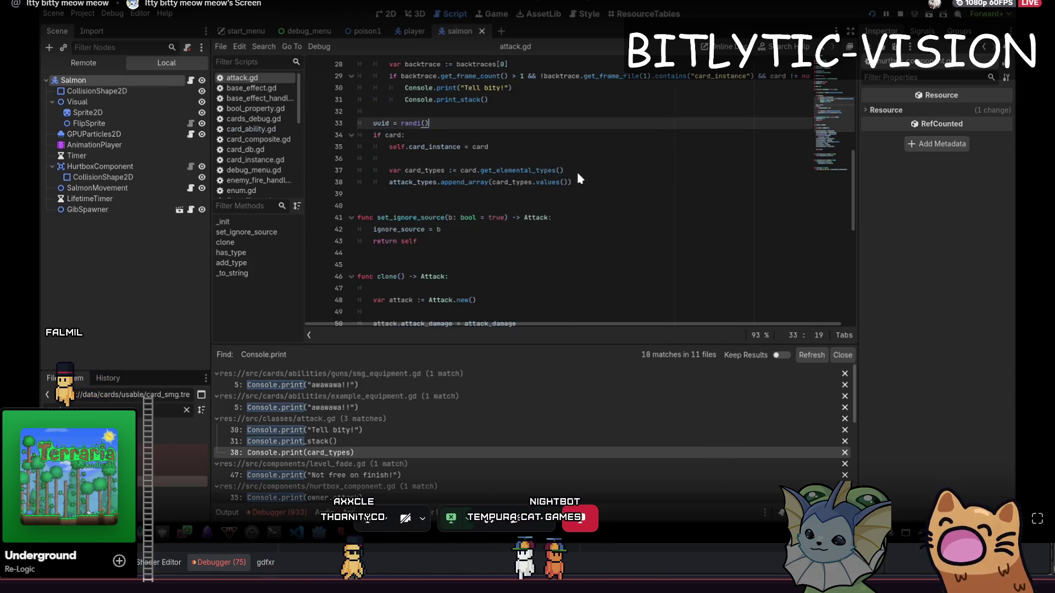
pyautogui.hotkey('shift', 'alt', 'o')
pyautogui.press('Return')
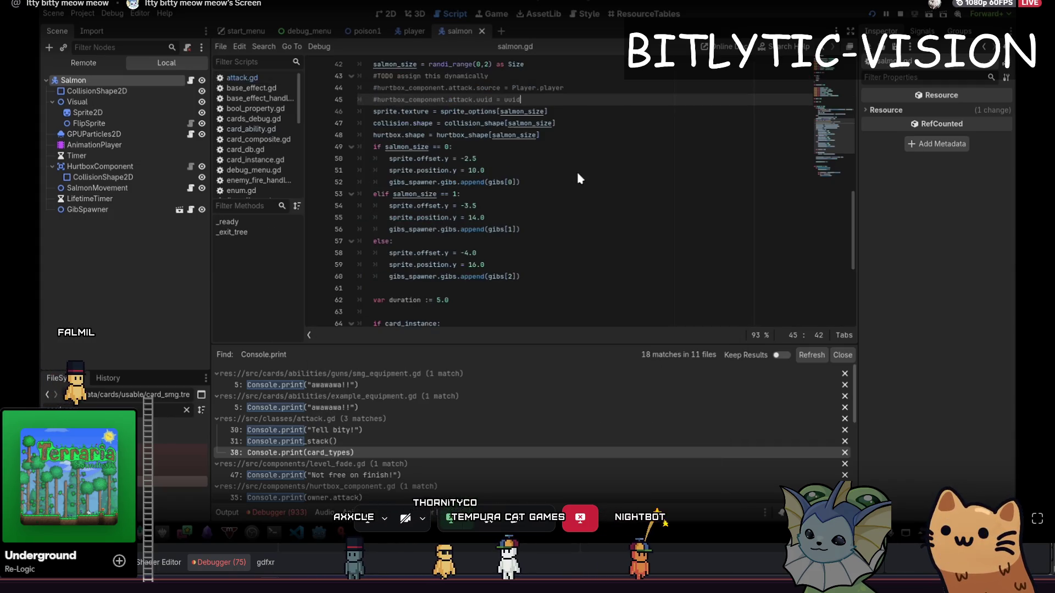
pyautogui.scroll(6, 578, 177)
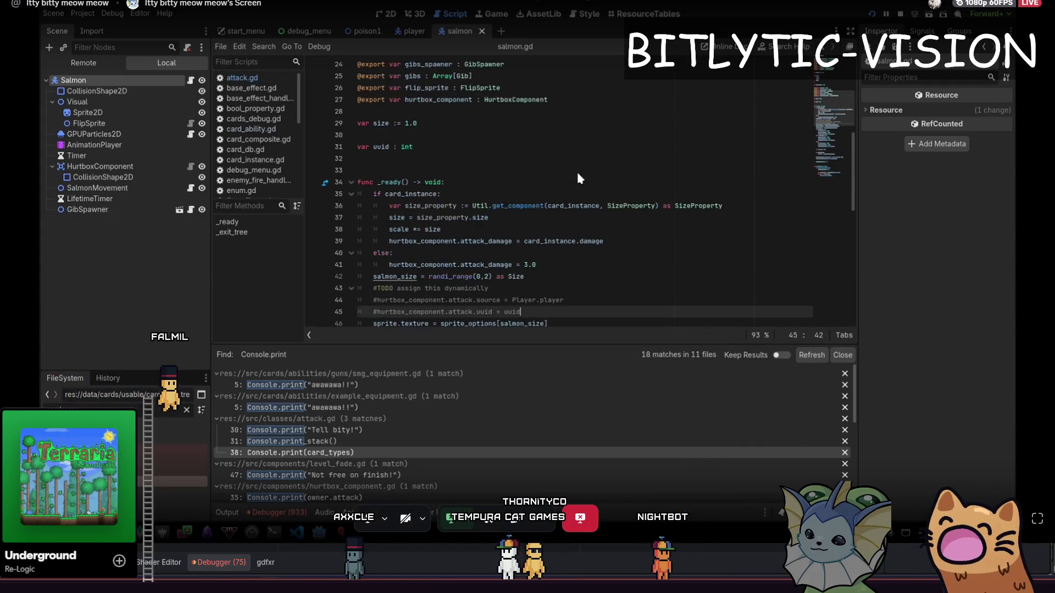
pyautogui.hotkey('shift', 'alt', 'o')
pyautogui.press('Return')
# - Quick-open relic_salmon.gd via 'sal', then salmon.gd via 'salmon.gd'
pyautogui.hotkey('shift', 'End')
pyautogui.hotkey('shift', 'alt', 'o')
pyautogui.write('sal')
pyautogui.press('Return')
pyautogui.hotkey('shift', 'alt', 'o')
pyautogui.write('samo')
pyautogui.press('BackSpace')
pyautogui.press('BackSpace')
pyautogui.write('lmon.gd')
pyautogui.press('Return')
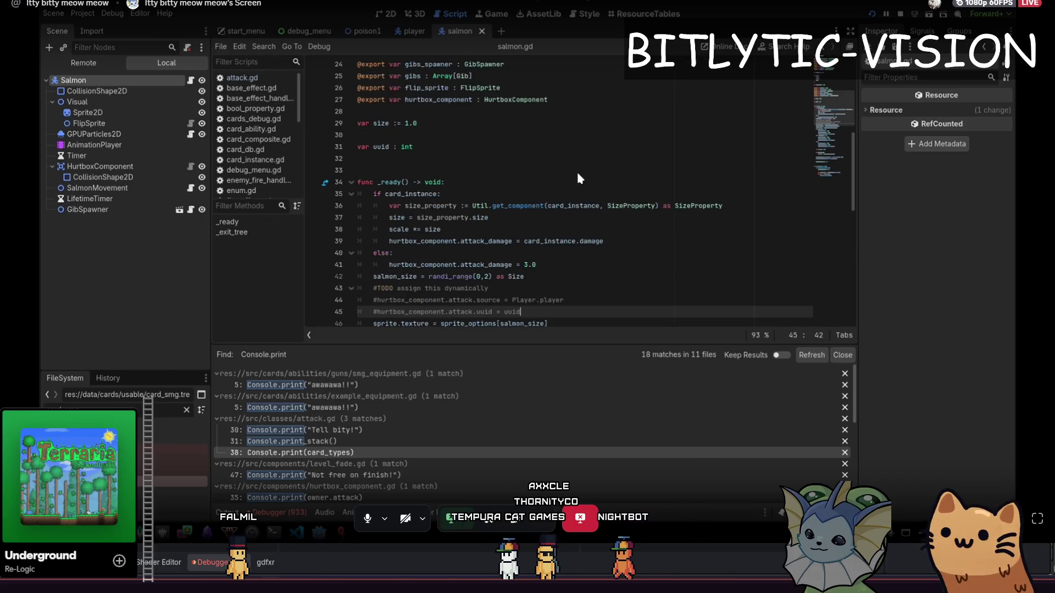
# - Search salmon.gd for 'att' and jump through the attack matches
pyautogui.press('Up')
pyautogui.press('Up')
pyautogui.press('Up')
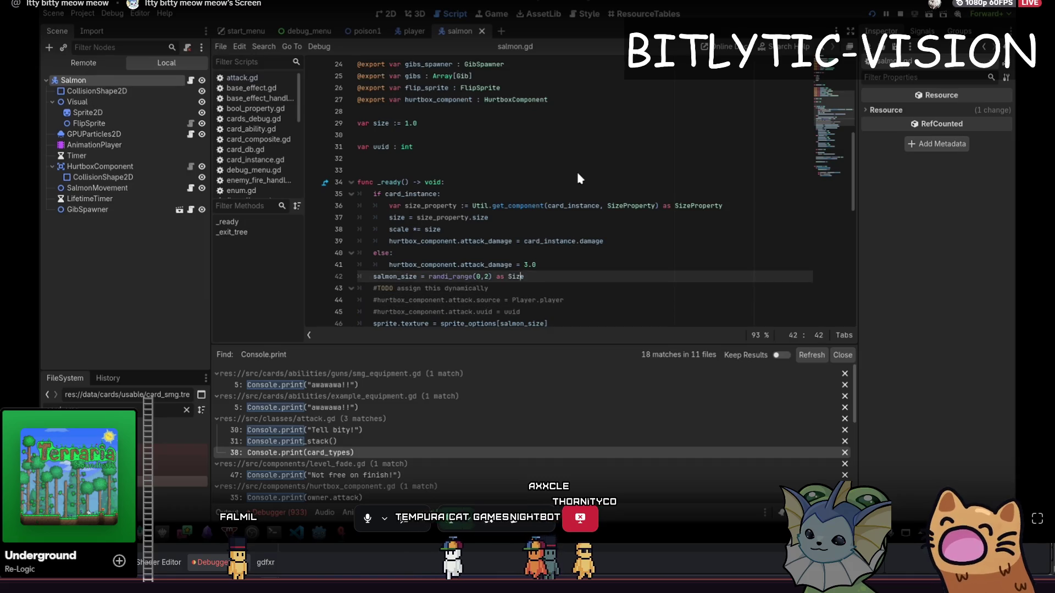
pyautogui.press('Down')
pyautogui.press('Down')
pyautogui.press('Down')
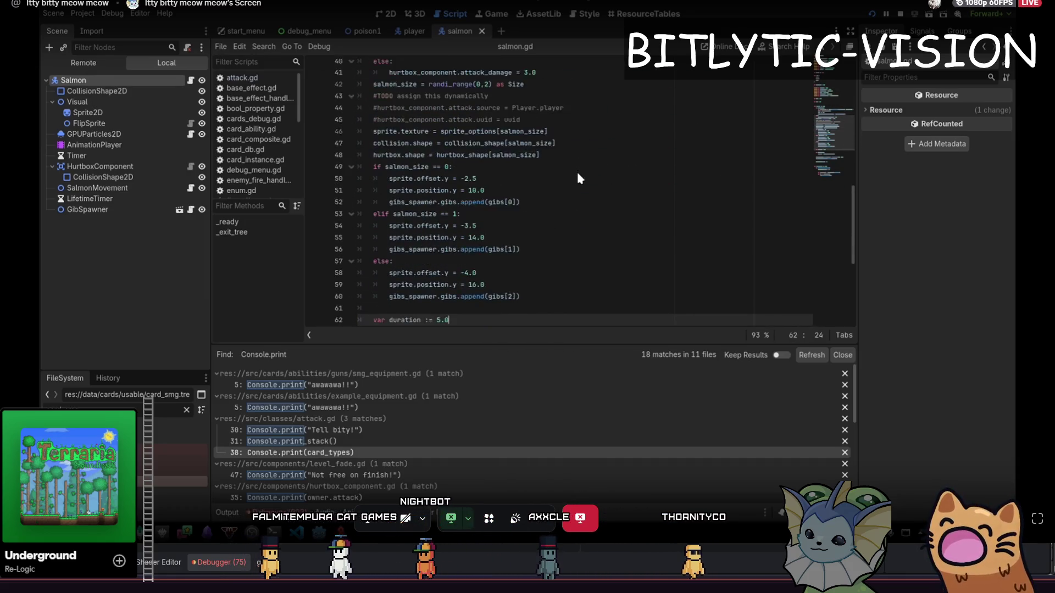
pyautogui.hotkey('ctrl', 'f')
pyautogui.write('cr')
pyautogui.press('BackSpace')
pyautogui.press('BackSpace')
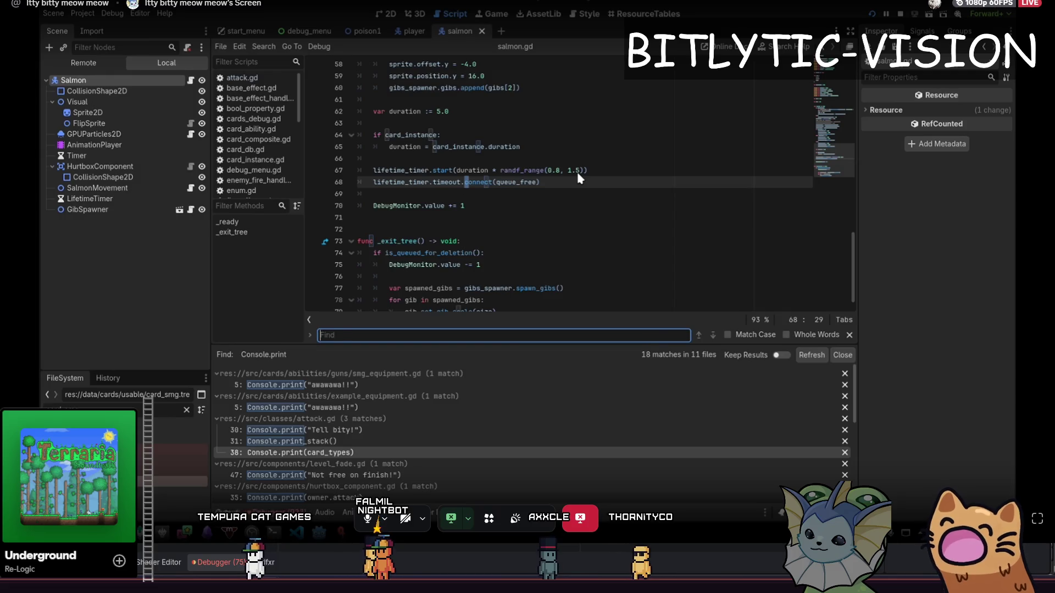
pyautogui.write('att')
pyautogui.press('Return')
pyautogui.press('Return')
pyautogui.press('Return')
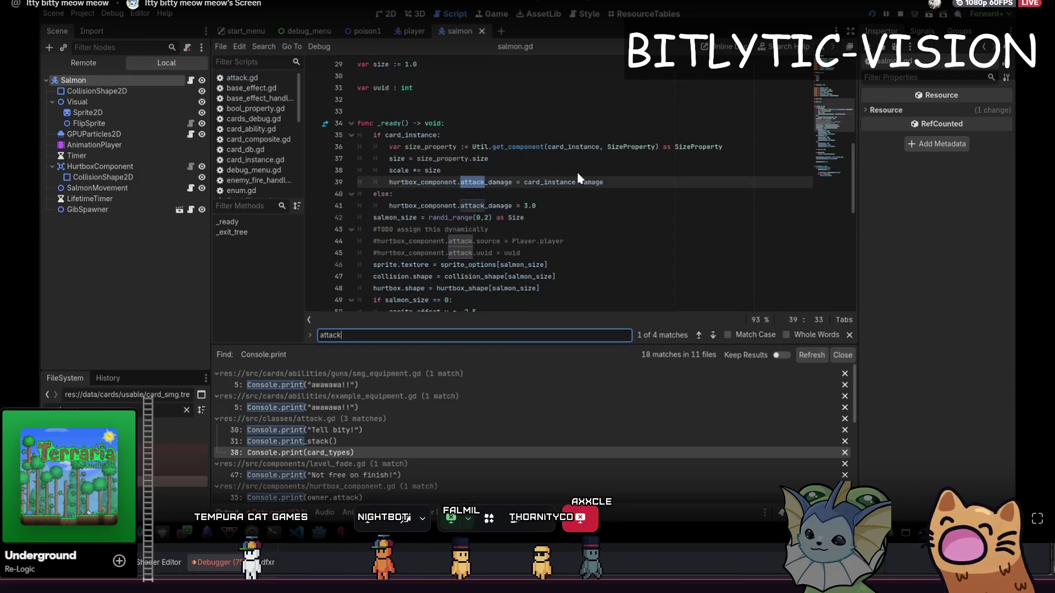
# - Insert new indented lines inside _ready in salmon.gd, check what it extends, and save
pyautogui.press('Escape')
pyautogui.press('pageup')
pyautogui.press('Down')
pyautogui.press('Down')
pyautogui.press('Down')
pyautogui.press('Down')
pyautogui.press('End')
pyautogui.press('Return')
pyautogui.press('Return')
pyautogui.press('Up')
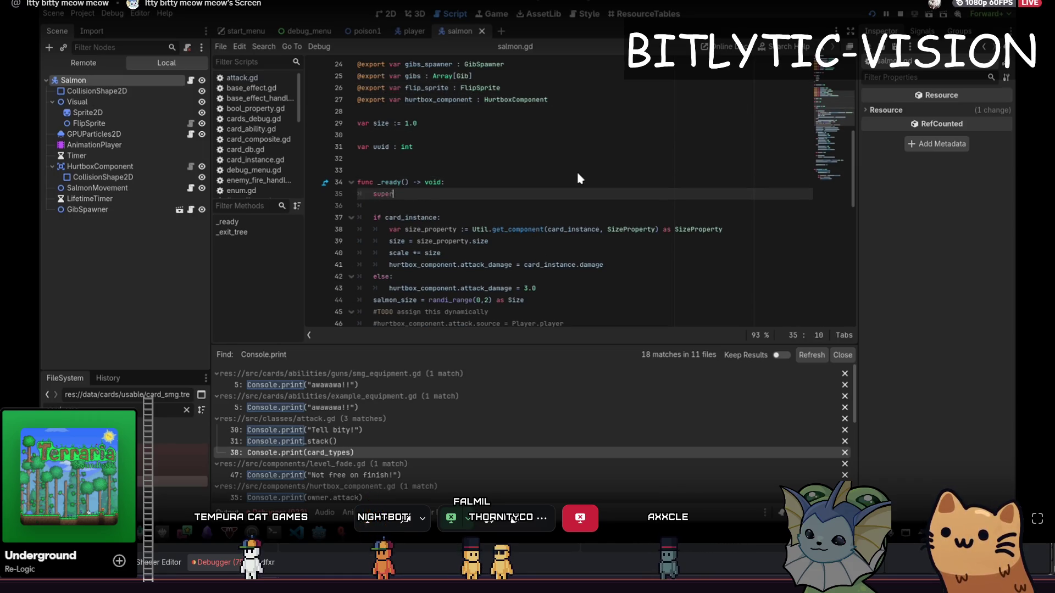
pyautogui.press('Home')
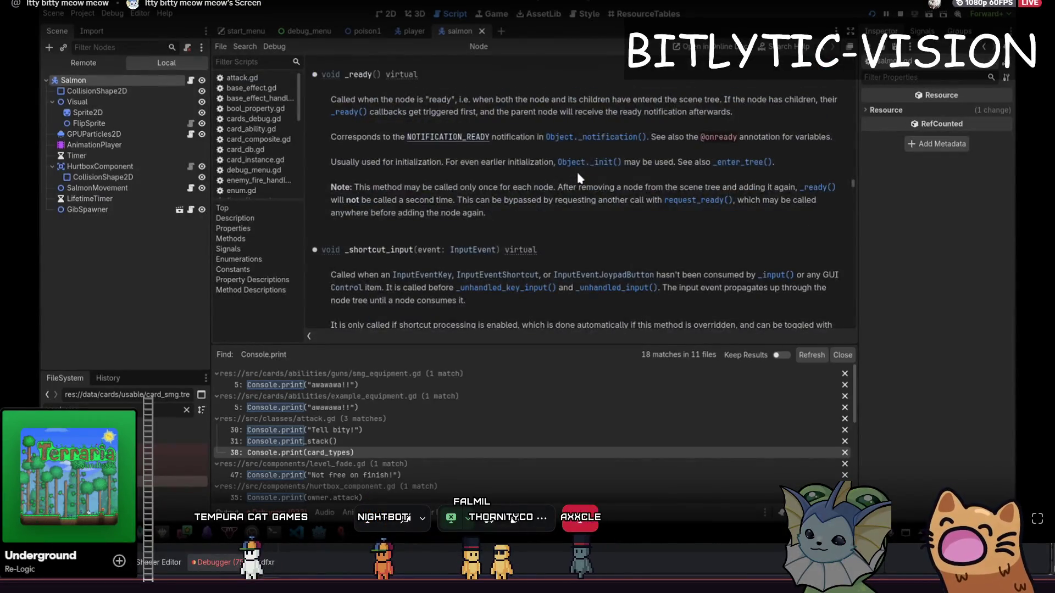
pyautogui.hotkey('ctrl', 'Home')
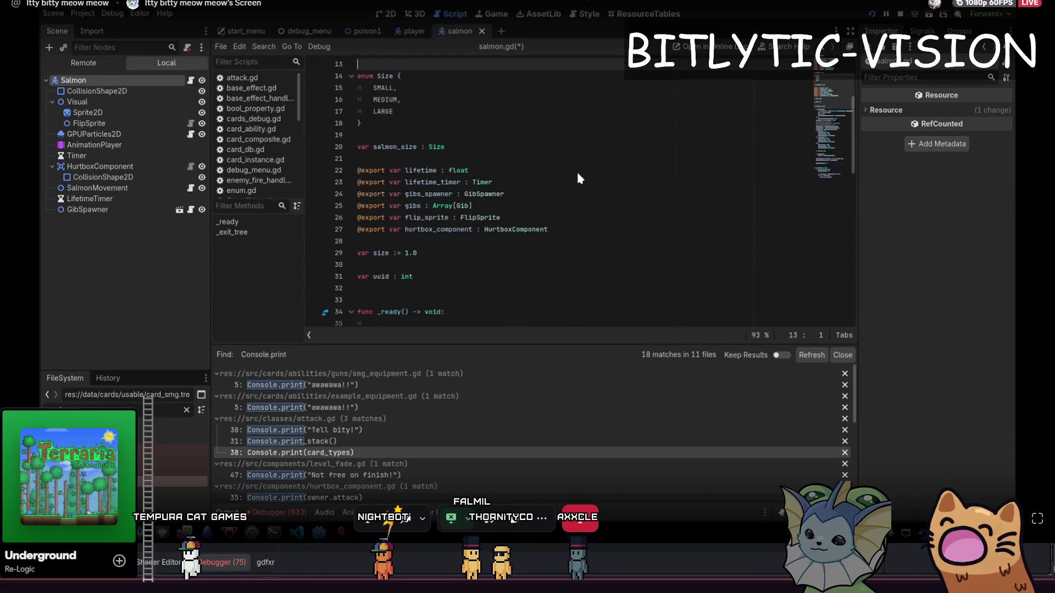
pyautogui.press('End')
pyautogui.hotkey('ctrl', 's')
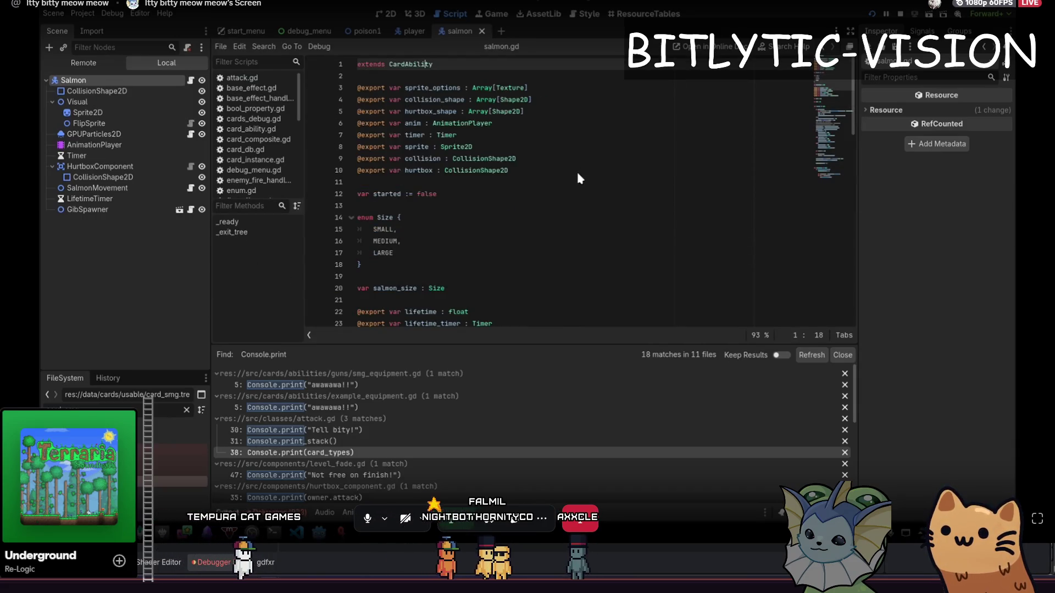
# - Step back and forward through recent script locations
pyautogui.hotkey('alt', 'Left')
pyautogui.hotkey('alt', 'Left')
pyautogui.hotkey('alt', 'Right')
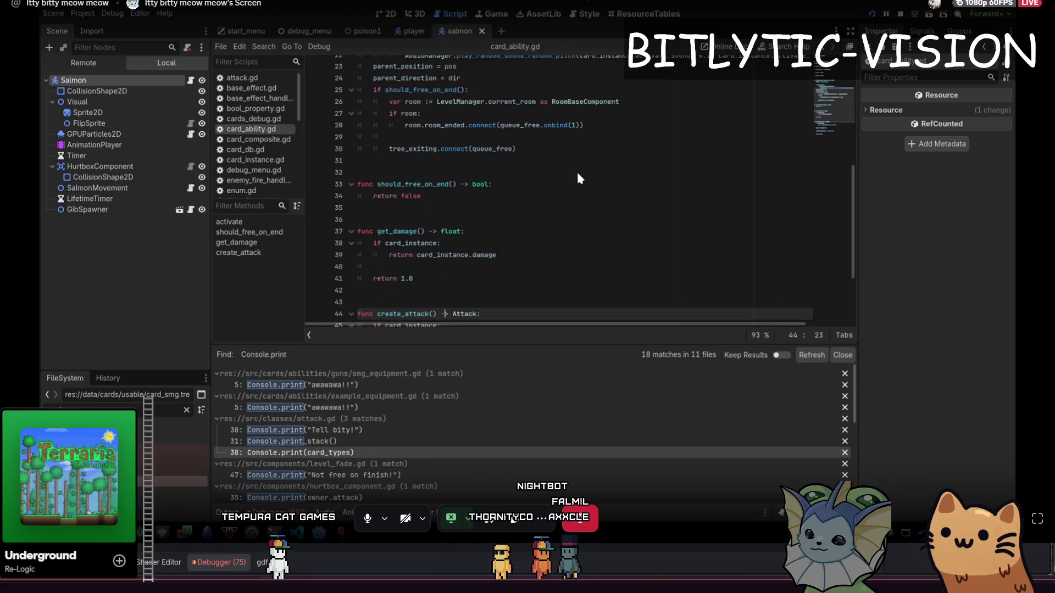
pyautogui.hotkey('alt', 'Left')
pyautogui.hotkey('alt', 'Right')
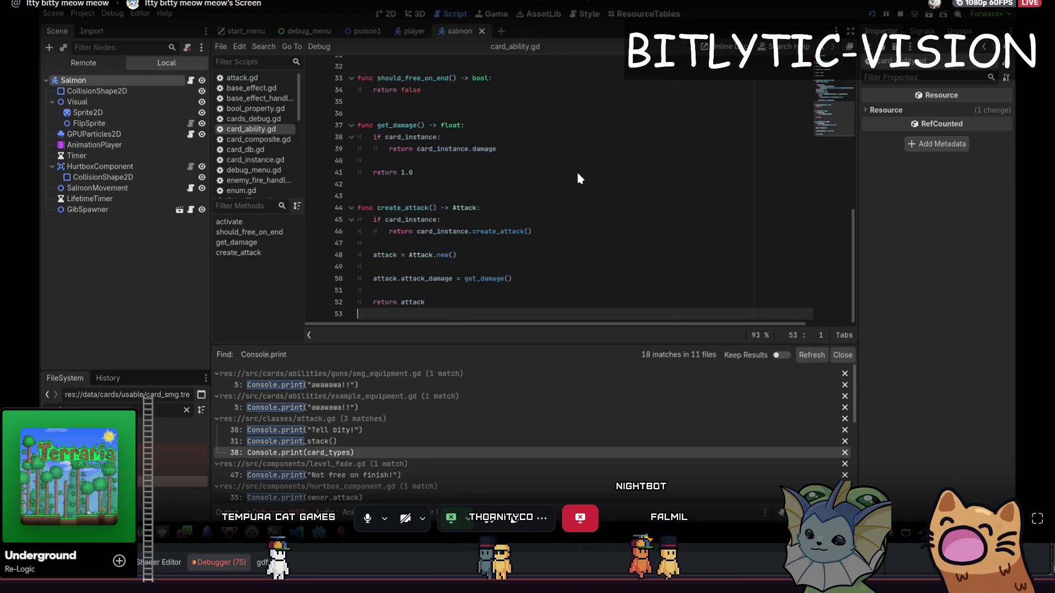
pyautogui.hotkey('alt', 'Right')
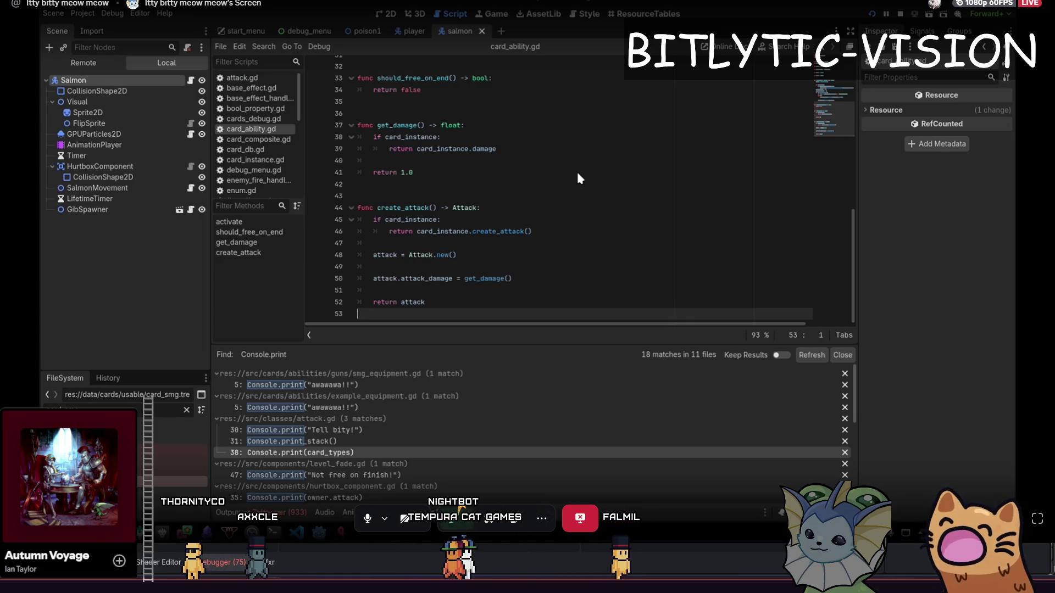
# - Quick-open card_ability.gd and review its create_attack function
pyautogui.hotkey('shift', 'alt', 'o')
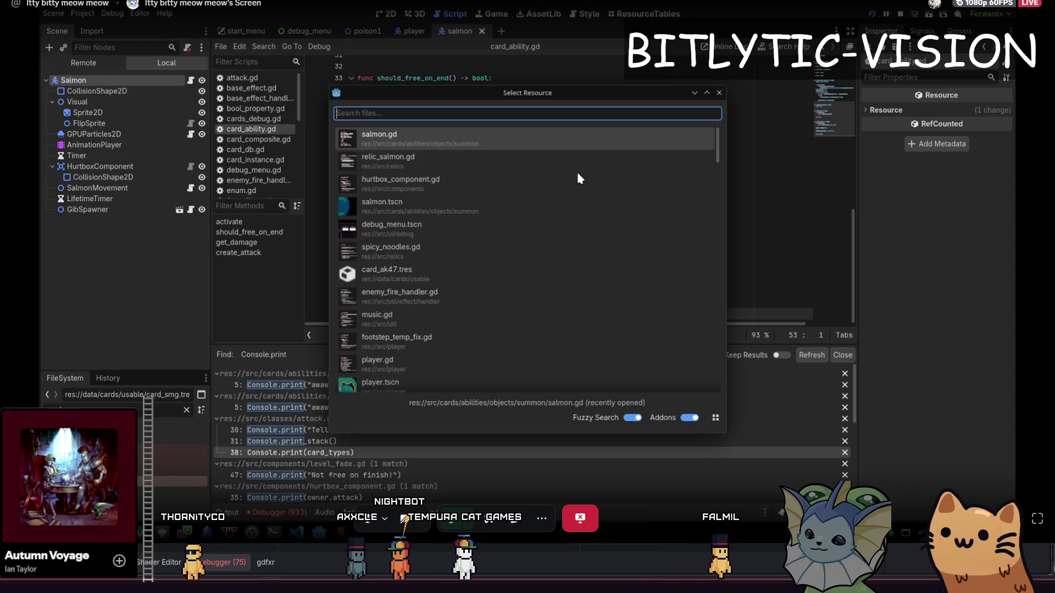
pyautogui.write('card_ab')
pyautogui.press('Return')
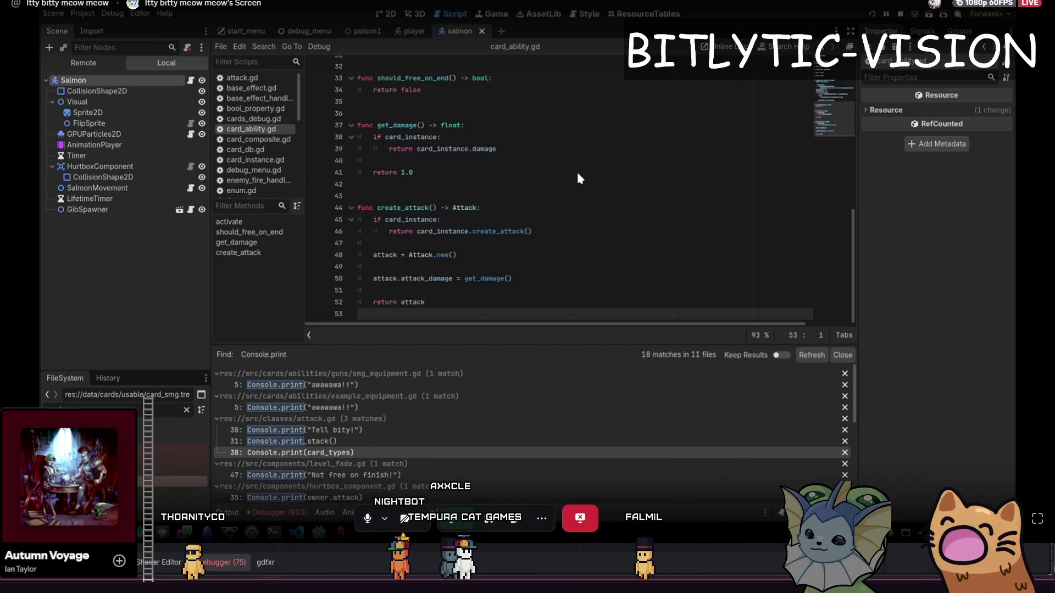
pyautogui.press('Down')
pyautogui.press('Down')
pyautogui.press('Down')
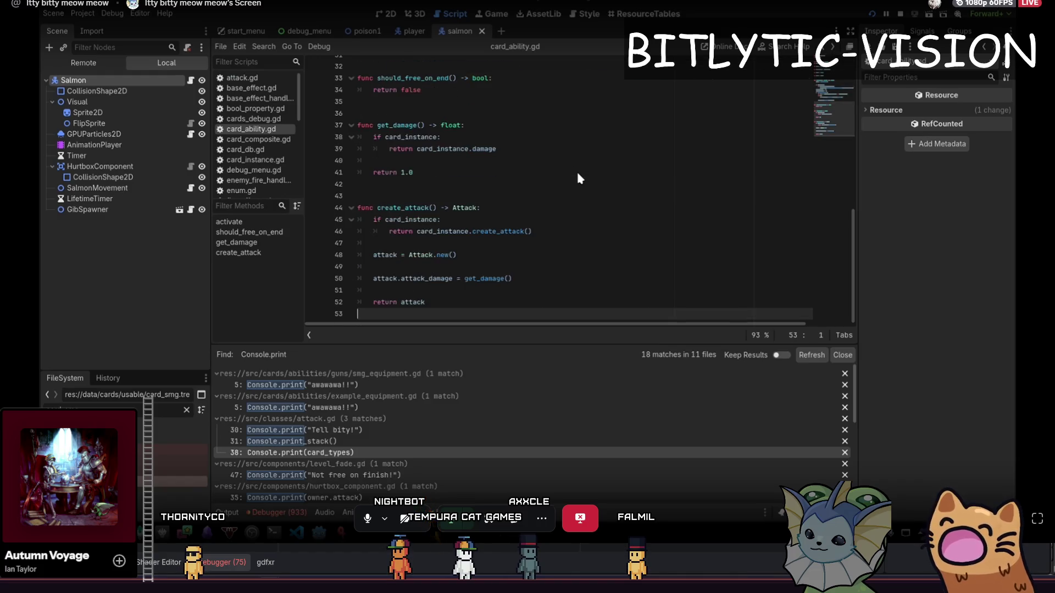
pyautogui.press('Down')
pyautogui.press('Down')
pyautogui.press('Down')
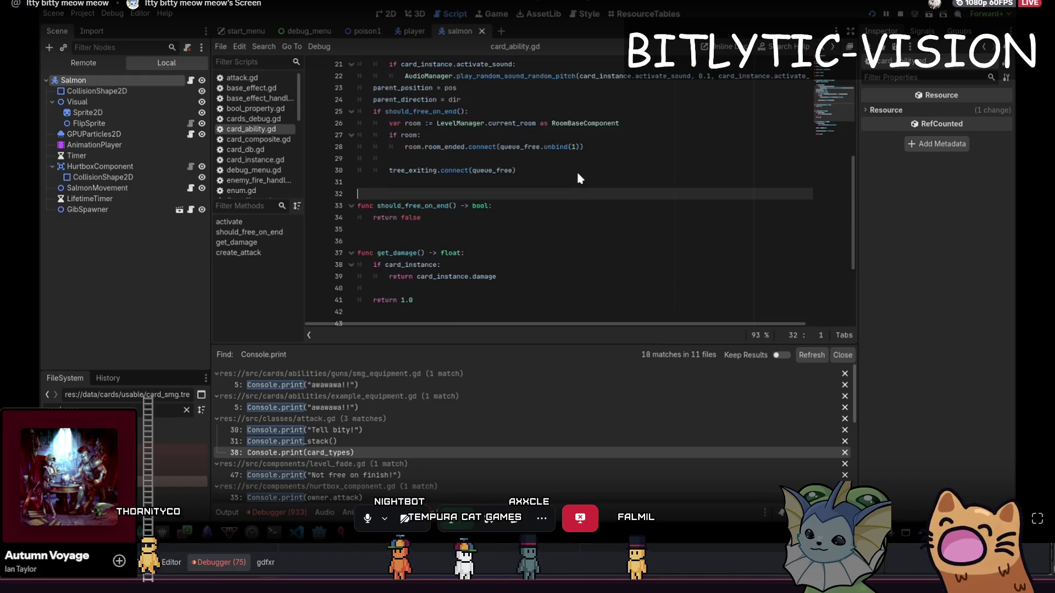
pyautogui.press('Up')
pyautogui.press('Up')
pyautogui.press('Down')
pyautogui.press('Down')
pyautogui.press('Down')
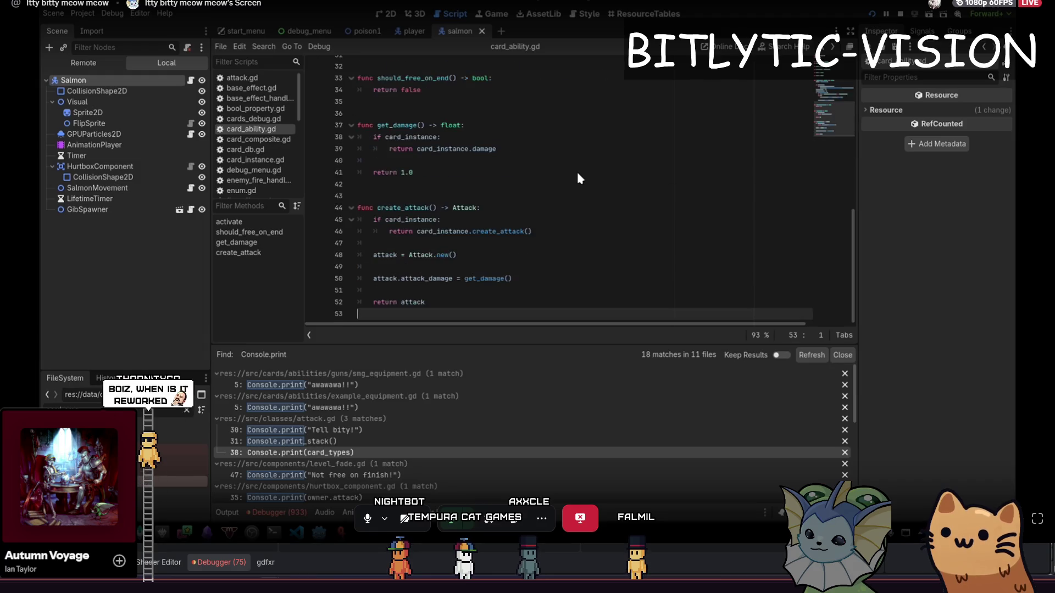
pyautogui.press('pageup')
pyautogui.press('pageup')
pyautogui.press('pageup')
# - Remove the stray bracket after CardAbility and reopen hurtbox_component.gd
pyautogui.write('[')
pyautogui.press('BackSpace')
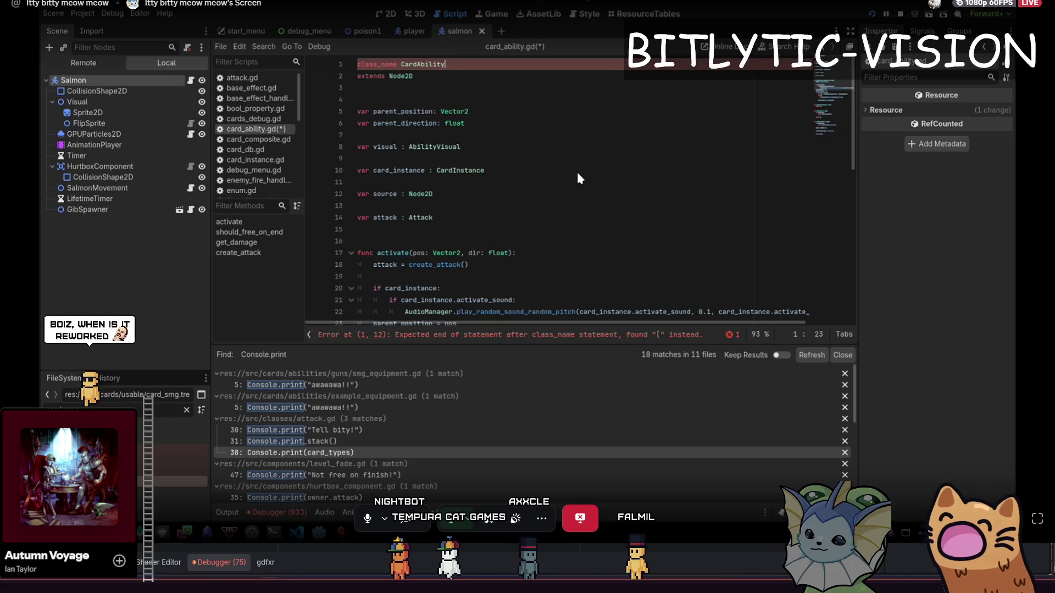
pyautogui.hotkey('alt', 'shift', 'o')
pyautogui.press('Down')
pyautogui.press('Down')
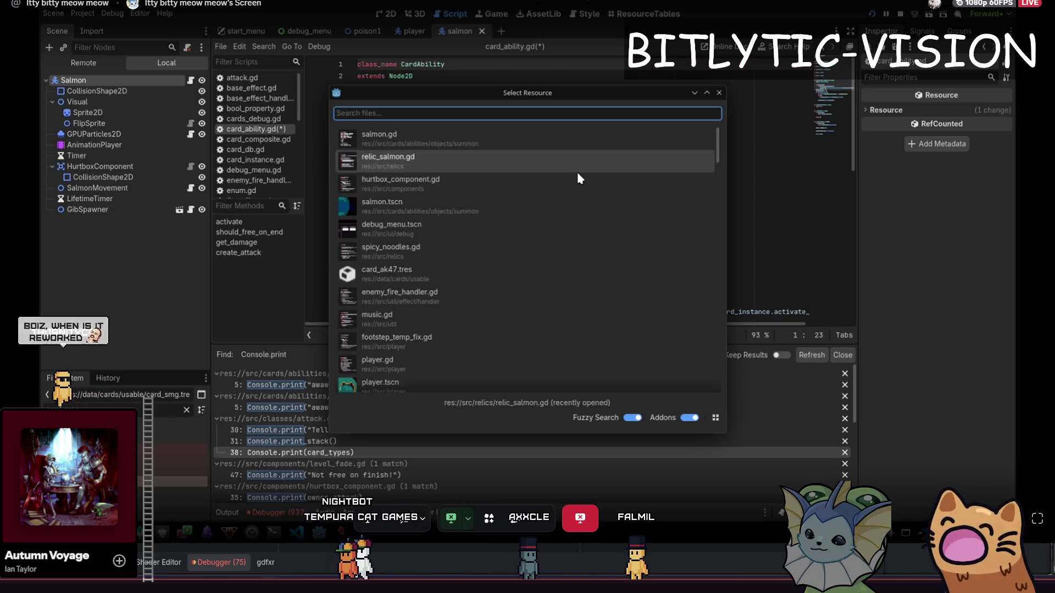
pyautogui.press('Return')
# - Delete the Console.print debug line in hurtbox_component.gd and save
pyautogui.hotkey('ctrl', 's')
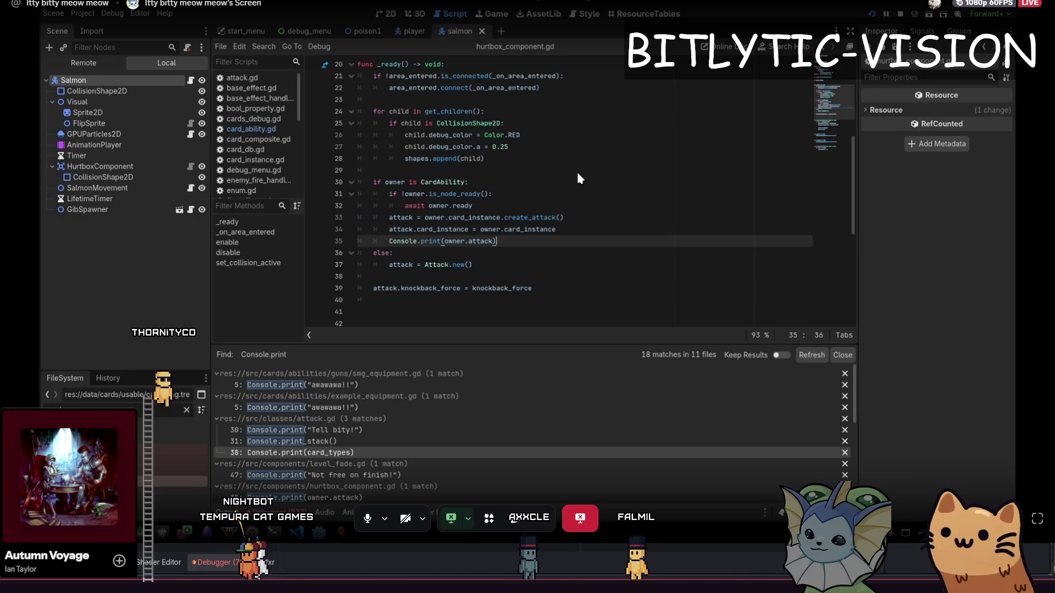
pyautogui.hotkey('ctrl', 'shift', 'k')
pyautogui.press('Up')
pyautogui.press('Up')
pyautogui.press('Up')
pyautogui.press('Up')
pyautogui.press('Up')
pyautogui.press('Up')
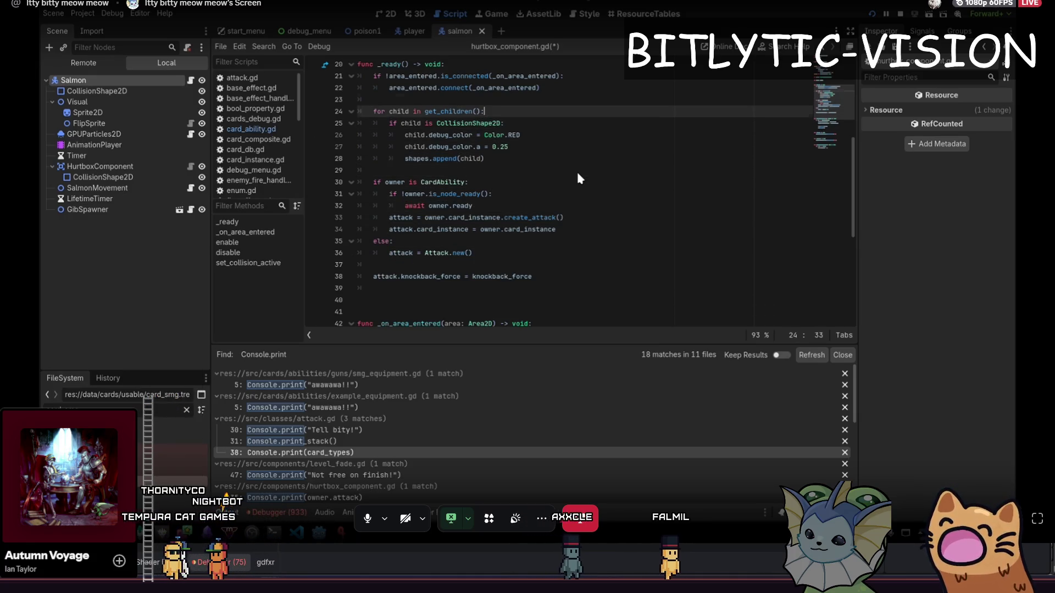
pyautogui.press('Up')
pyautogui.press('Up')
pyautogui.press('Up')
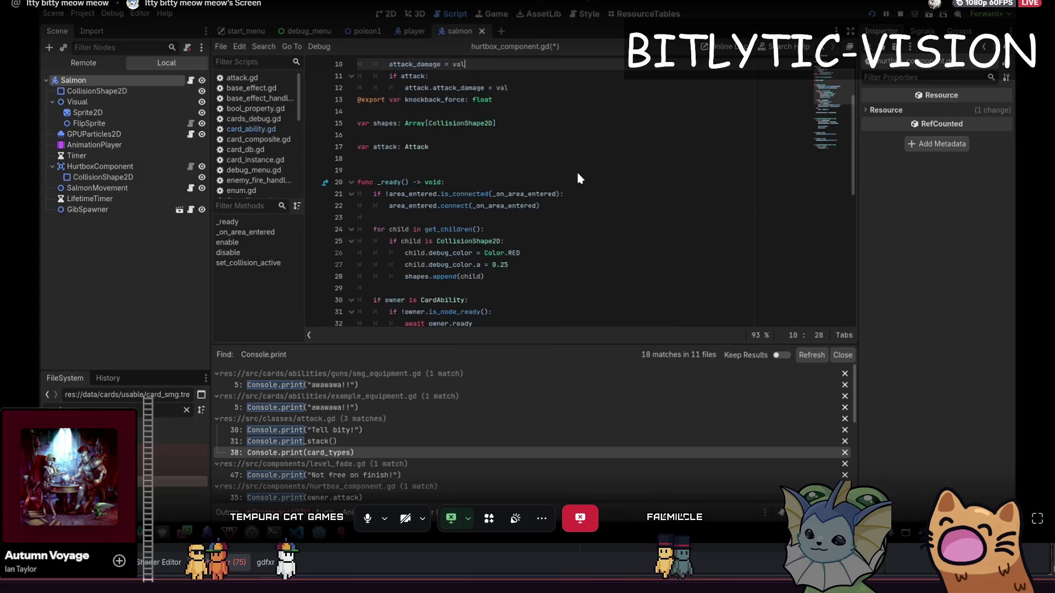
pyautogui.hotkey('ctrl', 's')
# - Delete the wait-for-ready lines below the CardAbility owner check
pyautogui.press('Down')
pyautogui.press('Down')
pyautogui.press('Down')
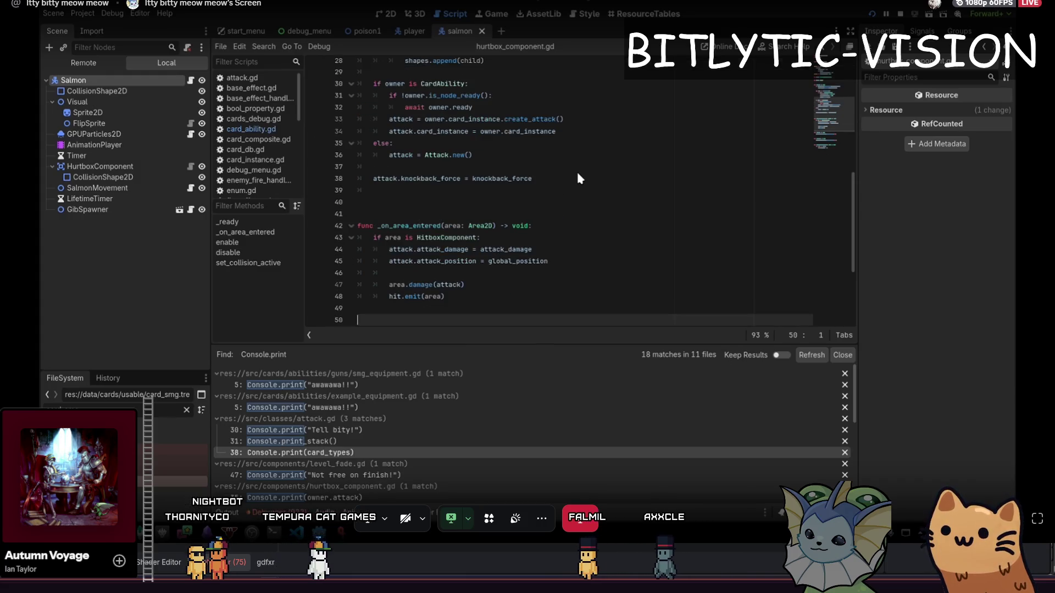
pyautogui.press('Down')
pyautogui.press('Down')
pyautogui.press('Down')
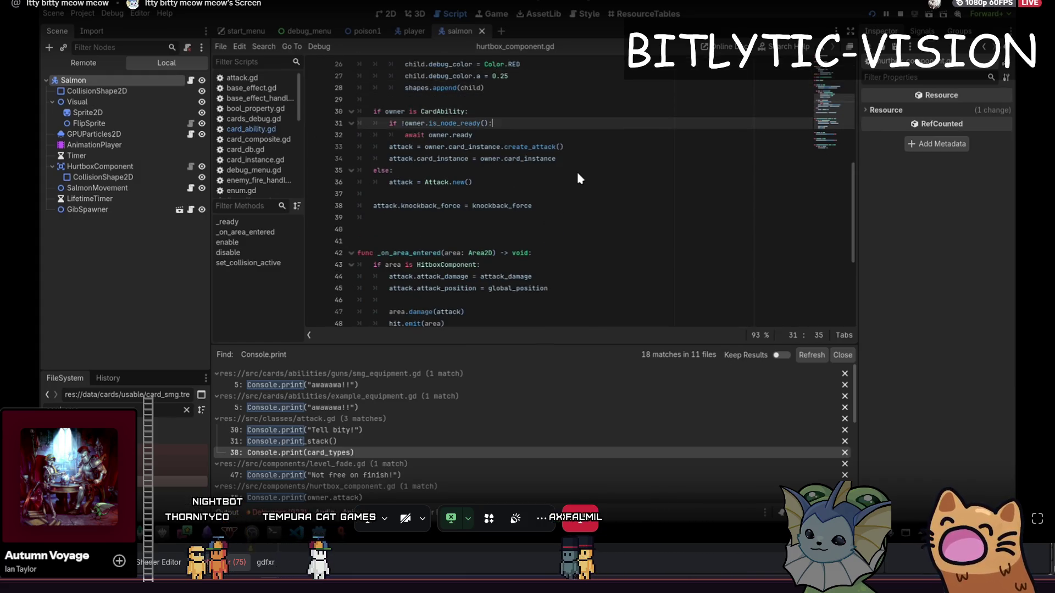
pyautogui.hotkey('ctrl', 'shift', 'k')
pyautogui.hotkey('ctrl', 'shift', 'k')
pyautogui.press('Down')
pyautogui.press('Down')
pyautogui.press('Down')
# - Extend the owner check with '&& owner.card_instance:' and run the game
pyautogui.press('Up')
pyautogui.press('Up')
pyautogui.press('Up')
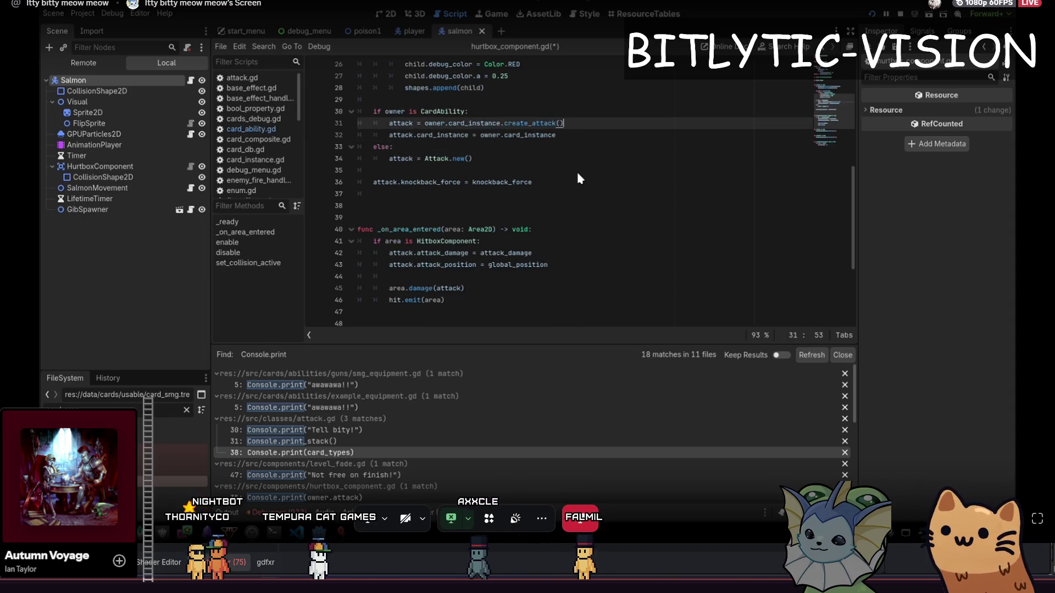
pyautogui.hotkey('ctrl', 'shift', 'Return')
pyautogui.press('BackSpace')
pyautogui.press('BackSpace')
pyautogui.write('&& owner.')
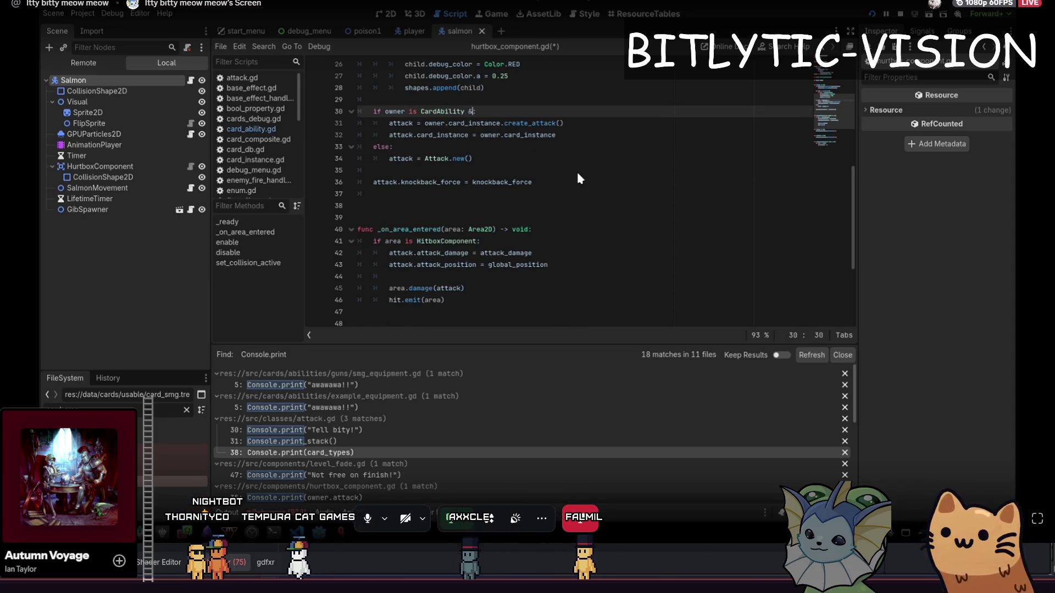
pyautogui.write('card')
pyautogui.press('Return')
pyautogui.write(':')
pyautogui.press('Home')
pyautogui.press('End')
pyautogui.press('F5')
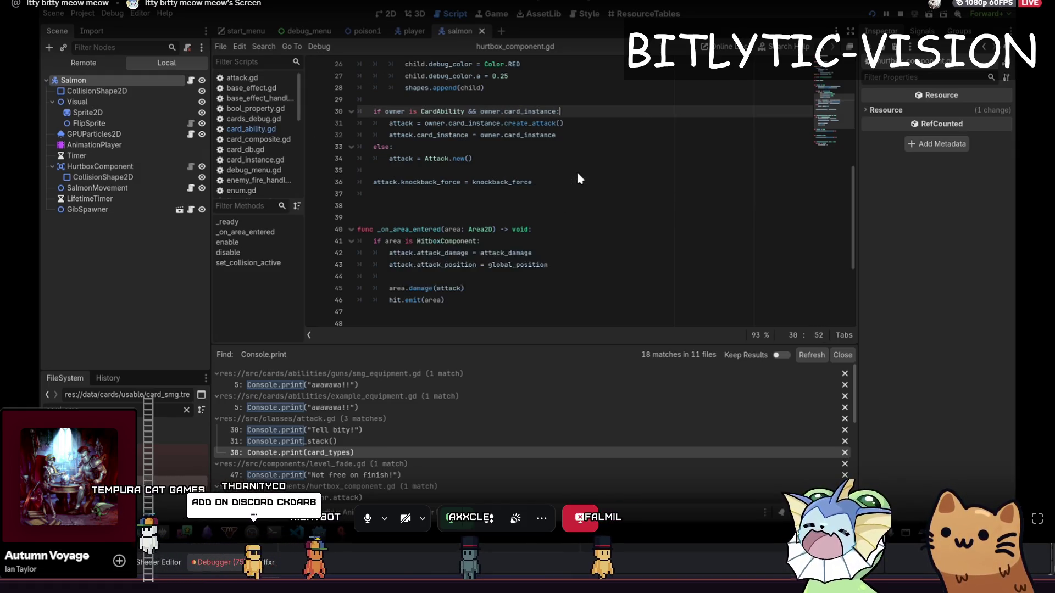
# - Add the comment '# TODO: Make this once per card usage' and relaunch the game
pyautogui.press('Return')
pyautogui.write('# TODO:')
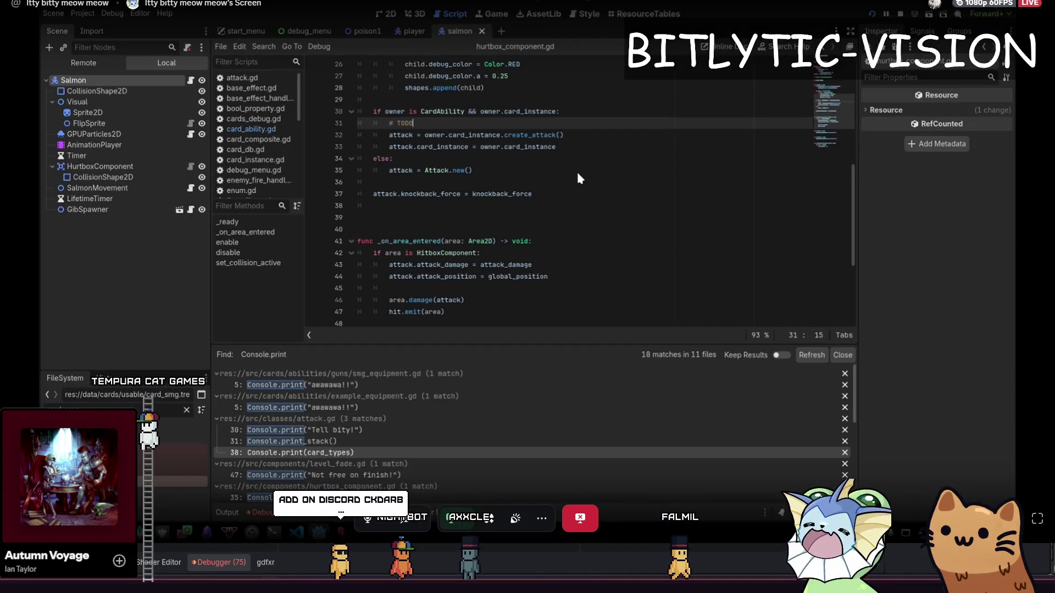
pyautogui.write(' Make this once per ')
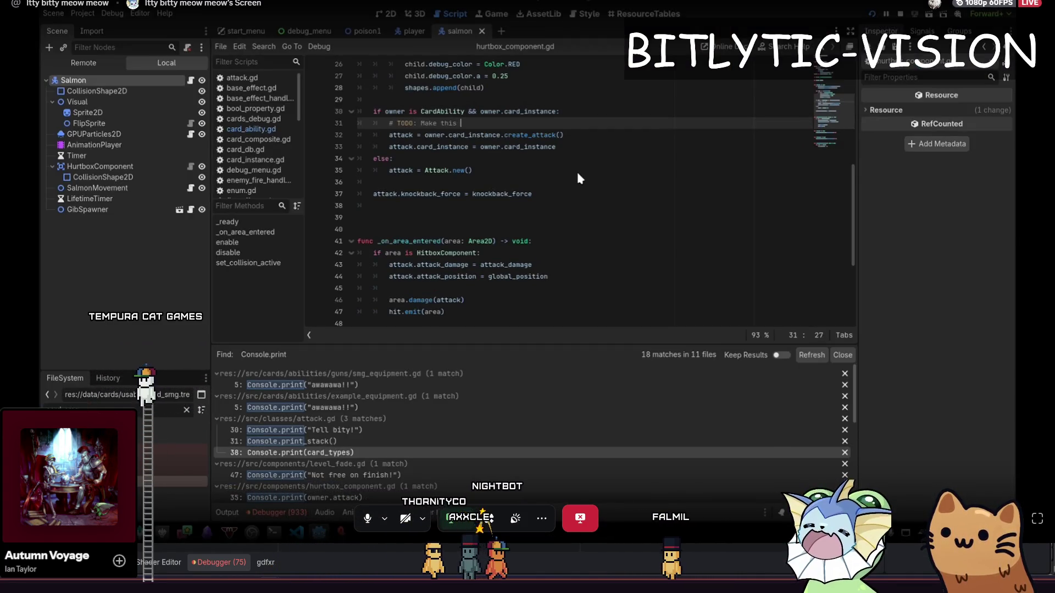
pyautogui.write('card usa')
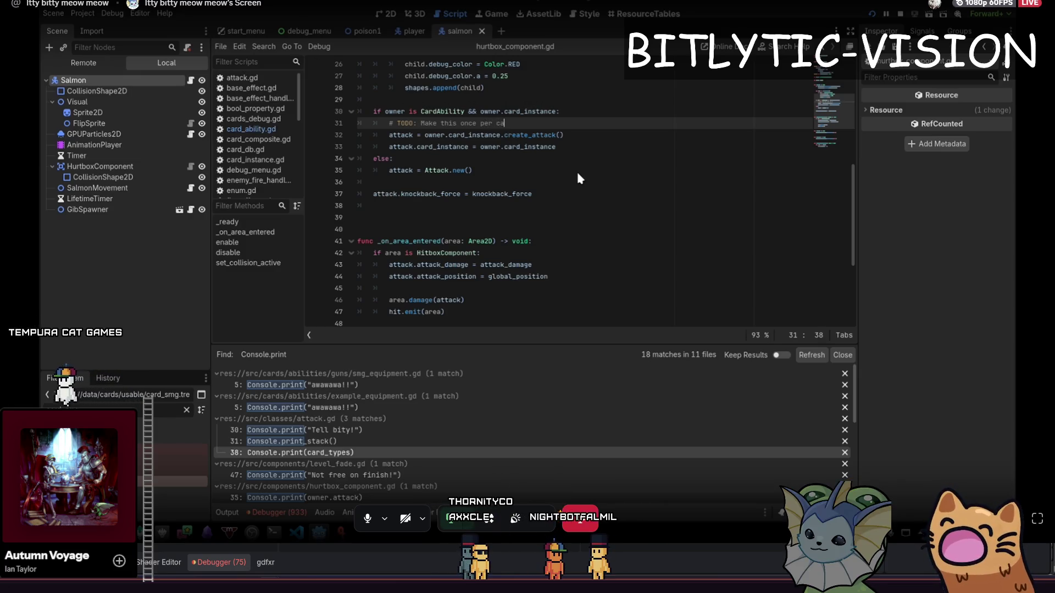
pyautogui.press('F5')
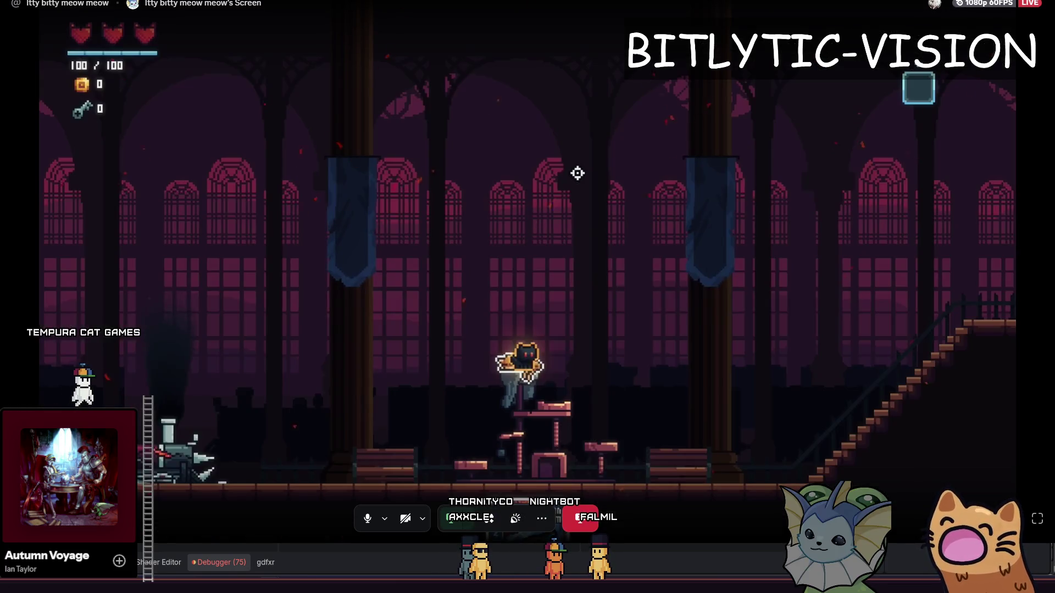
# - Walk and jump the cat around the level in the playtest
pyautogui.press('d')
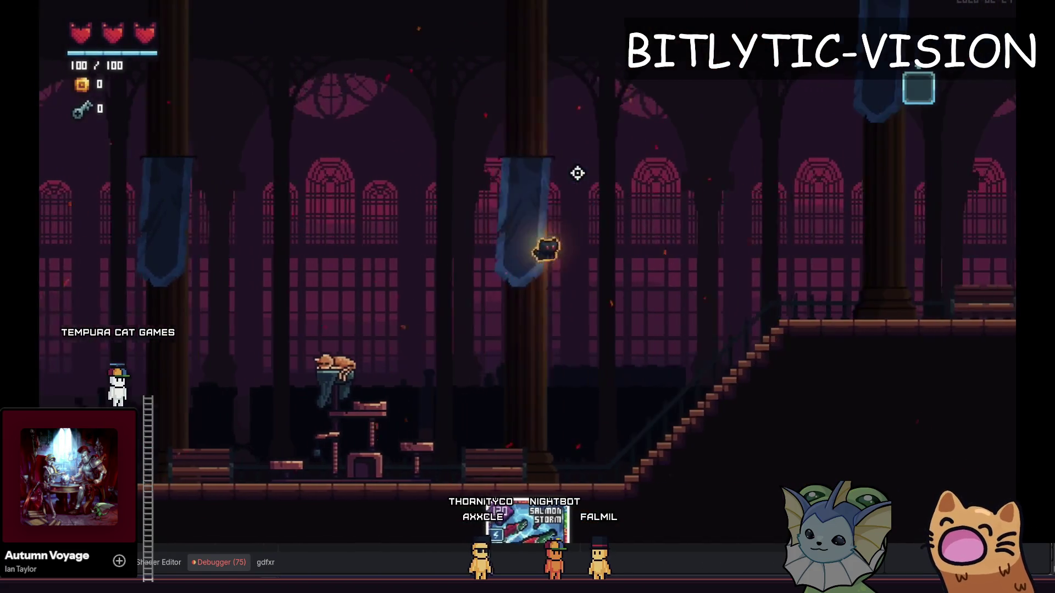
pyautogui.press('space')
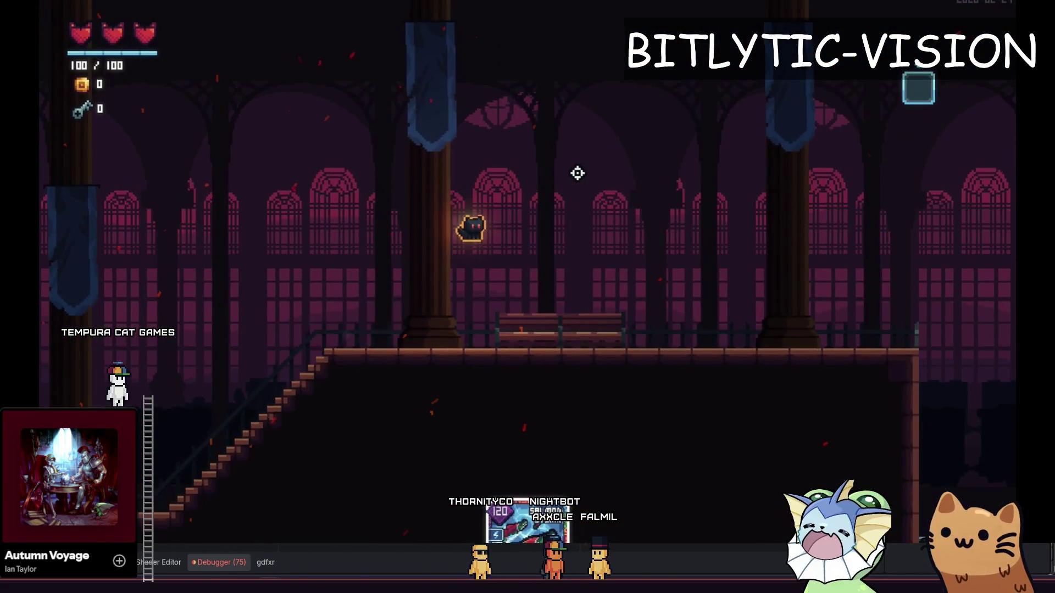
pyautogui.press('space')
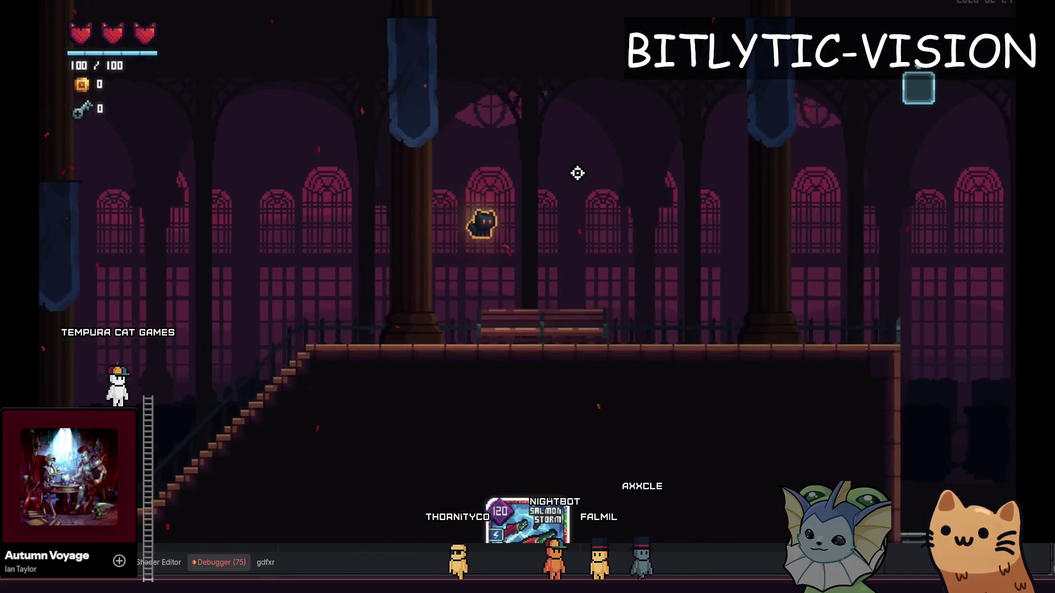
pyautogui.press('a')
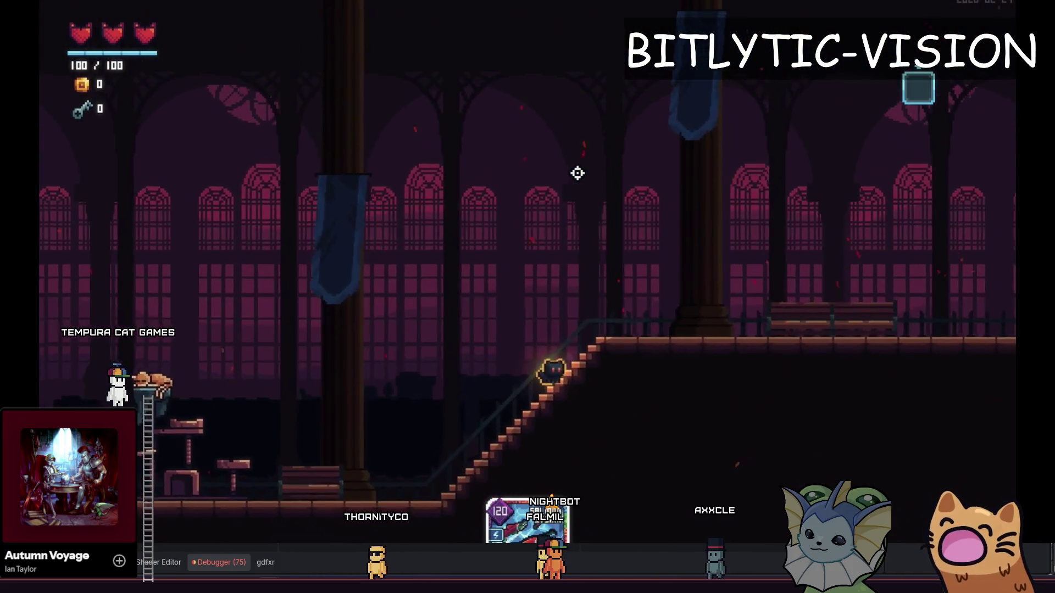
pyautogui.press('F8')
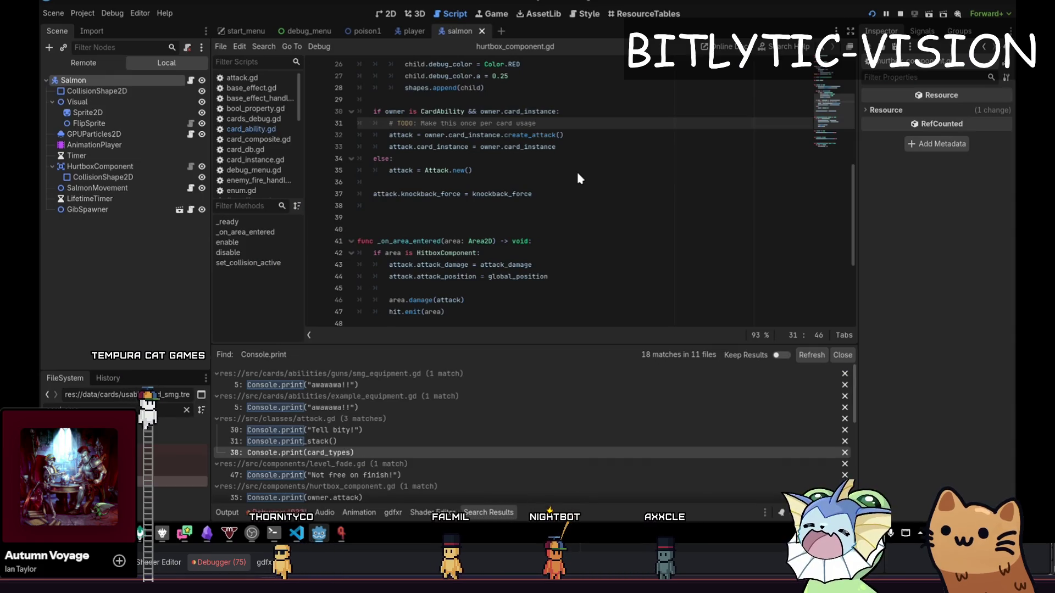
pyautogui.press('F5')
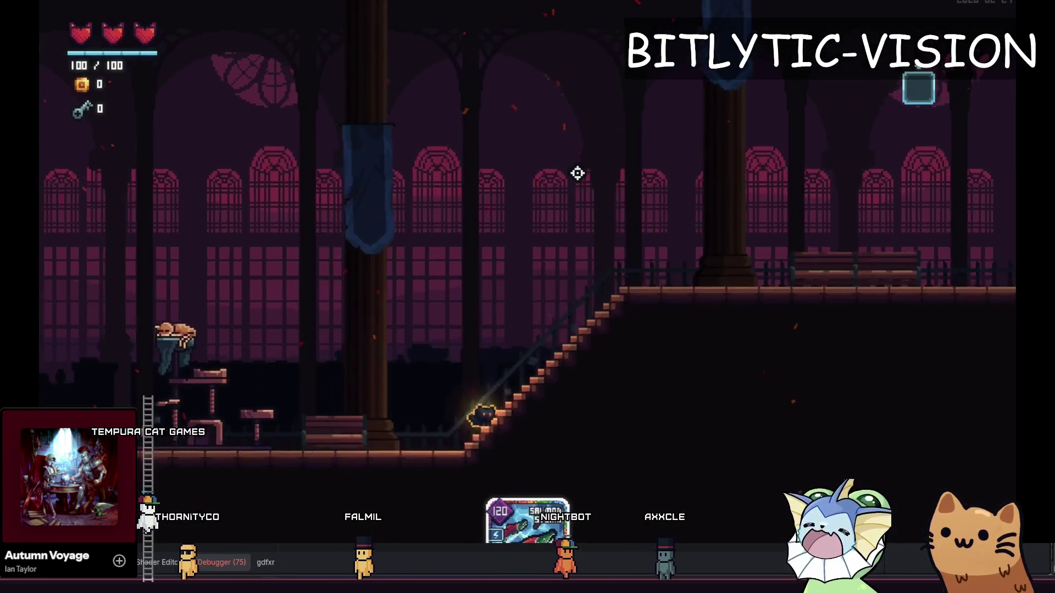
# - Bind salmon.tscn to Debug 1 in the debug menu and spawn a salmon storm with Q
pyautogui.press('`')
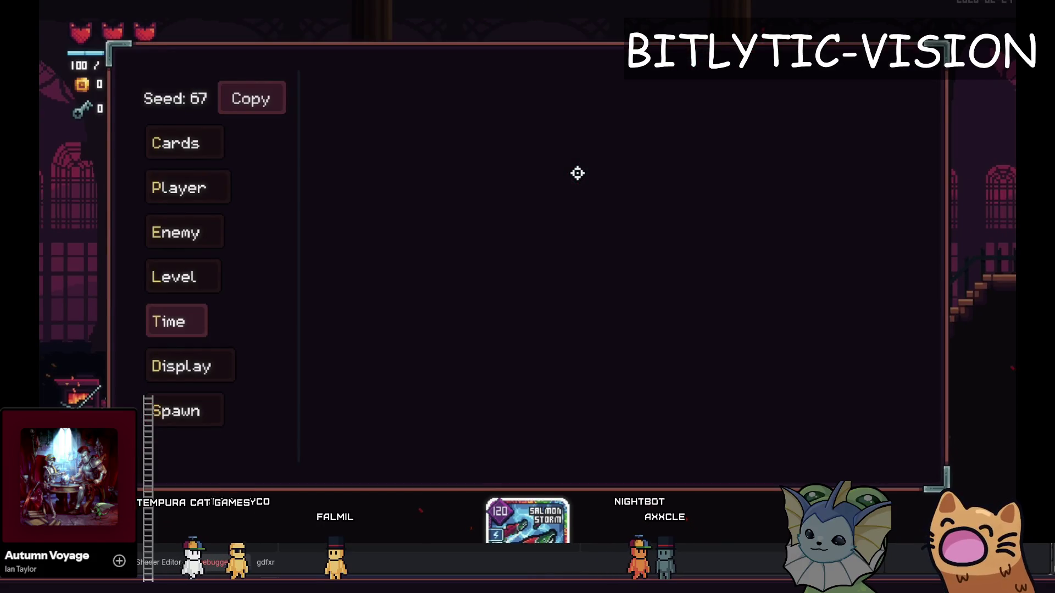
pyautogui.click(459, 134)
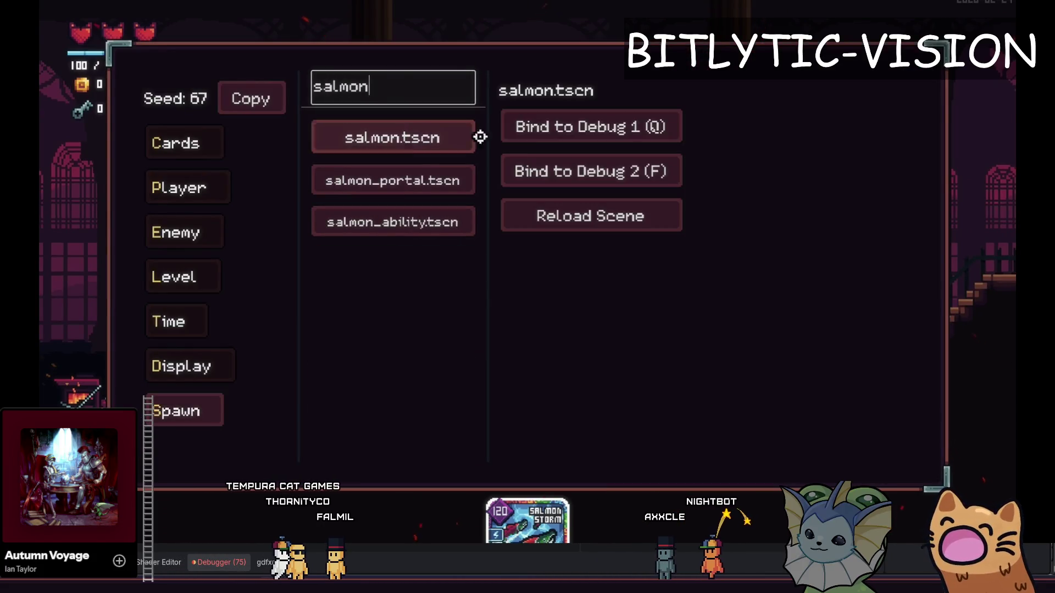
pyautogui.click(573, 125)
pyautogui.press('`')
pyautogui.press('q')
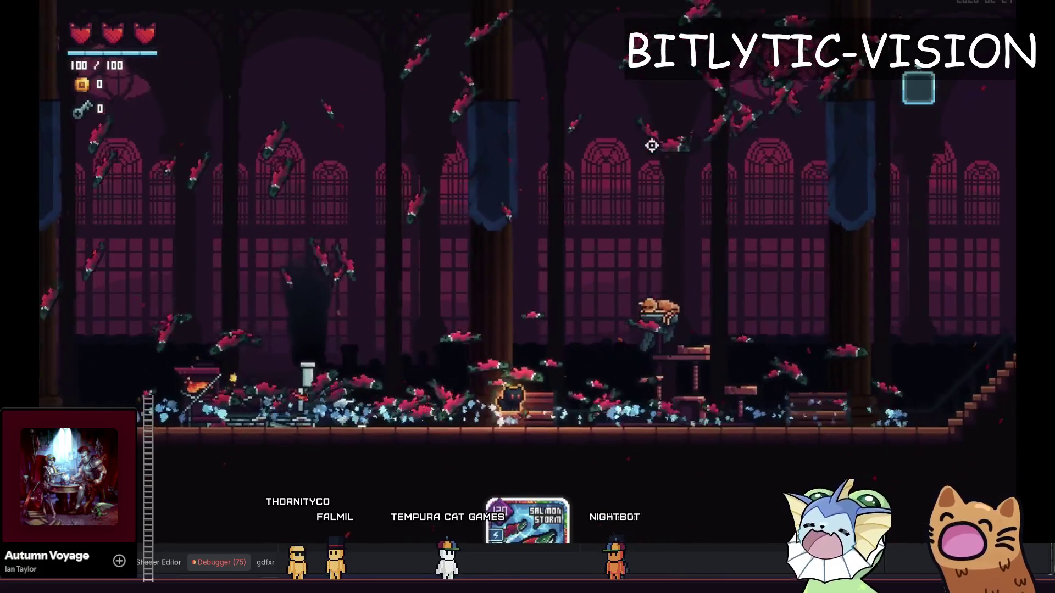
# - Move the cat, view the card deck, and return to the Godot editor
pyautogui.press('space')
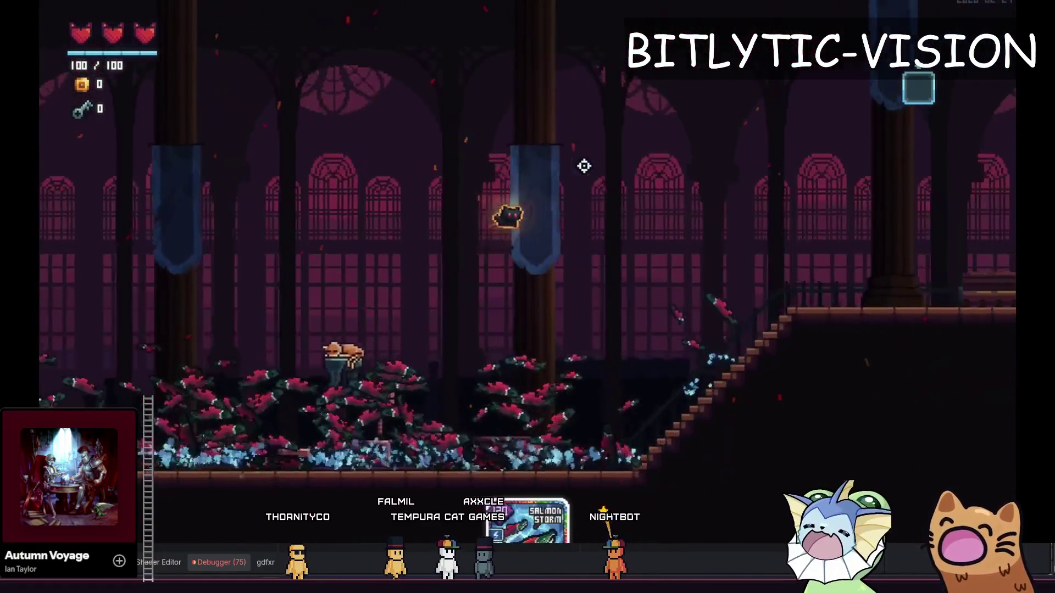
pyautogui.press('d')
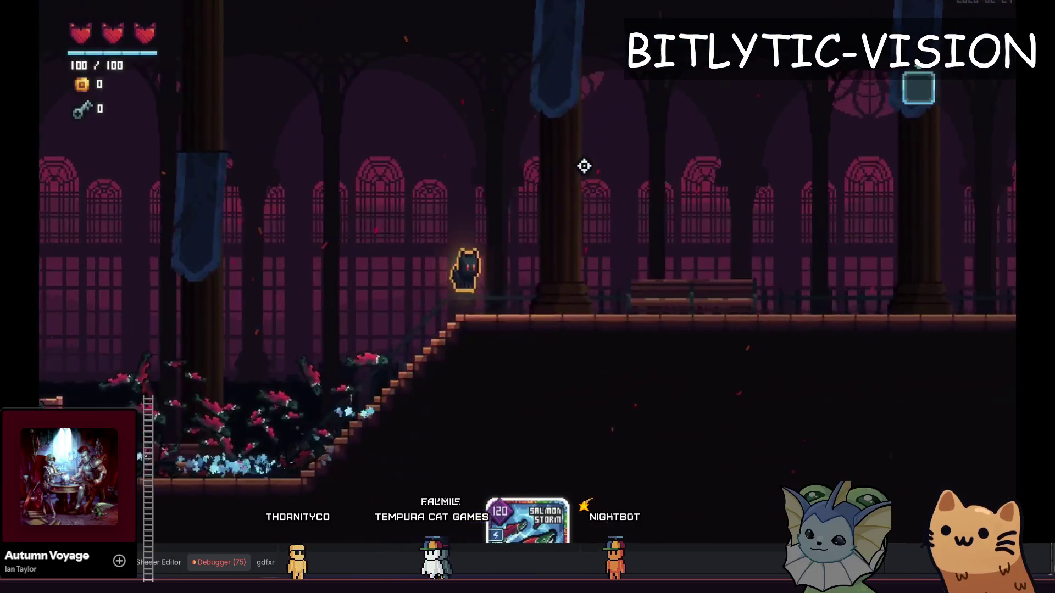
pyautogui.press('Tab')
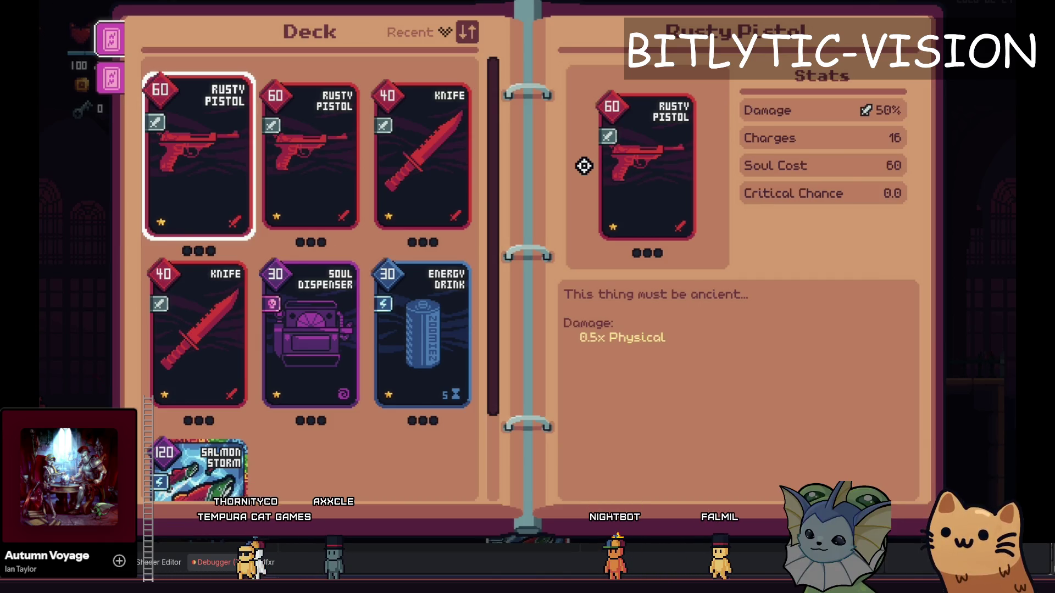
pyautogui.hotkey('alt', 'Tab')
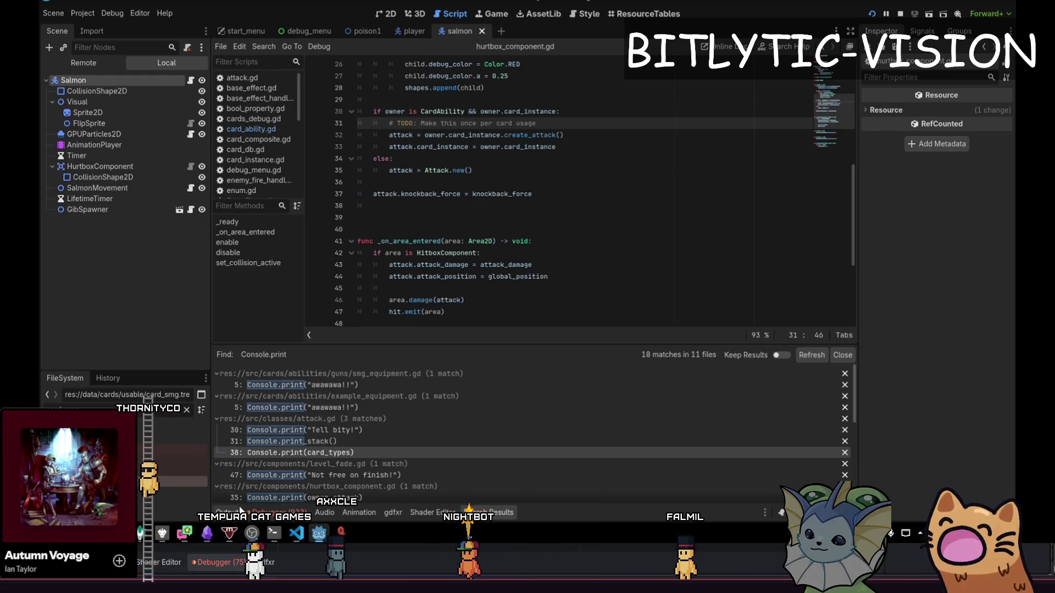
# - Clear the debugger's logged errors, stop the game, and shrink the bottom panel
pyautogui.click(277, 512)
pyautogui.click(843, 302)
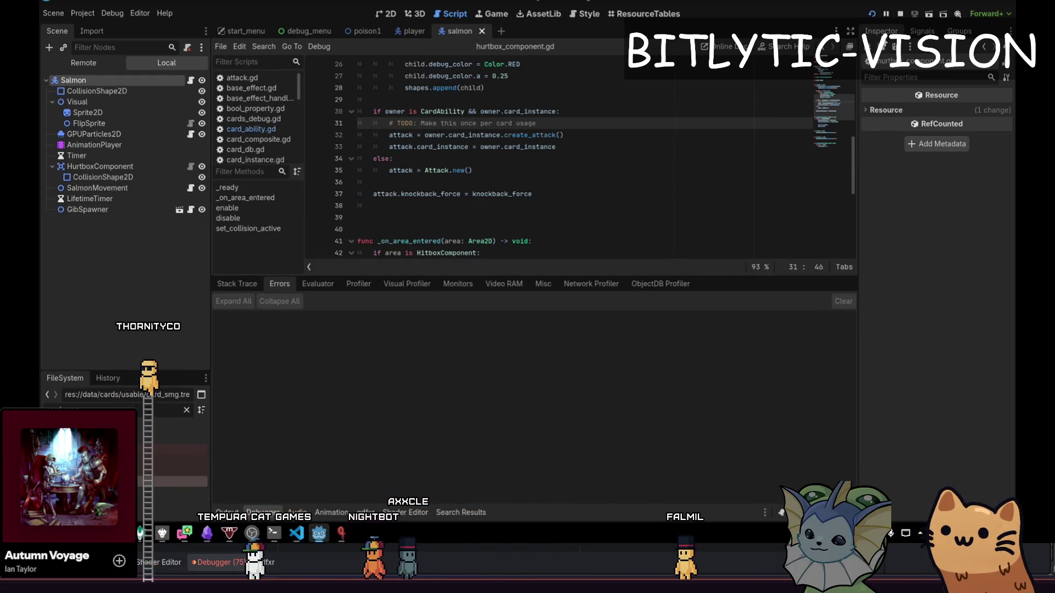
pyautogui.press('F8')
pyautogui.moveTo(607, 276)
pyautogui.mouseDown()
pyautogui.moveTo(607, 316)
pyautogui.moveTo(337, 434)
pyautogui.mouseUp()
# - Delete the extra blank line before the function and save the script
pyautogui.click(593, 170)
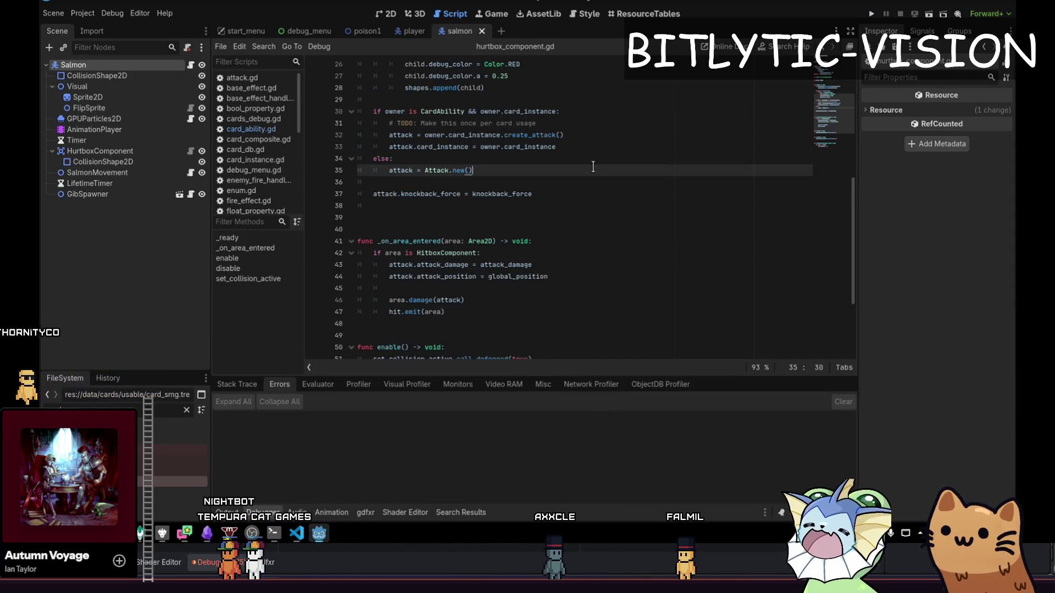
pyautogui.hotkey('ctrl', 'alt', 'o')
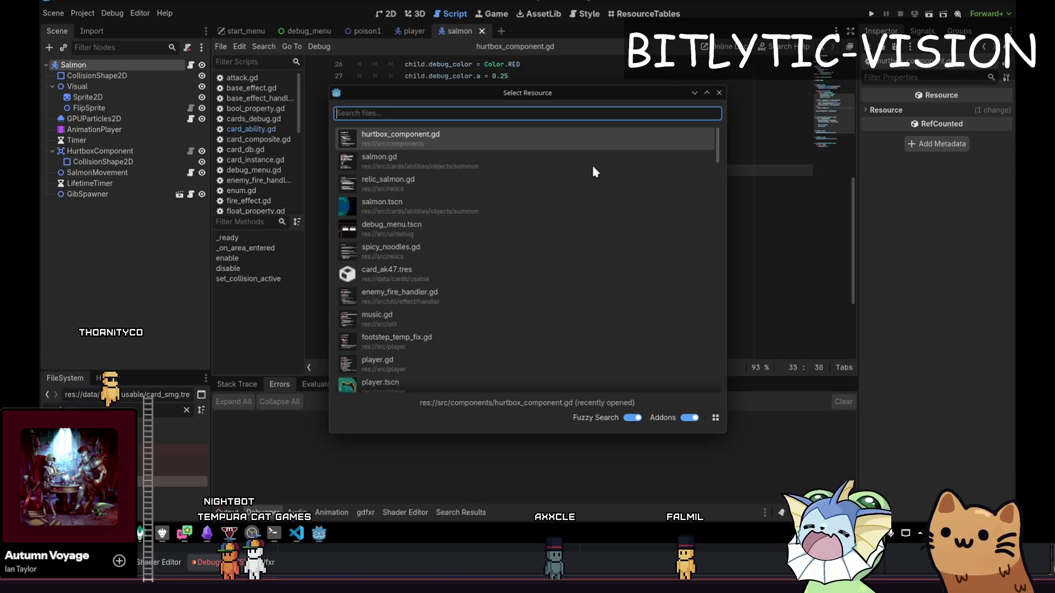
pyautogui.press('Escape')
pyautogui.press('Down')
pyautogui.press('Down')
pyautogui.press('End')
pyautogui.press('Delete')
pyautogui.hotkey('ctrl', 's')
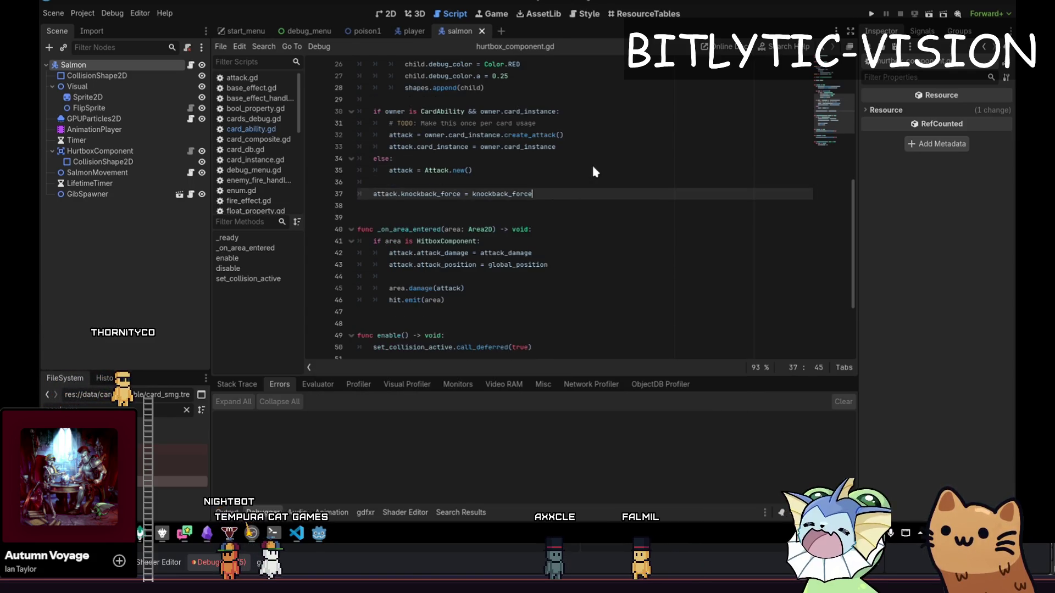
# - Switch to VS Code's source control view
pyautogui.hotkey('shift', 'alt', 'o')
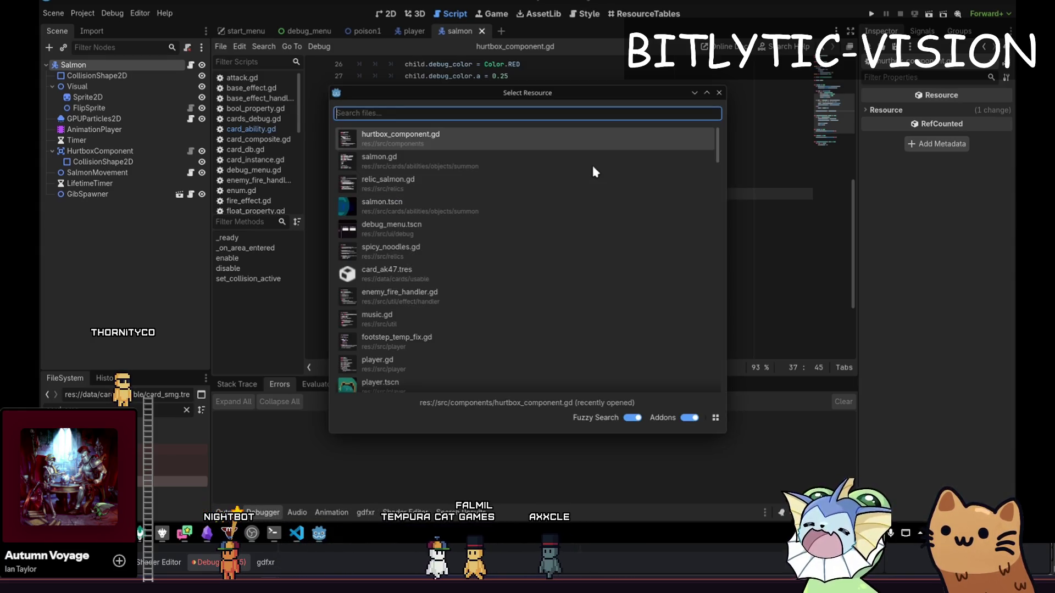
pyautogui.press('Escape')
pyautogui.hotkey('alt', 'Tab')
pyautogui.hotkey('alt', 'Tab')
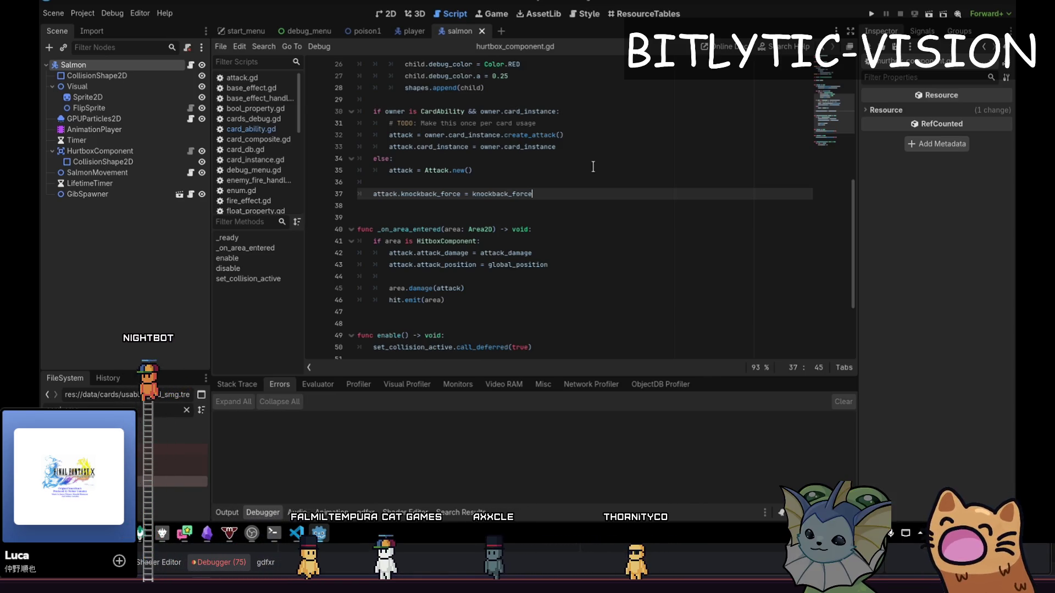
pyautogui.hotkey('alt', 'Tab')
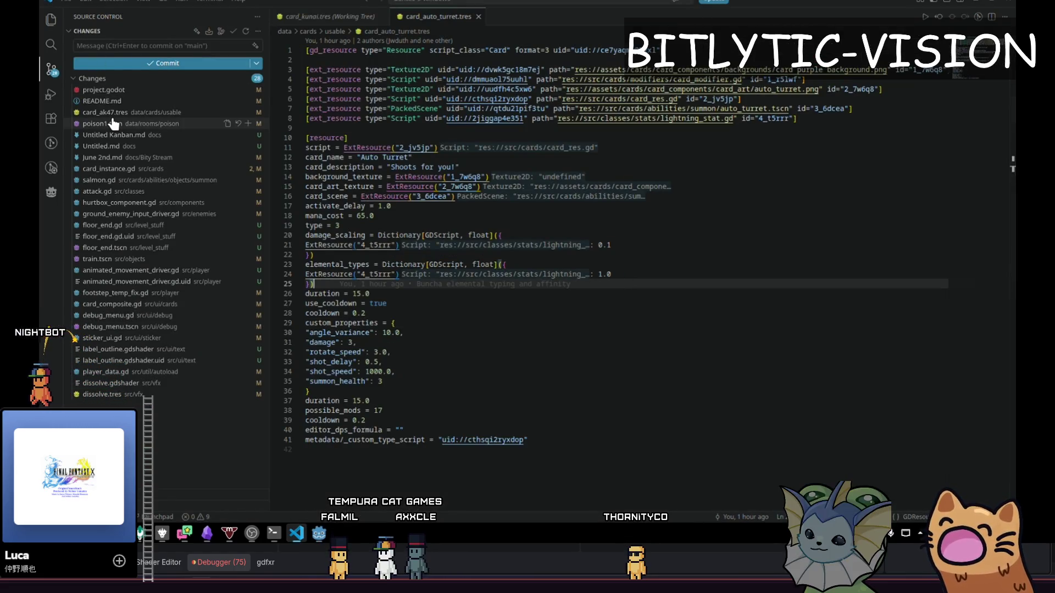
# - Review the pending diffs and stage card_instance.gd and attack.gd
pyautogui.click(141, 116)
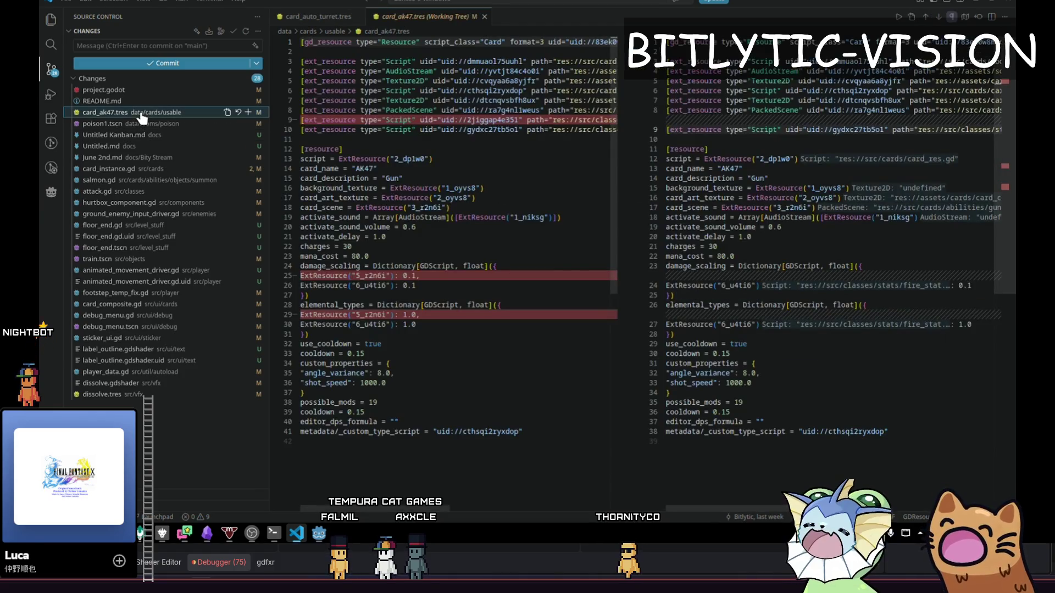
pyautogui.click(134, 168)
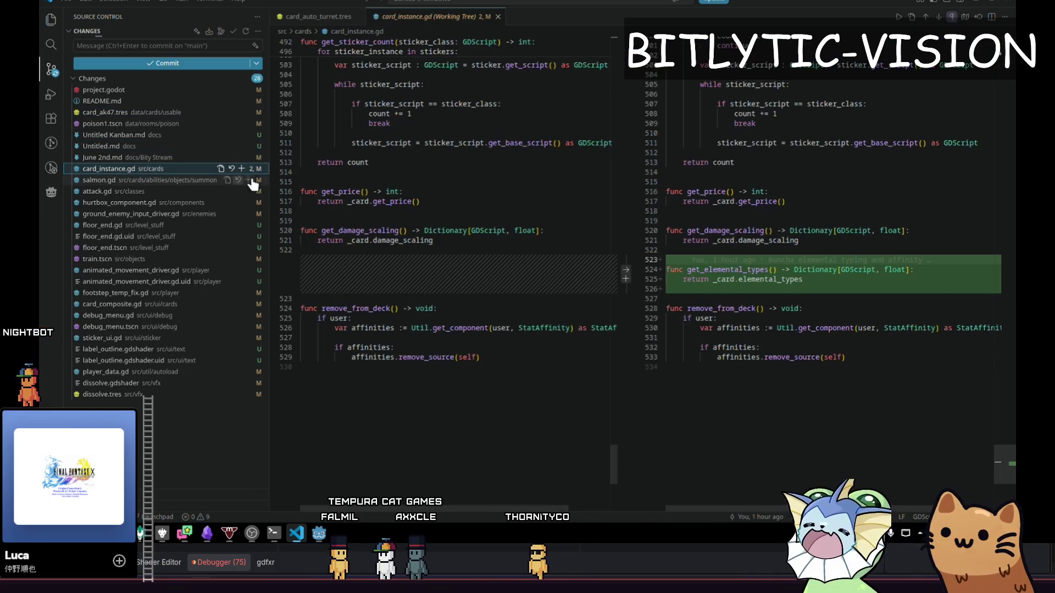
pyautogui.click(242, 169)
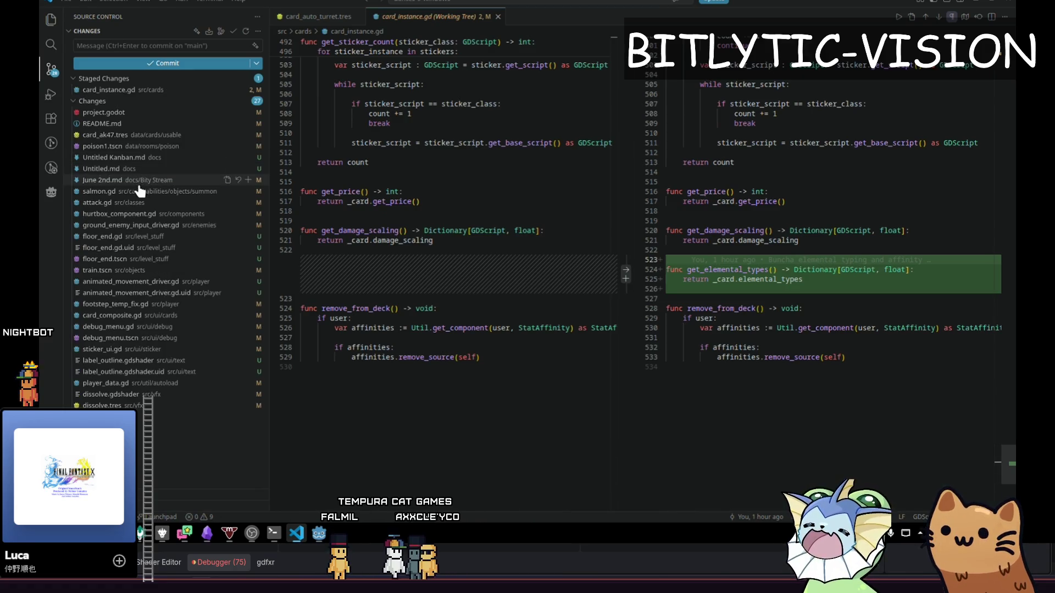
pyautogui.click(145, 192)
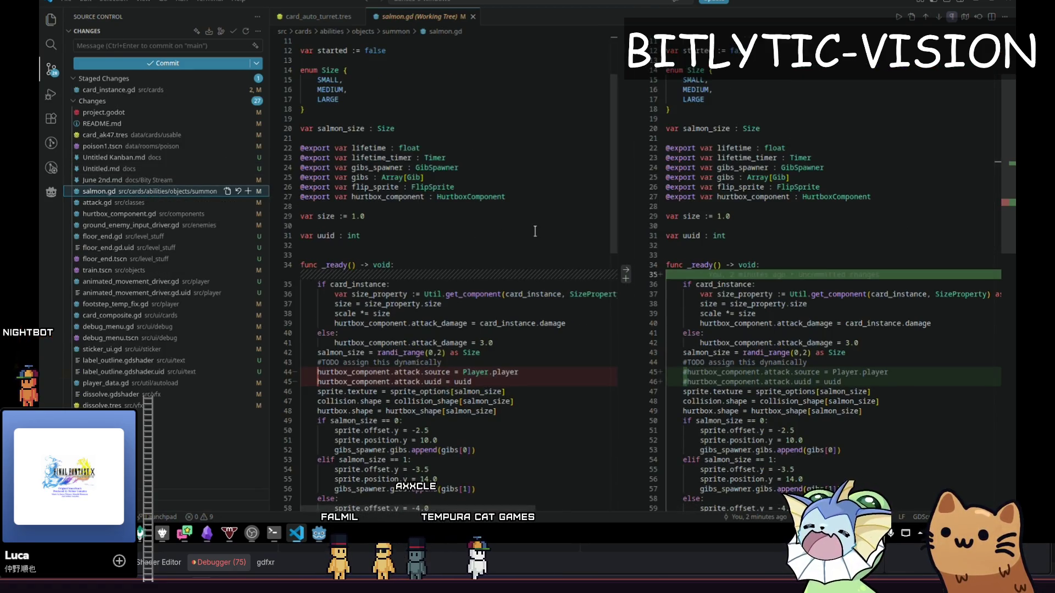
pyautogui.scroll(-5, 891, 229)
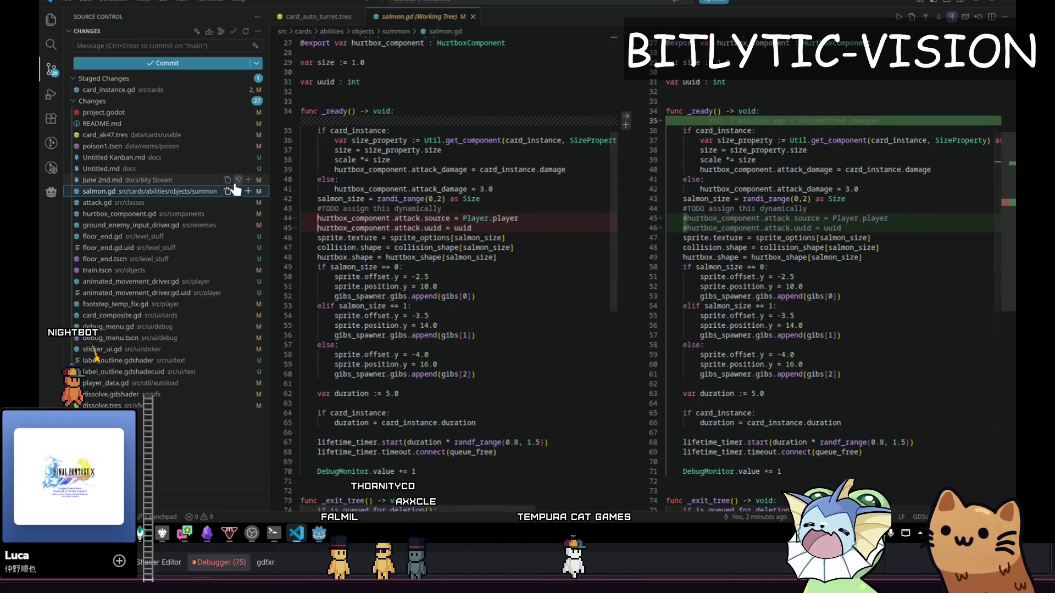
pyautogui.click(176, 203)
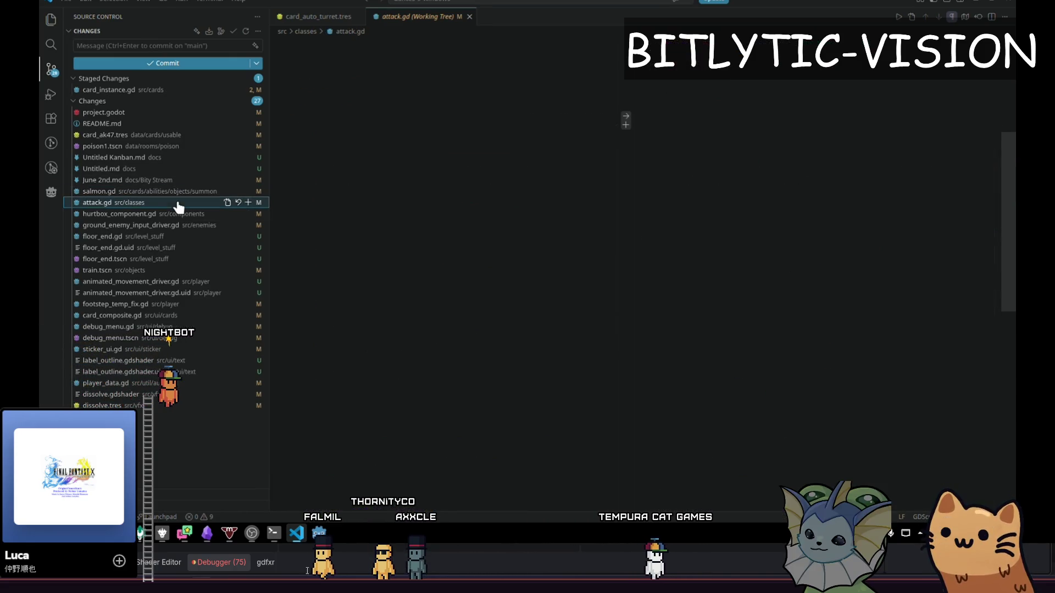
pyautogui.scroll(-5, 866, 252)
pyautogui.scroll(-3, 865, 251)
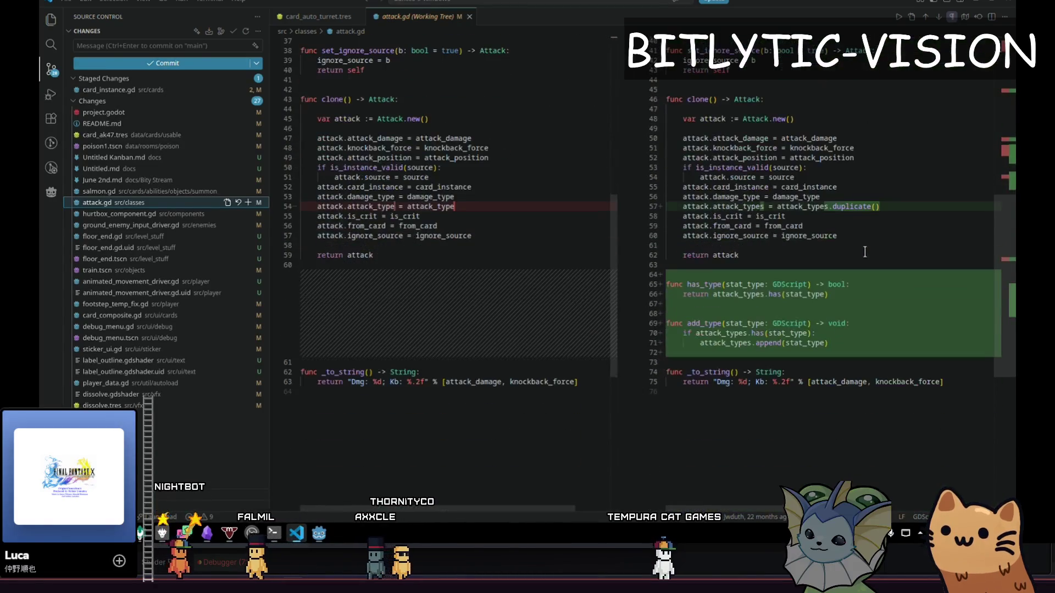
pyautogui.click(248, 203)
# - Stage hurtbox_component.gd and card_composite.gd after reviewing the other changed scripts
pyautogui.click(194, 214)
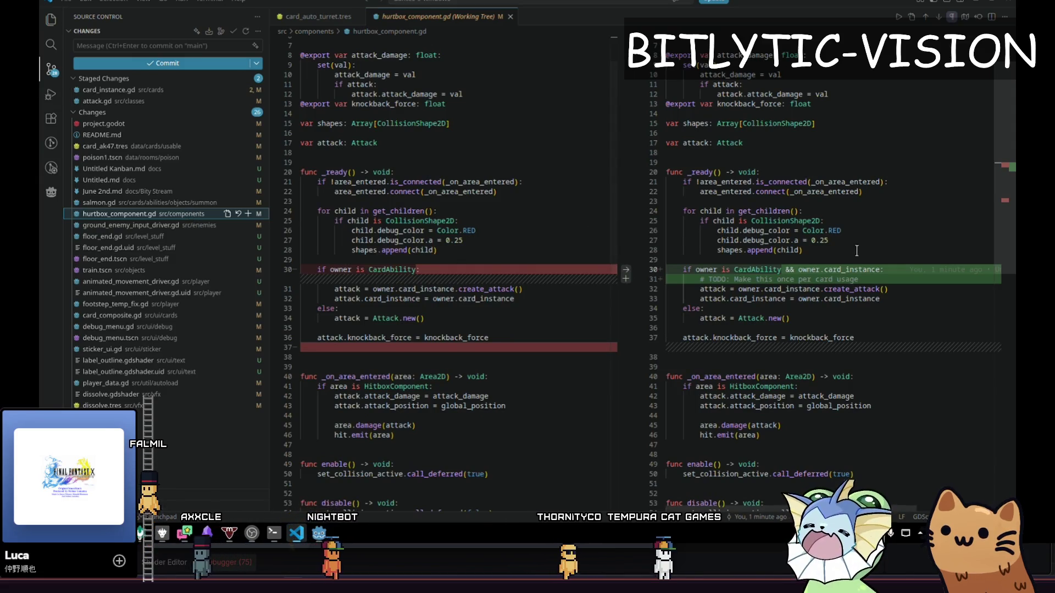
pyautogui.click(248, 214)
pyautogui.click(184, 225)
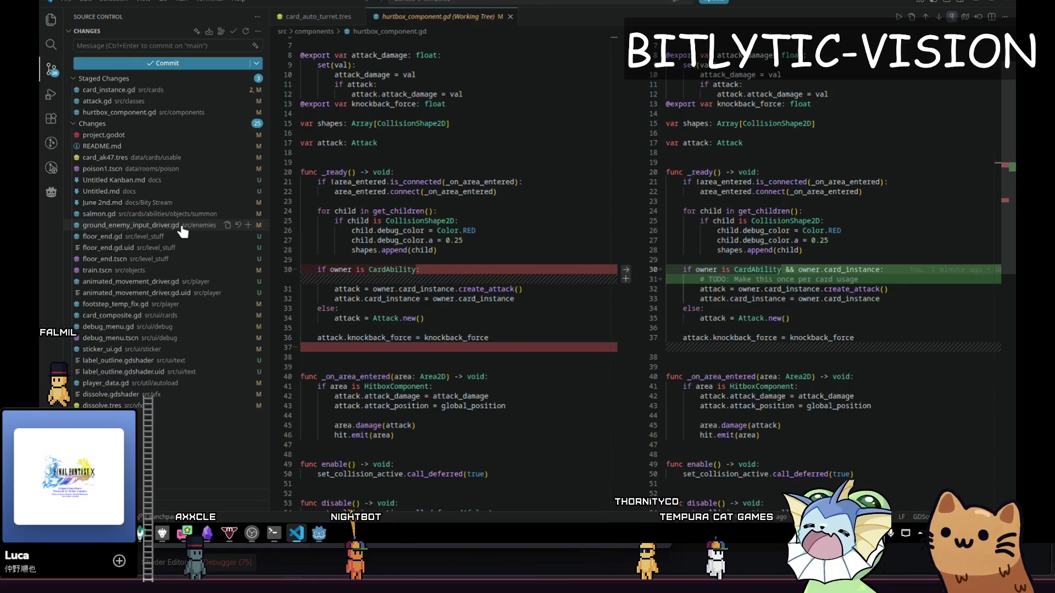
pyautogui.scroll(-6, 919, 300)
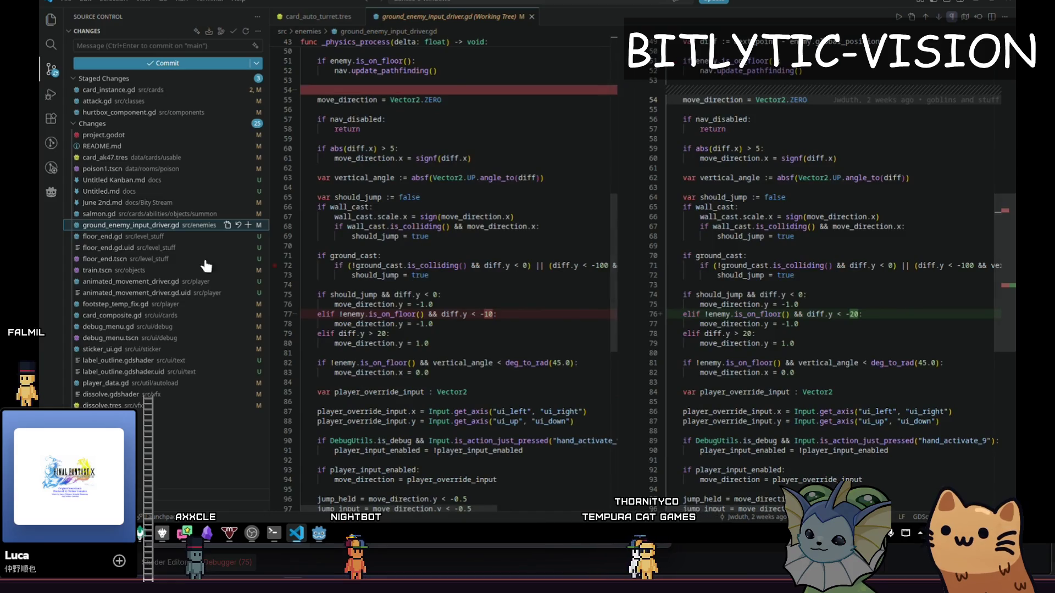
pyautogui.click(174, 237)
pyautogui.click(165, 271)
pyautogui.click(165, 281)
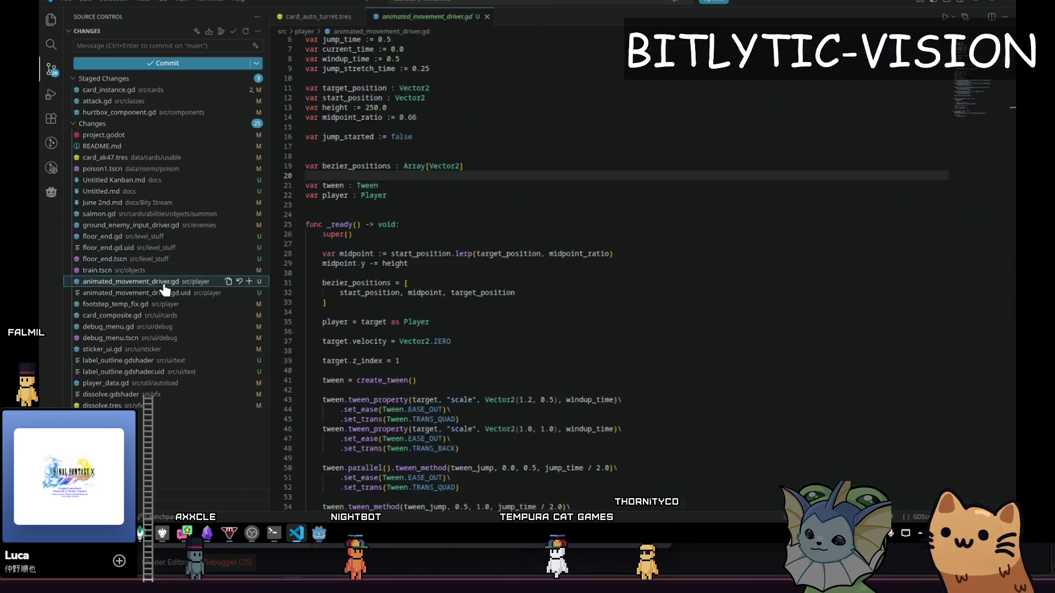
pyautogui.click(160, 305)
pyautogui.click(159, 317)
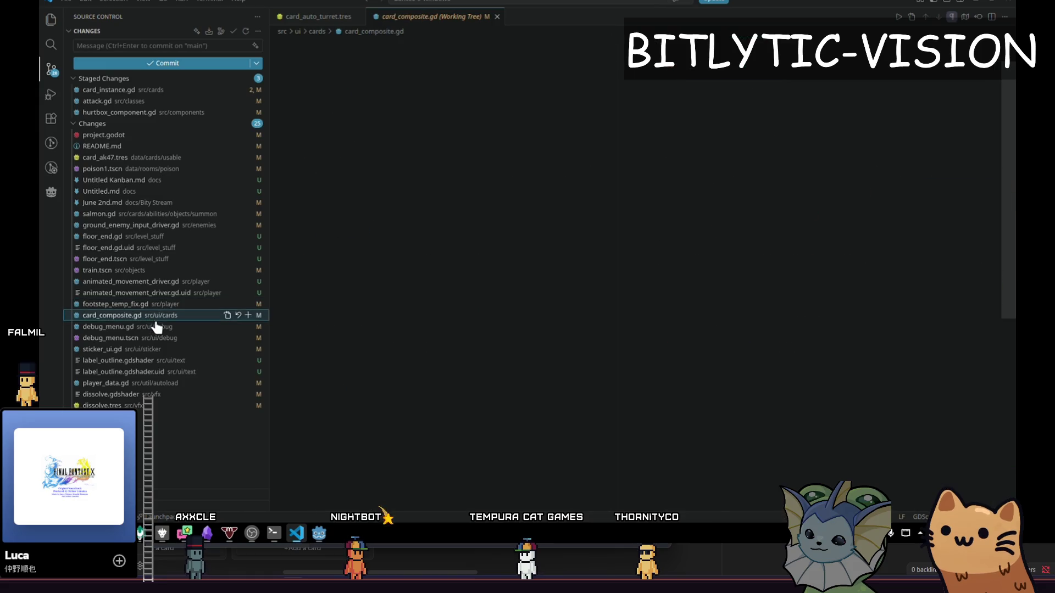
pyautogui.scroll(-3, 895, 313)
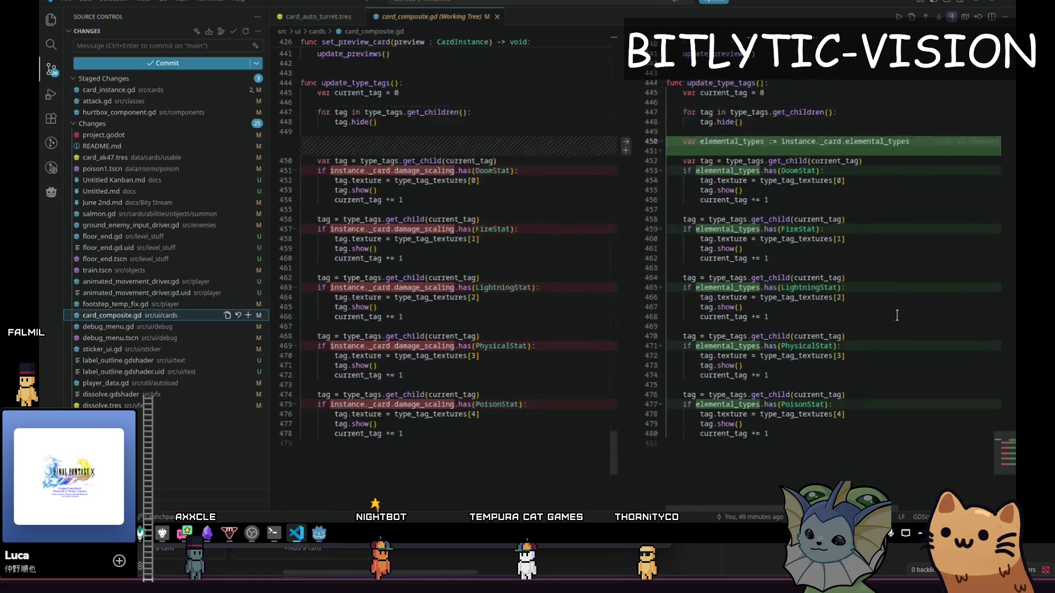
pyautogui.click(247, 316)
# - Stage debug_menu.gd and debug_menu.tscn, leaving the shader and player_data changes unstaged
pyautogui.click(145, 328)
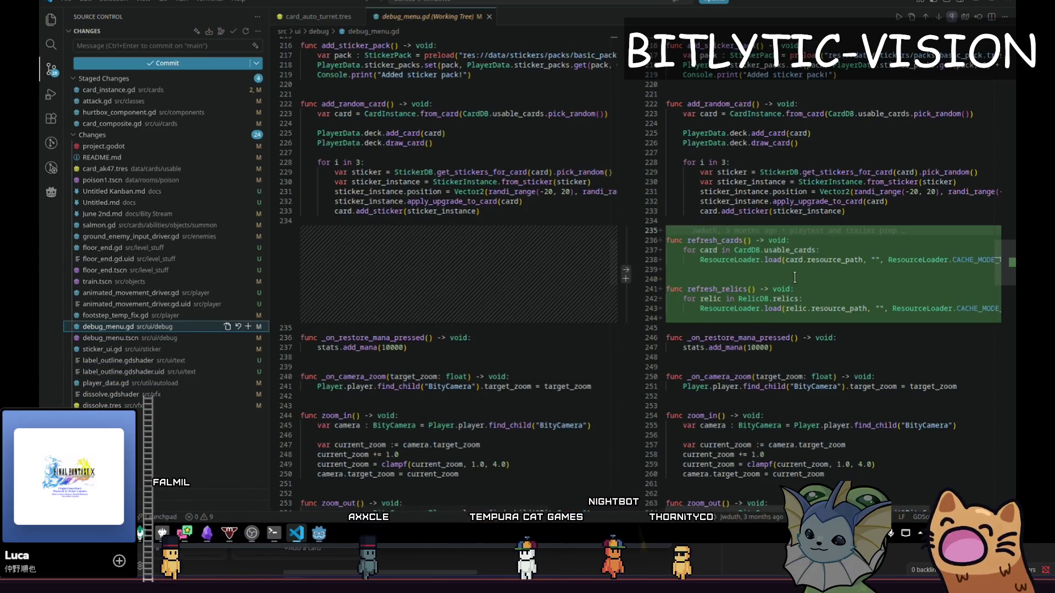
pyautogui.click(248, 326)
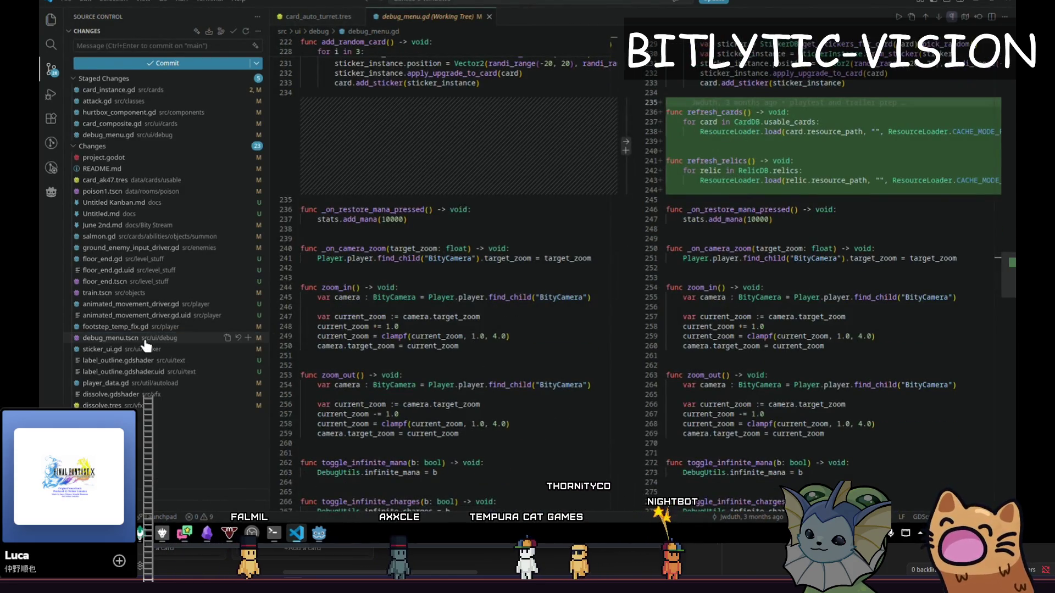
pyautogui.click(248, 338)
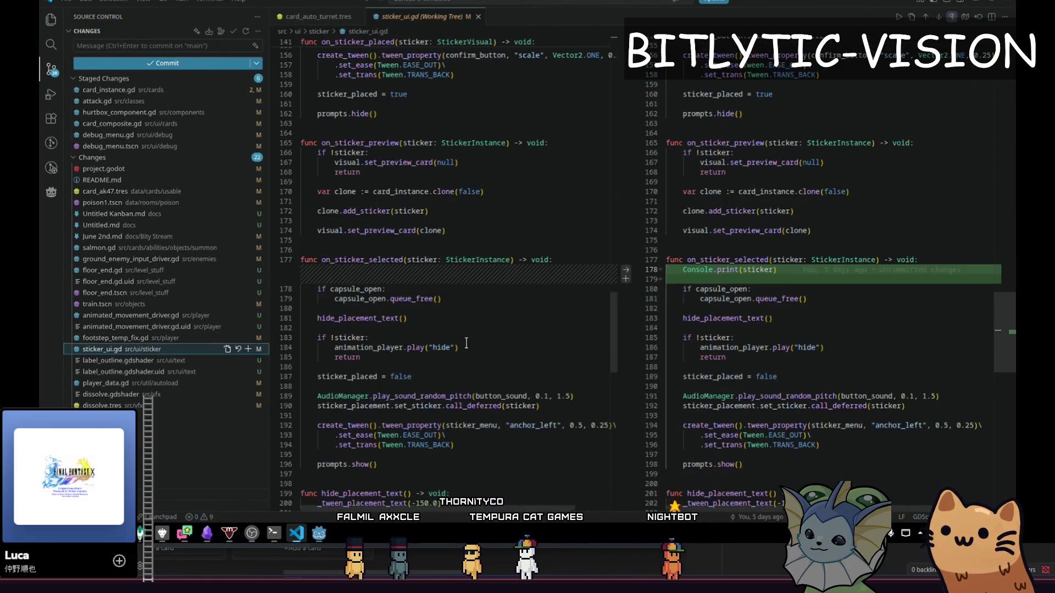
pyautogui.click(137, 362)
pyautogui.click(121, 383)
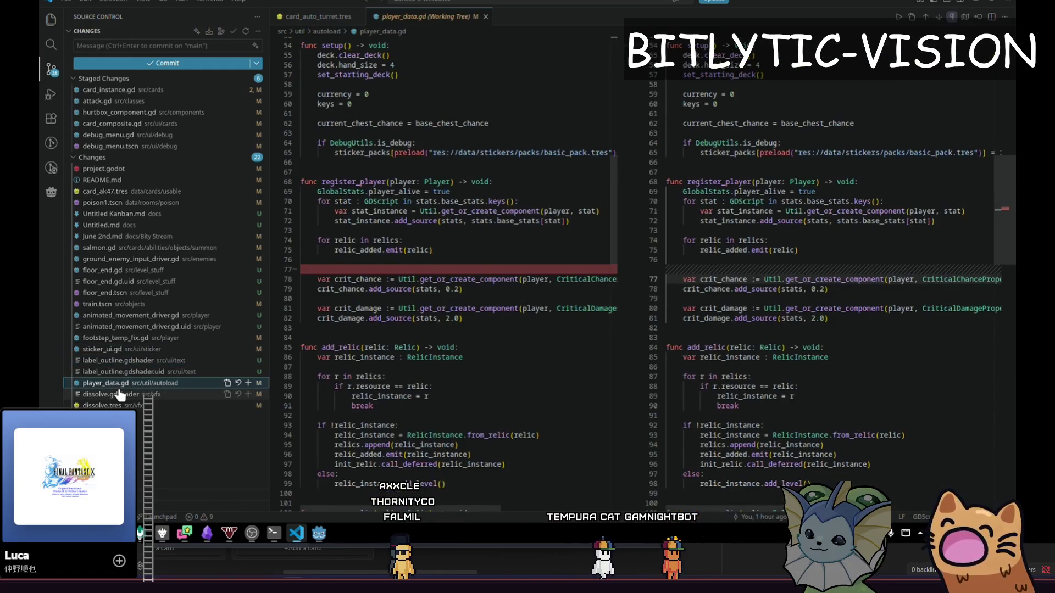
pyautogui.click(177, 394)
# - Commit the six staged files with the message 'Elemental attack stuff'
pyautogui.click(179, 46)
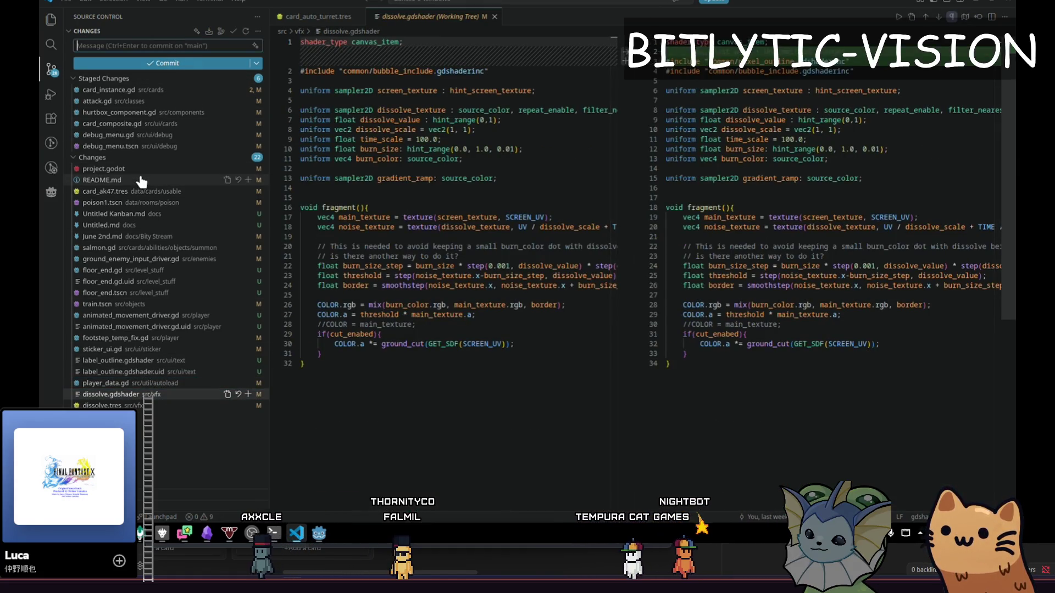
pyautogui.click(141, 171)
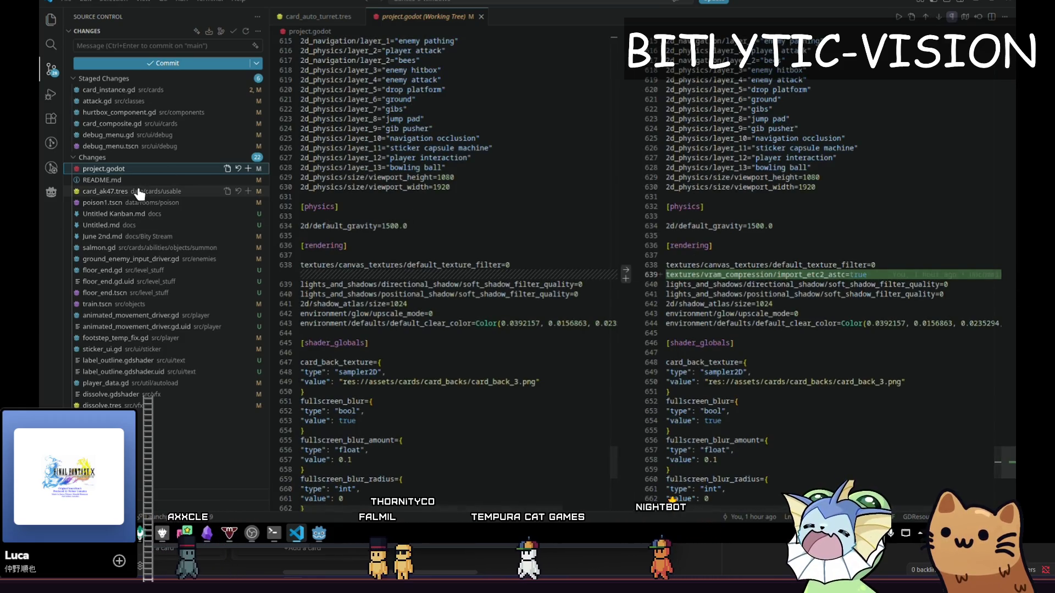
pyautogui.click(135, 181)
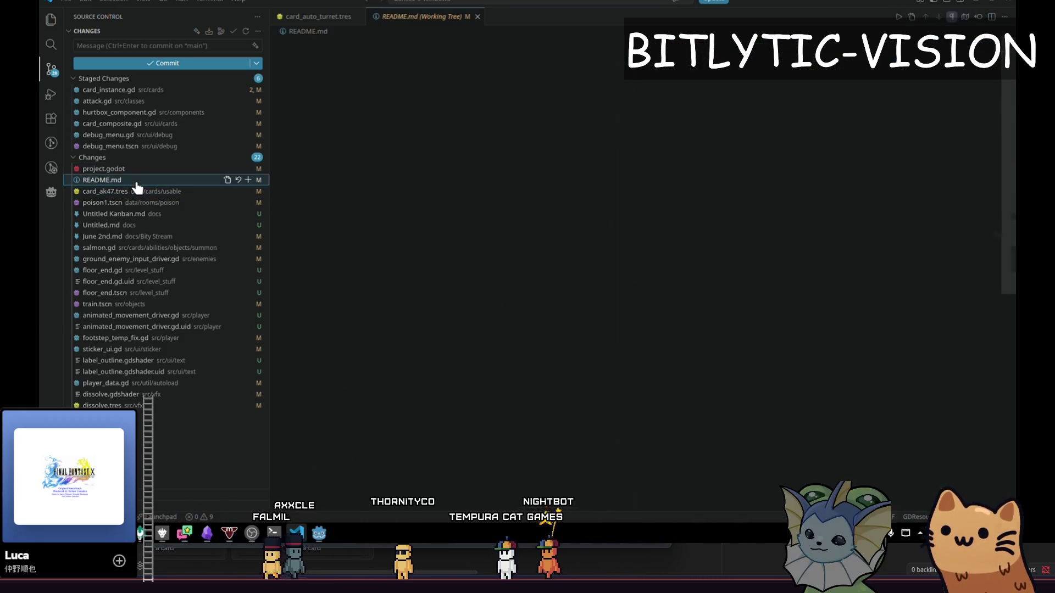
pyautogui.click(133, 194)
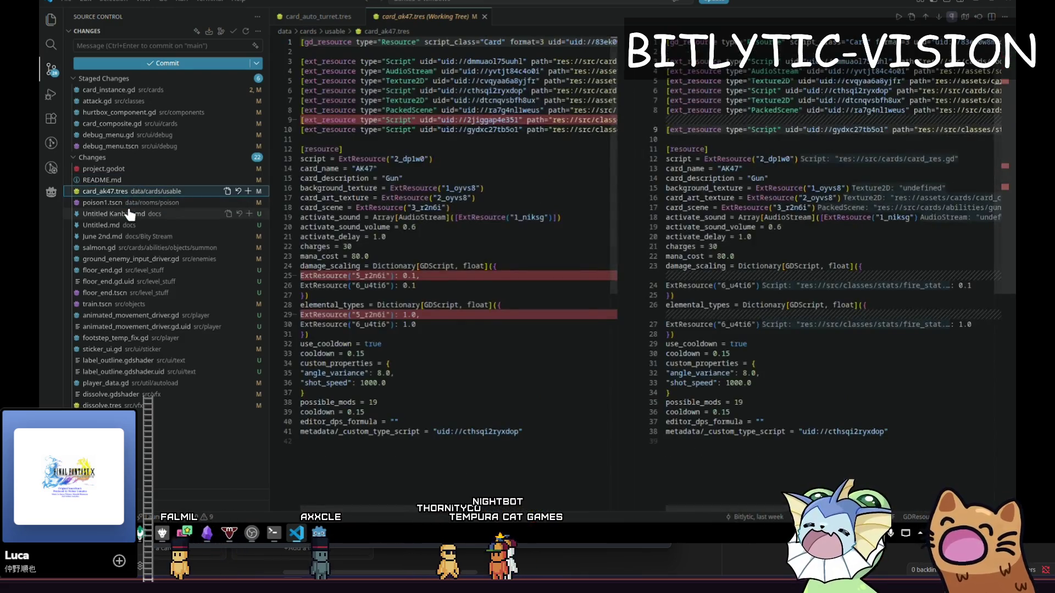
pyautogui.click(132, 213)
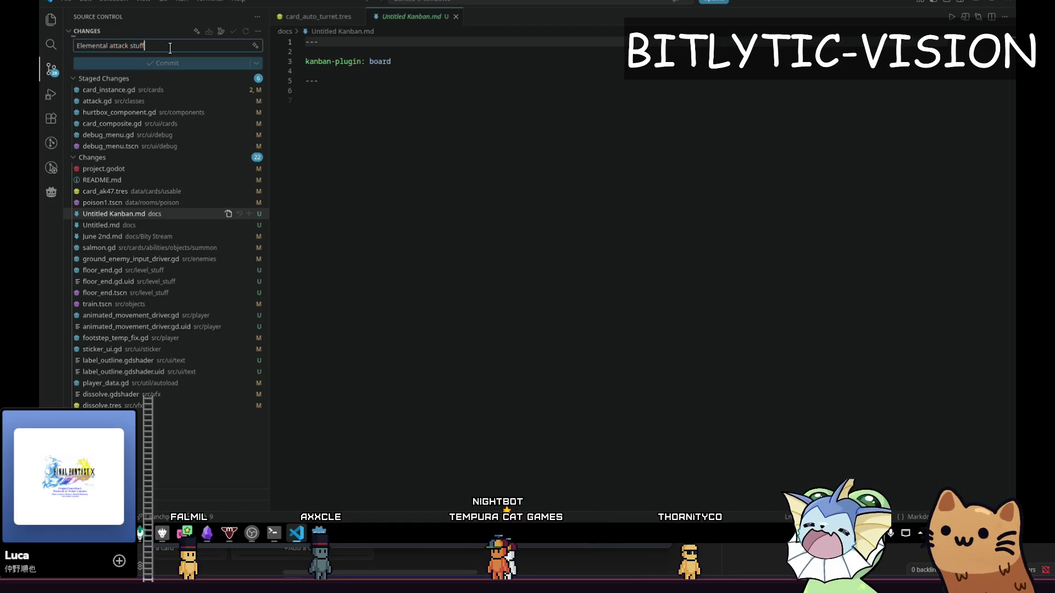
pyautogui.hotkey('ctrl', 'Return')
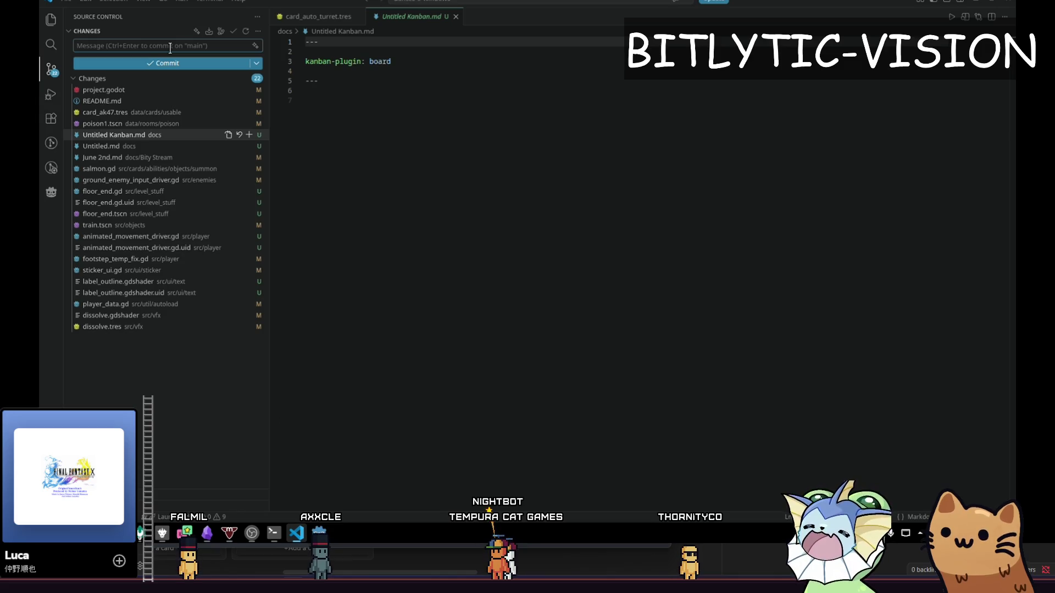
# - Close all editor tabs with Ctrl+K W and return to Godot
pyautogui.hotkey('ctrl', 'k')
pyautogui.press('w')
pyautogui.hotkey('alt', 'Tab')
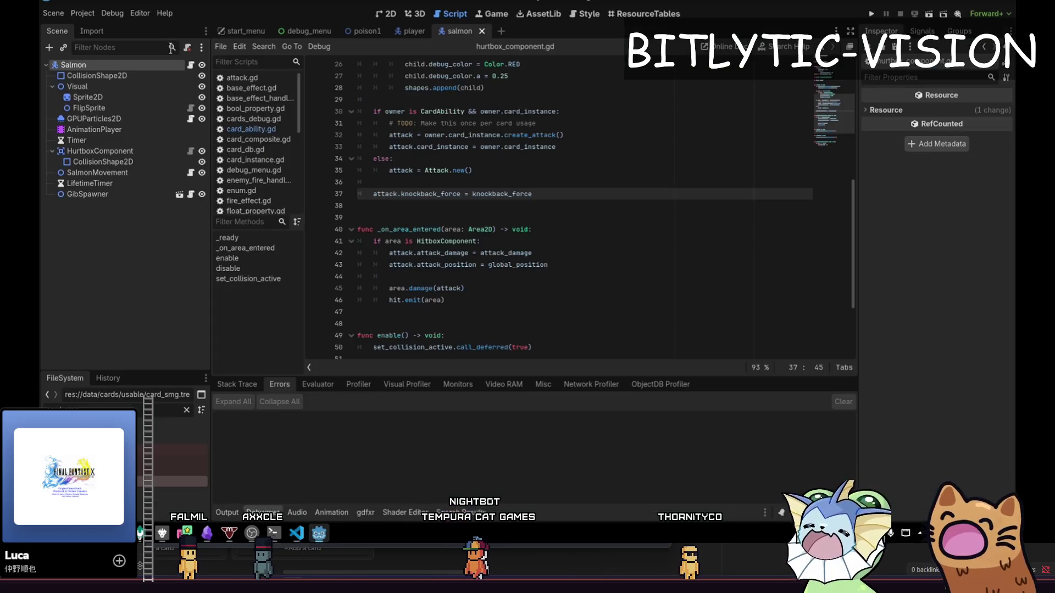
# - Open health_component.gd through Godot's quick file search
pyautogui.hotkey('alt', 'Tab')
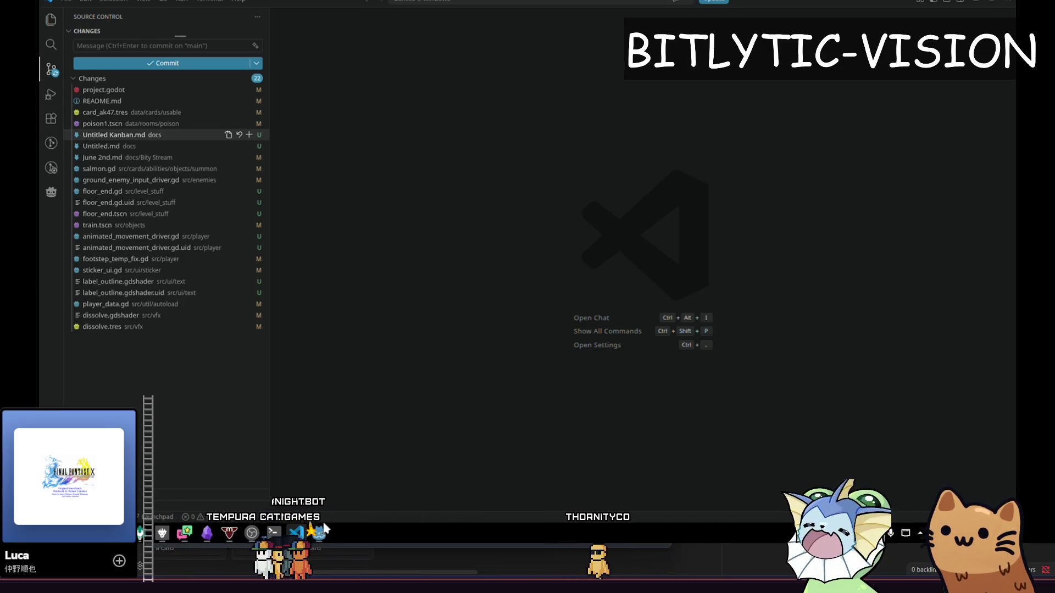
pyautogui.hotkey('alt', 'Tab')
pyautogui.click(596, 216)
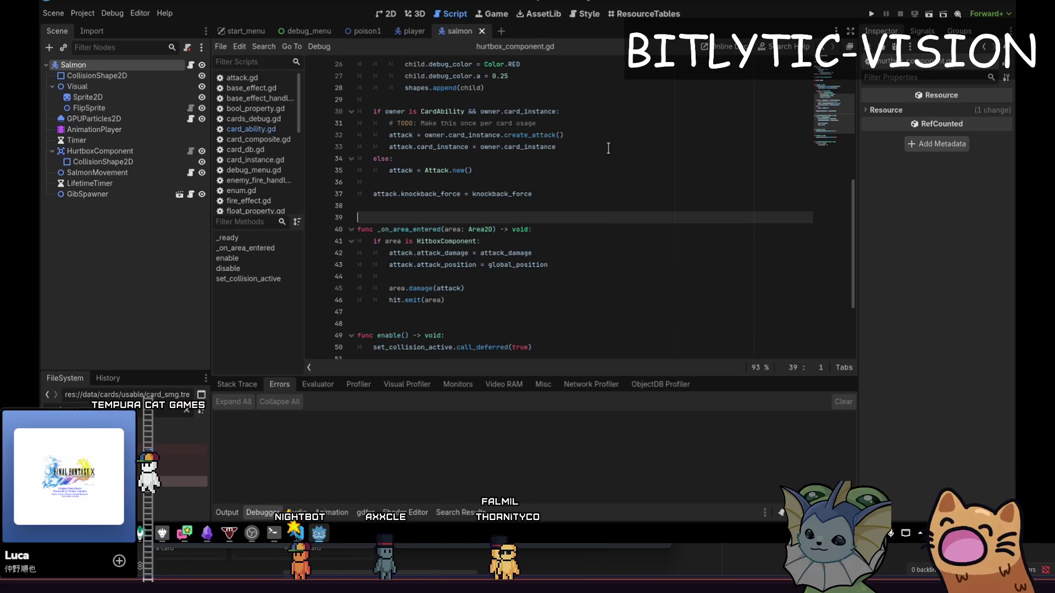
pyautogui.click(524, 229)
pyautogui.hotkey('shift', 'alt', 'o')
pyautogui.write('player.')
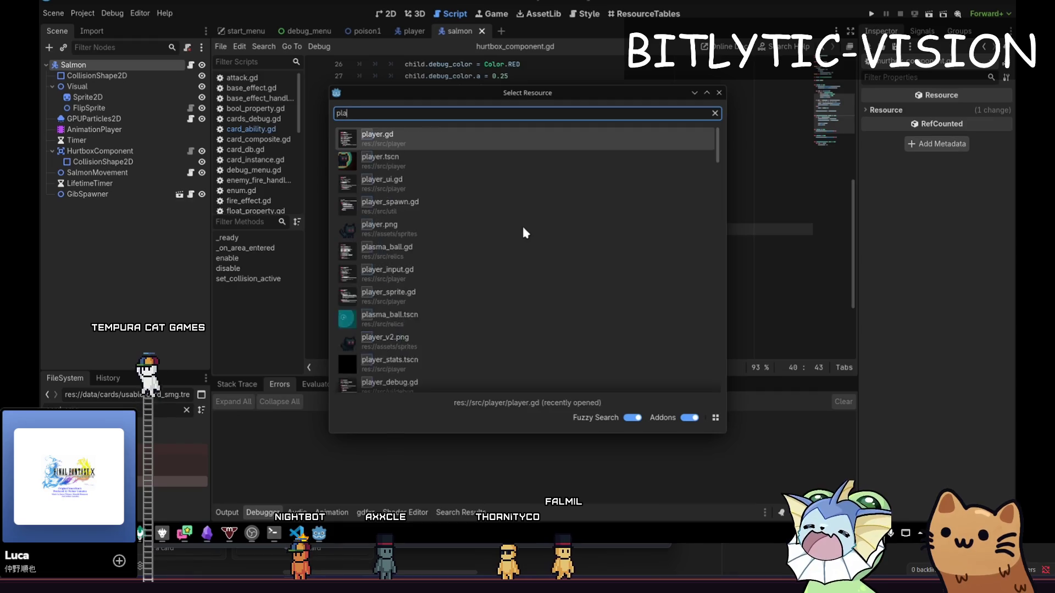
pyautogui.press('Escape')
pyautogui.hotkey('shift', 'alt', 'o')
pyautogui.write('health.gd')
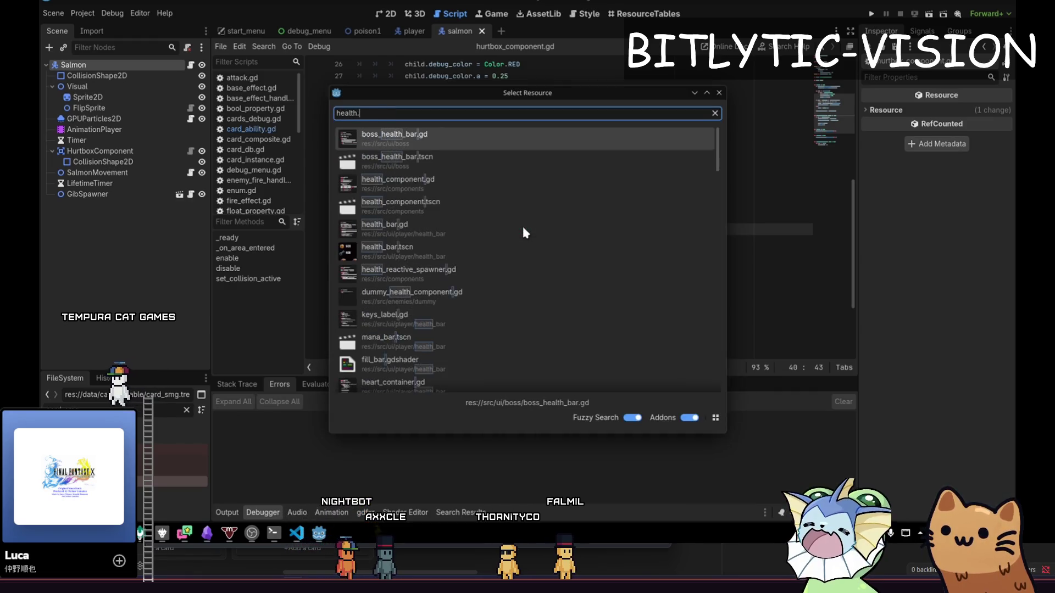
pyautogui.press('BackSpace')
pyautogui.press('BackSpace')
pyautogui.press('BackSpace')
pyautogui.write('_component')
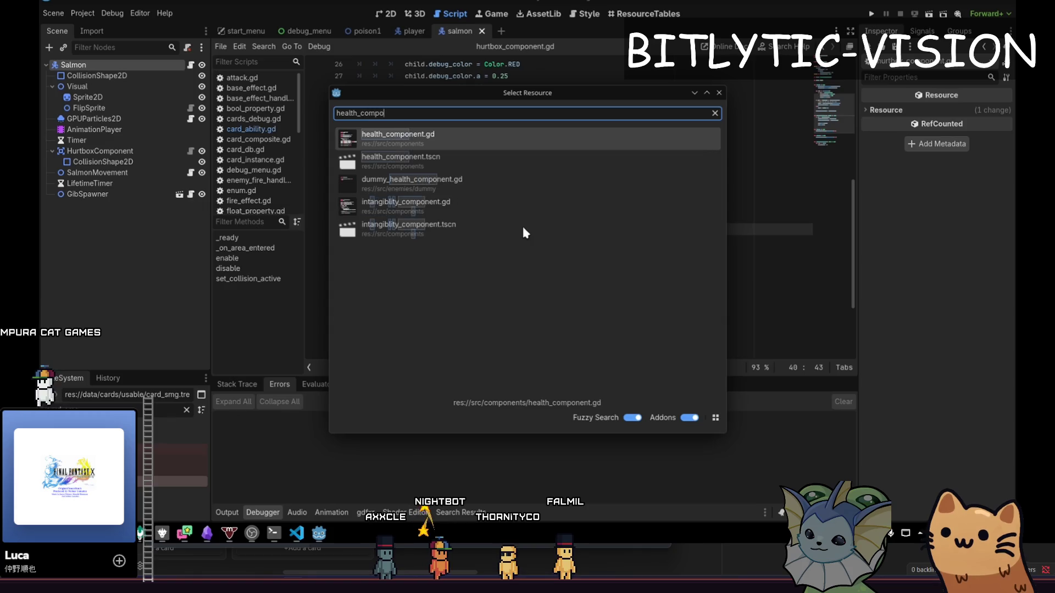
pyautogui.write('.gd')
pyautogui.press('Return')
# - Find 'attack: Attack' to land on can_attack_hit at line 221
pyautogui.hotkey('ctrl', 'f')
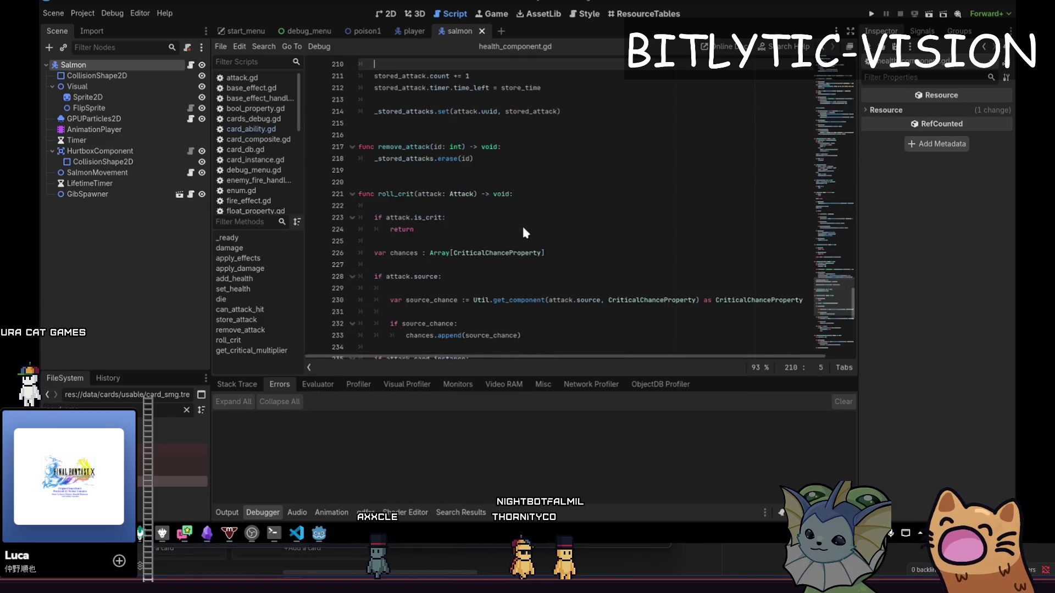
pyautogui.write(': Attack')
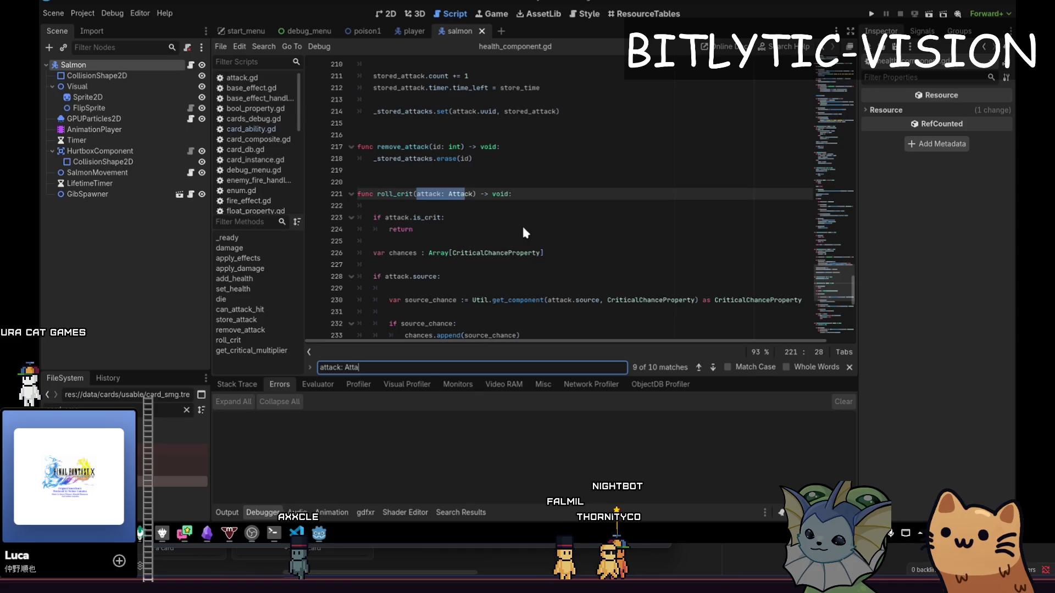
pyautogui.press('Escape')
pyautogui.hotkey('ctrl', 'f')
pyautogui.press('Return')
pyautogui.hotkey('shift', 'Return')
pyautogui.hotkey('shift', 'Return')
pyautogui.hotkey('shift', 'Return')
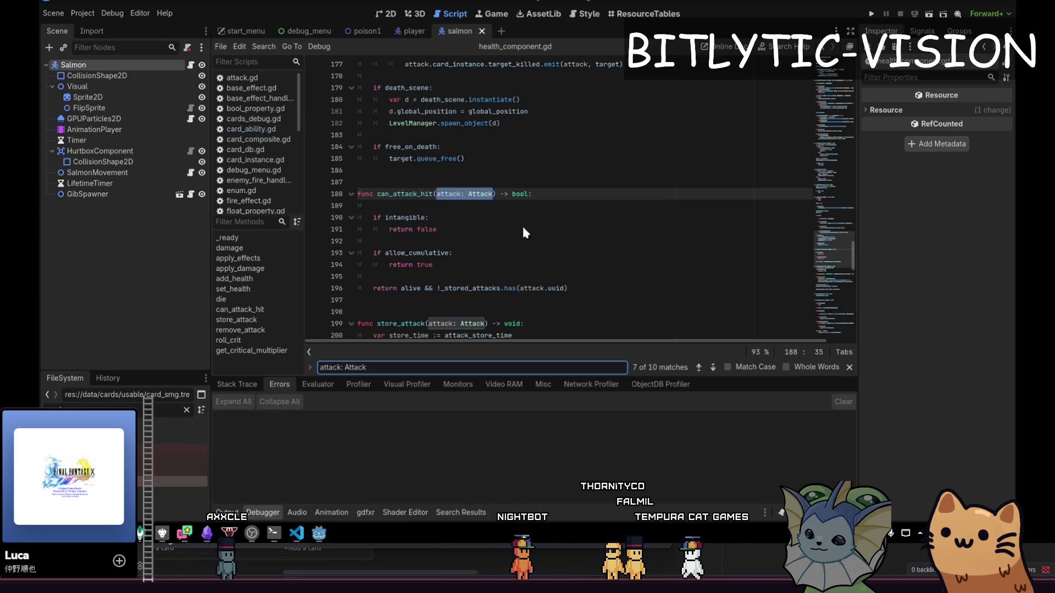
# - Insert Console.print(attack.has_type(FireStat)) at the top of can_attack_hit and run with F5
pyautogui.press('Escape')
pyautogui.press('End')
pyautogui.press('Return')
pyautogui.press('Return')
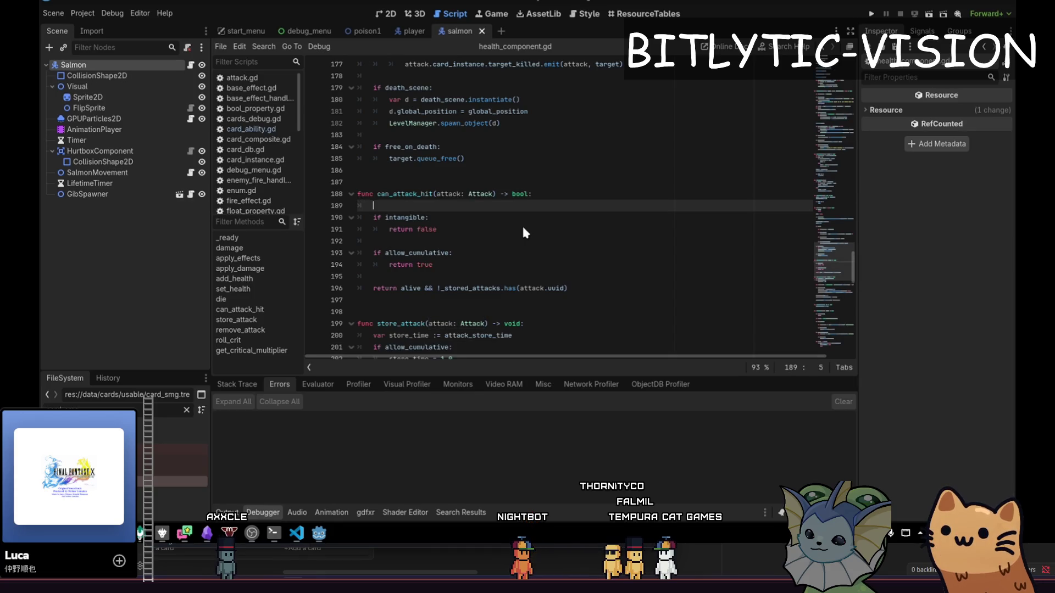
pyautogui.write('Console.print(attack.')
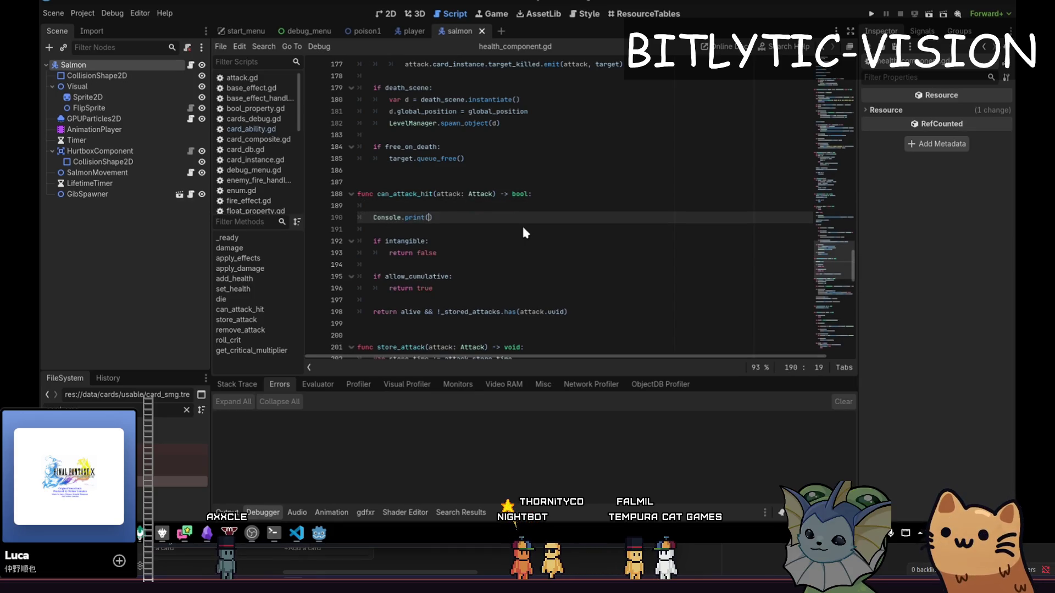
pyautogui.write('has_type(')
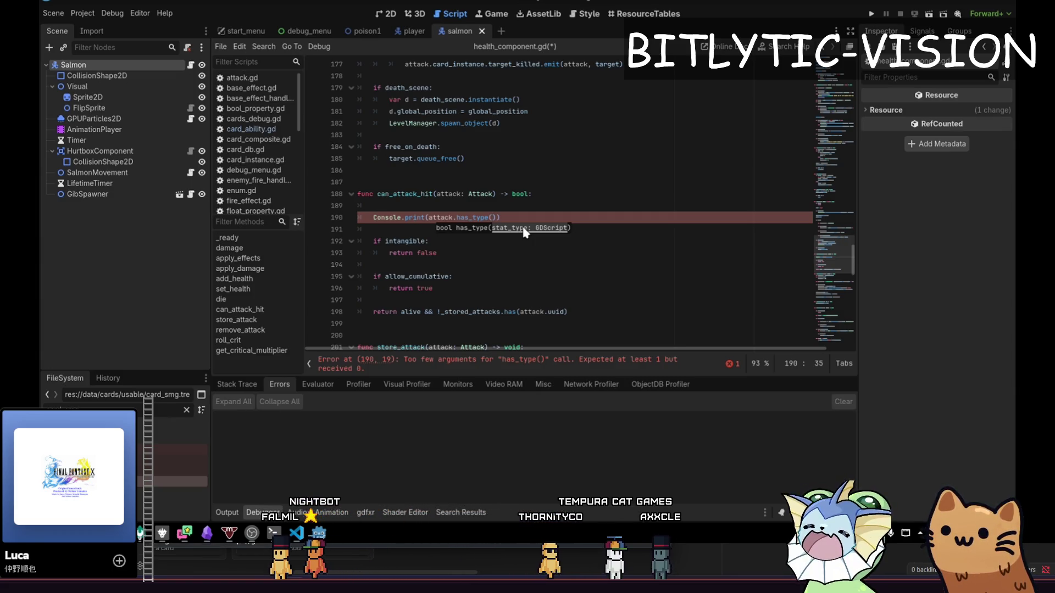
pyautogui.write('Stat')
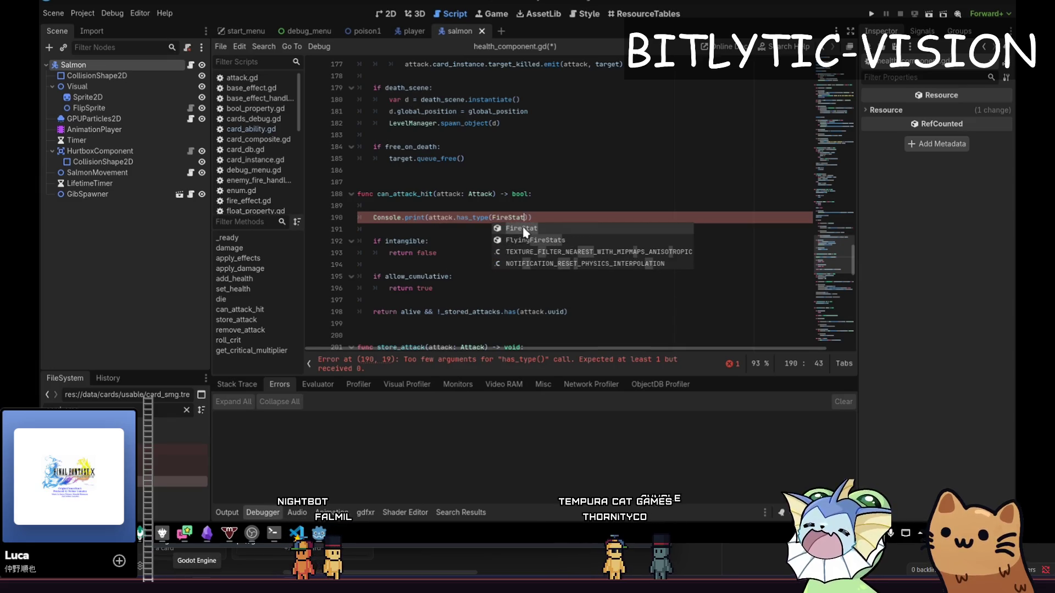
pyautogui.click(545, 210)
pyautogui.press('F5')
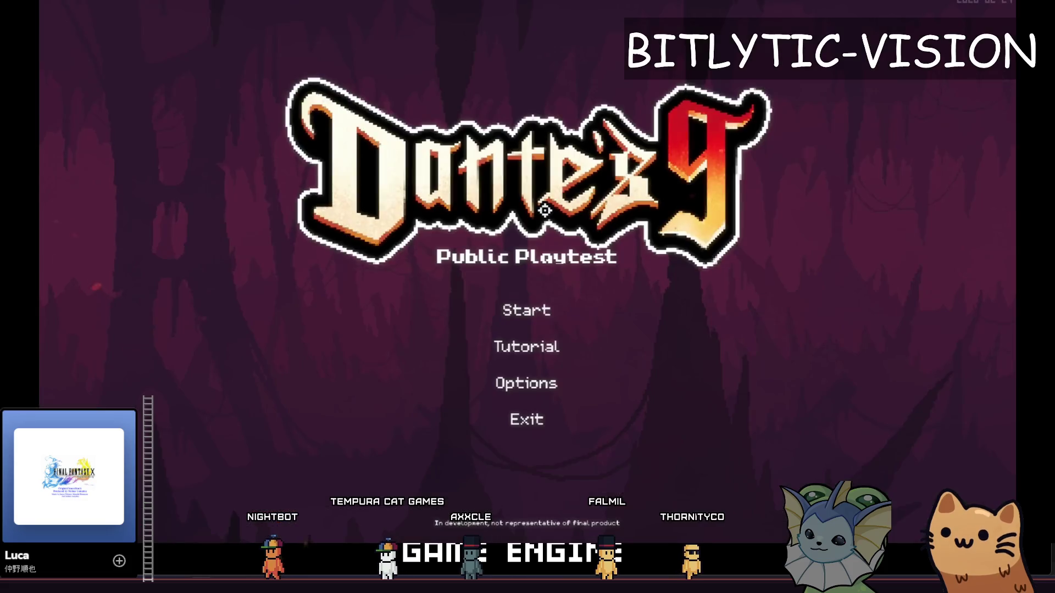
# - Start a run, add an AK47 card and spawn a column of DPS dummies from the debug panel
pyautogui.press('Return')
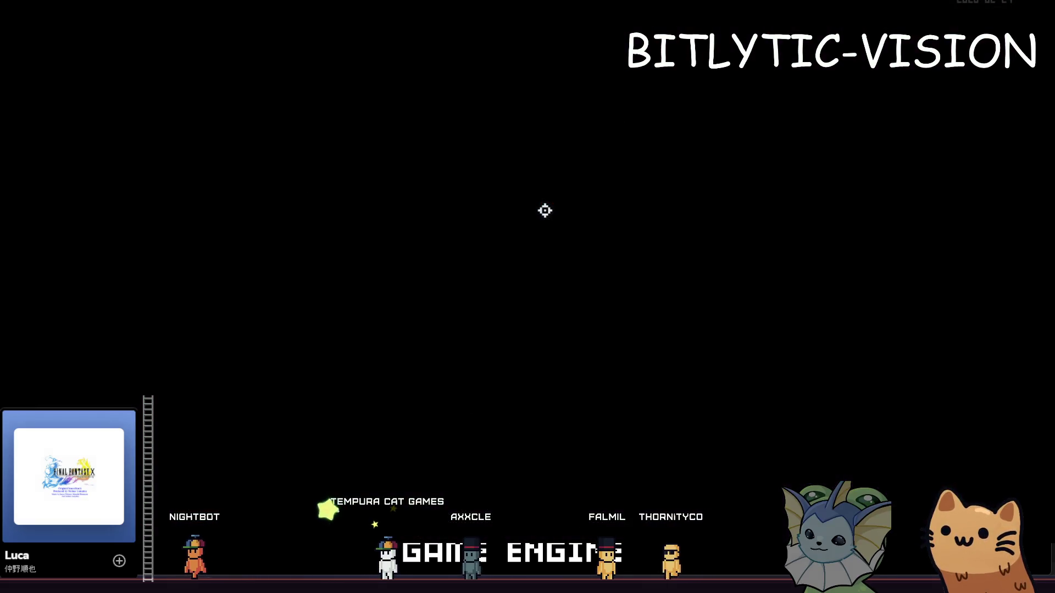
pyautogui.press('`')
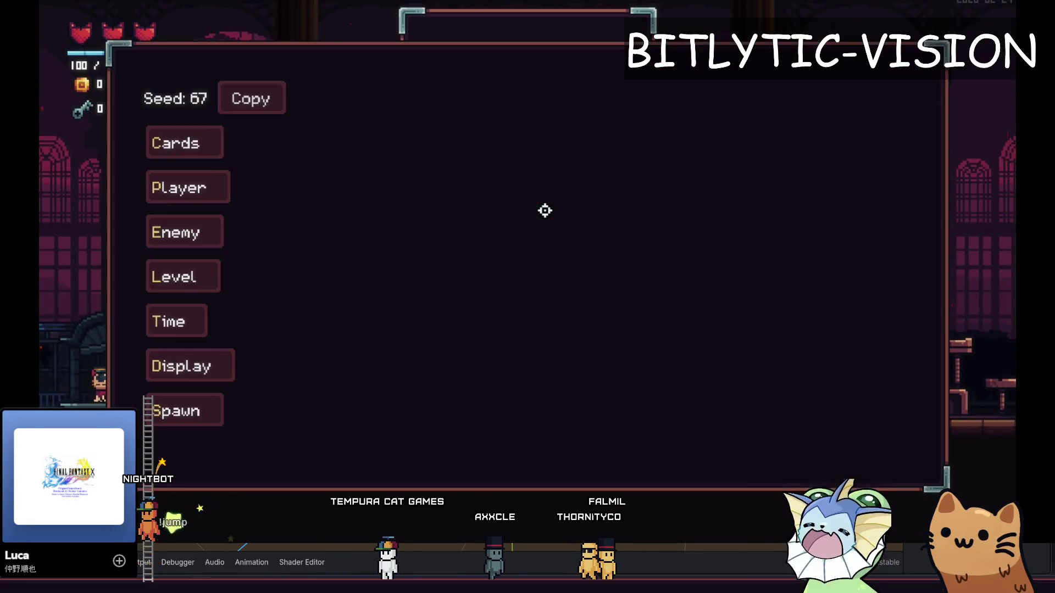
pyautogui.click(539, 141)
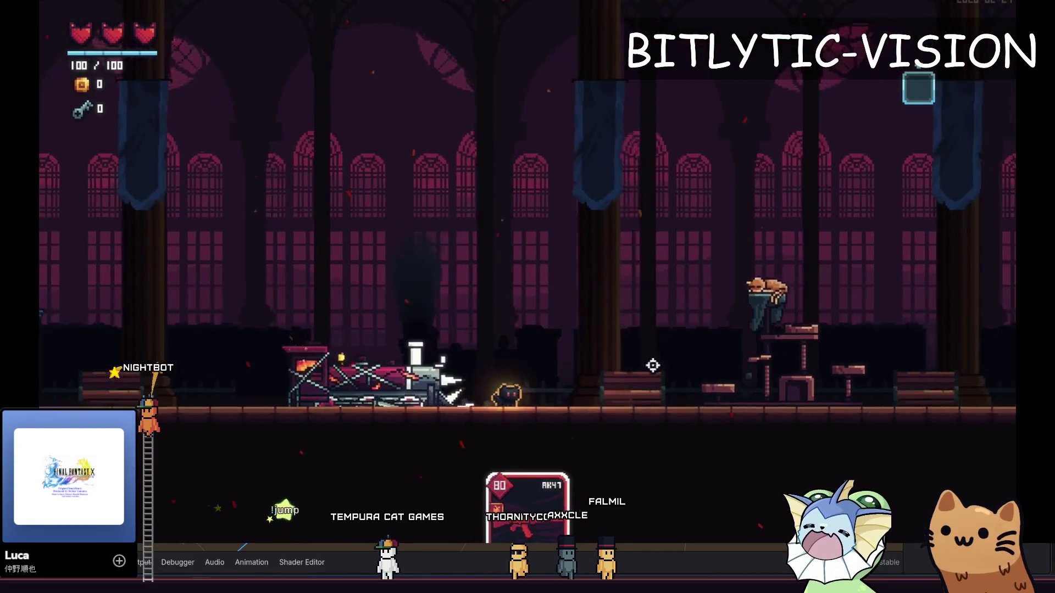
pyautogui.press('`')
pyautogui.click(546, 99)
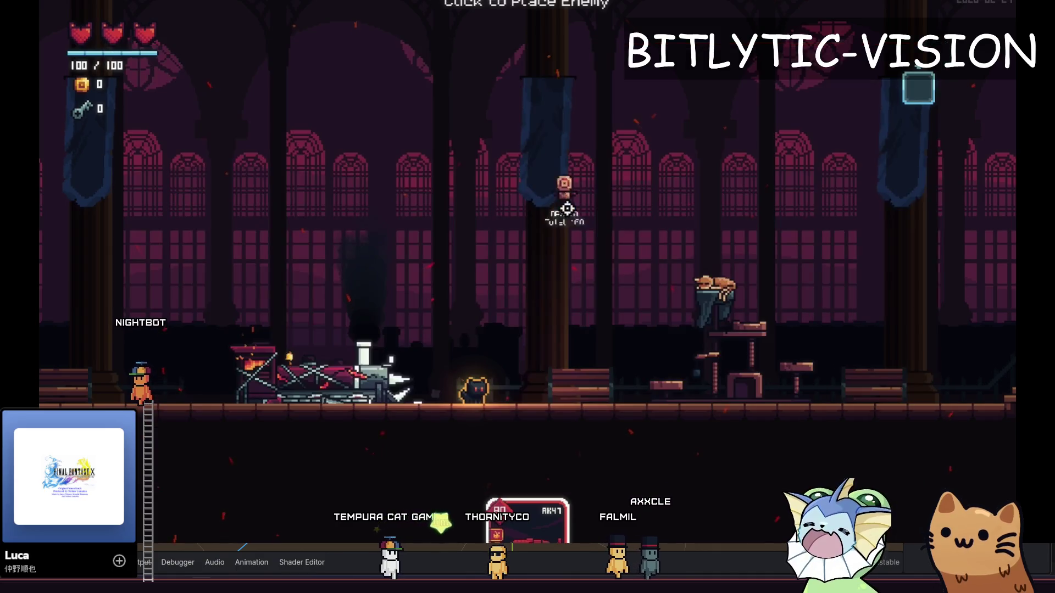
pyautogui.click(596, 166)
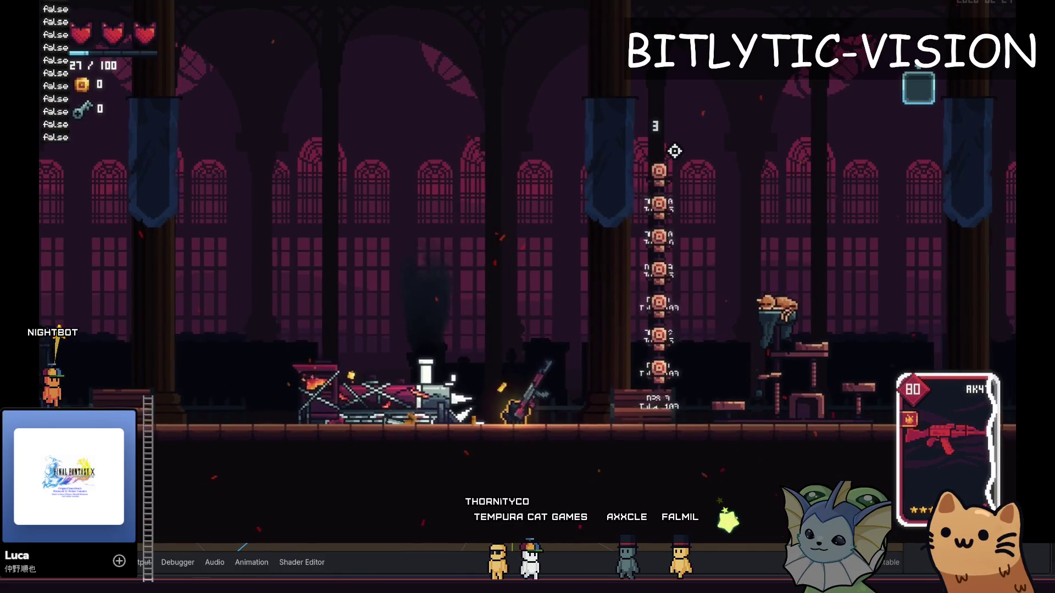
pyautogui.hotkey('alt', 'Tab')
pyautogui.hotkey('alt', 'shift', 'o')
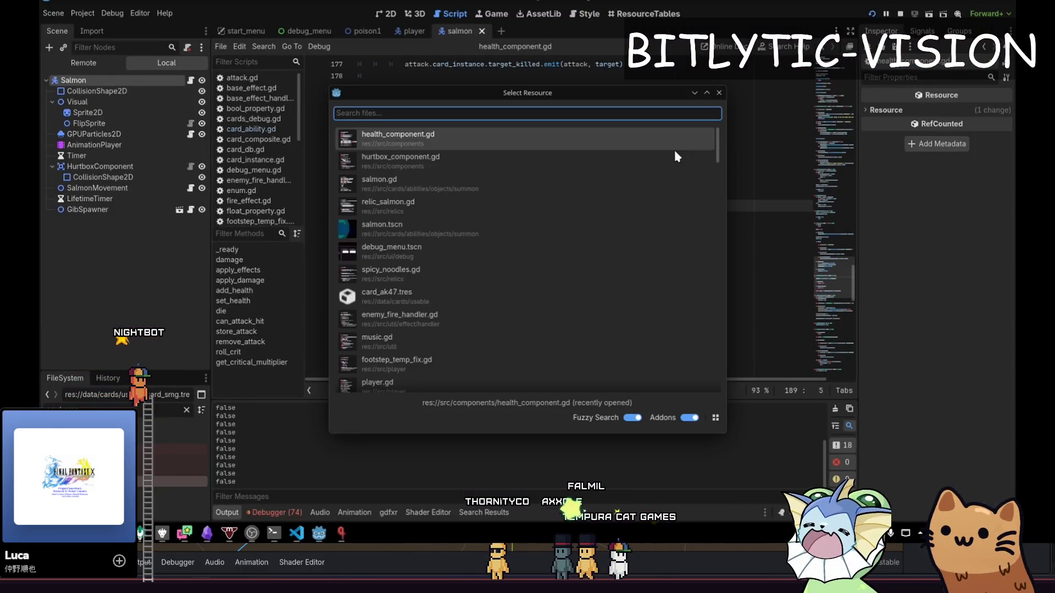
# - Open attack.gd, go to the append_array line 38, and check the Debugger Errors list
pyautogui.write('attack.g')
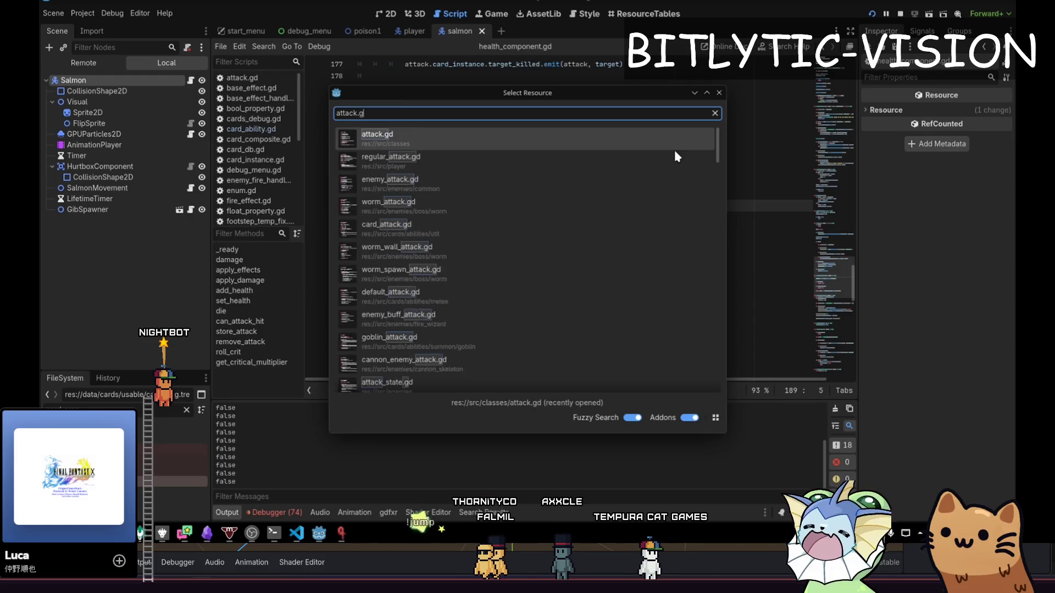
pyautogui.press('Return')
pyautogui.press('pagedown')
pyautogui.press('Up')
pyautogui.press('Down')
pyautogui.press('Down')
pyautogui.press('Down')
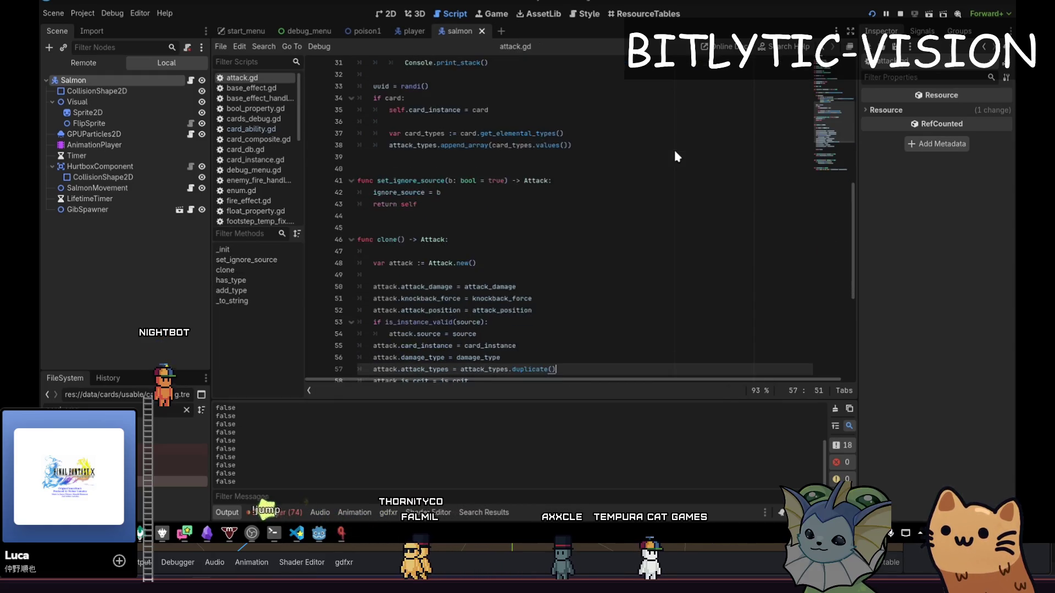
pyautogui.press('pageup')
pyautogui.press('Down')
pyautogui.press('Down')
pyautogui.press('Down')
pyautogui.press('End')
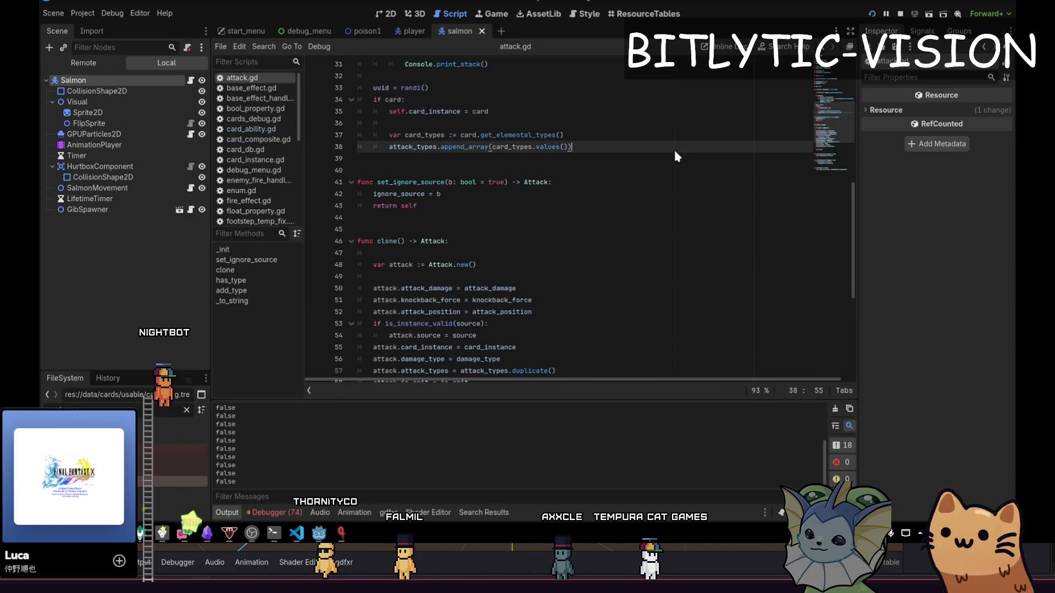
pyautogui.click(273, 512)
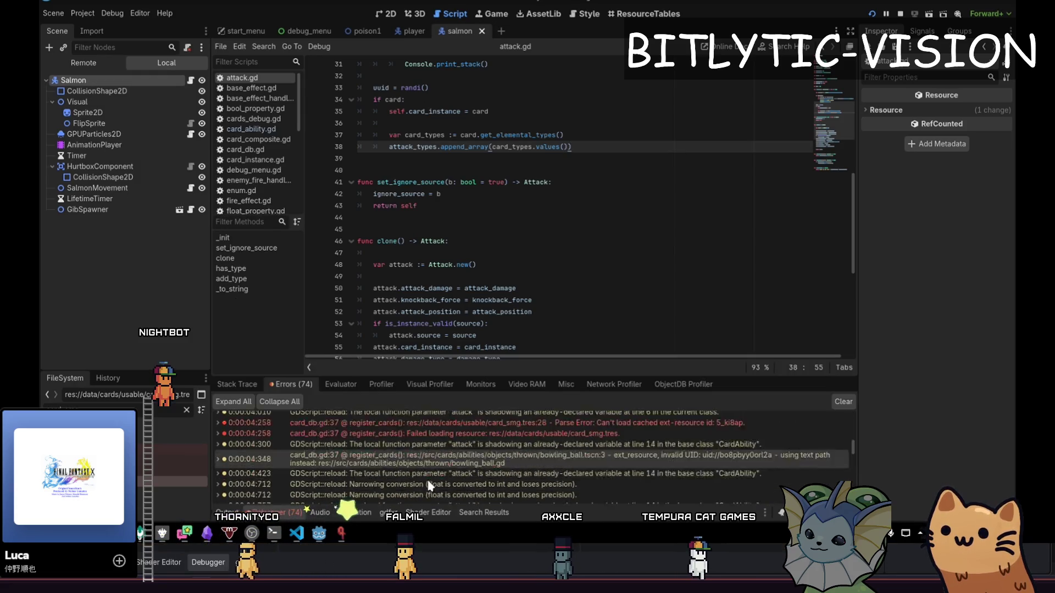
pyautogui.scroll(-15, 431, 483)
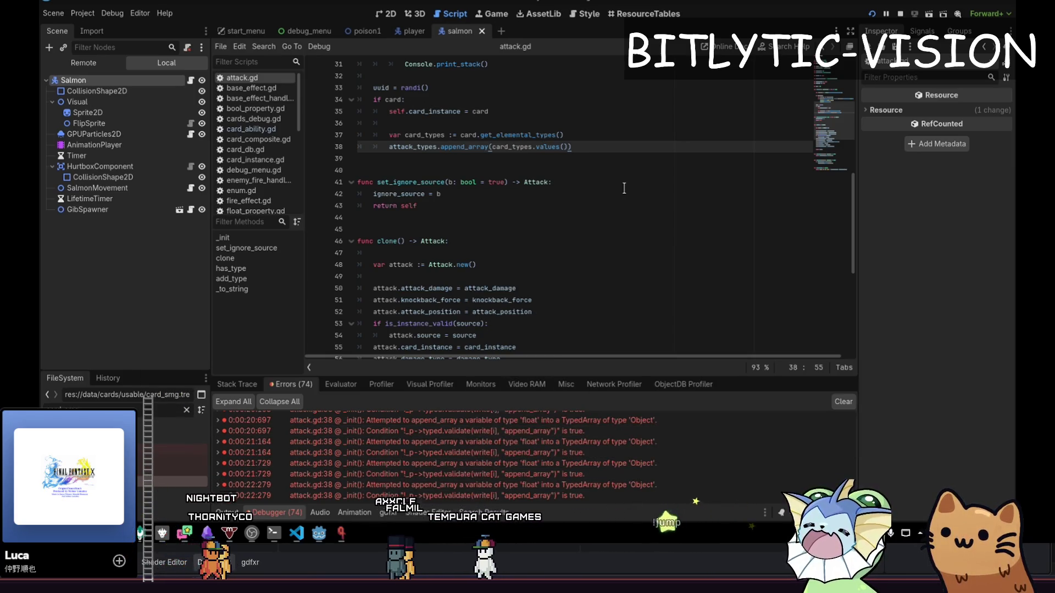
pyautogui.click(619, 180)
# - Change card_types.values() to keys() on line 38, test-fire the AK47, and save
pyautogui.doubleClick(548, 147)
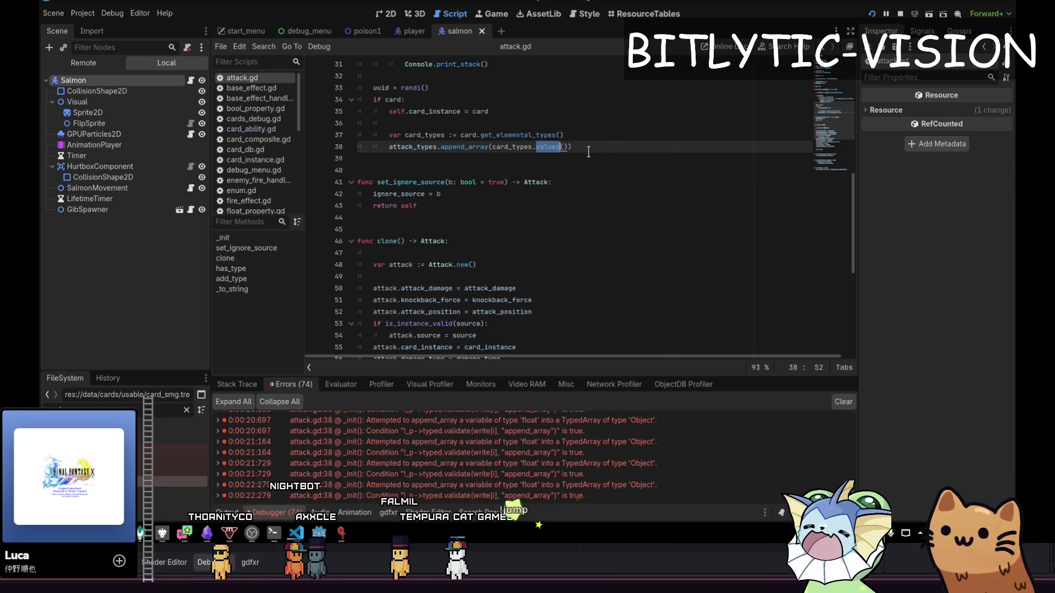
pyautogui.press('F5')
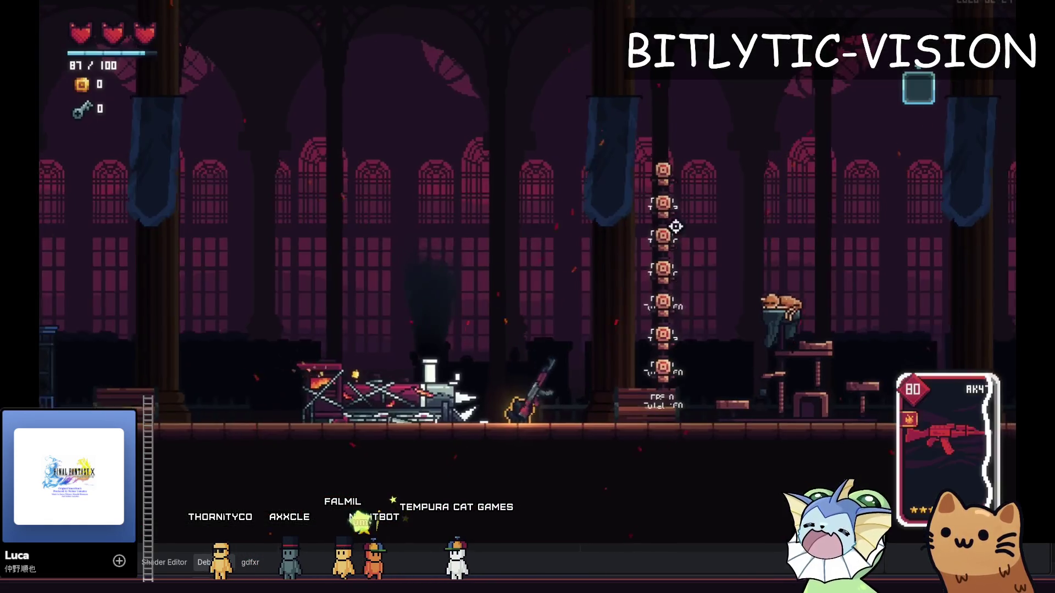
pyautogui.click(683, 164)
pyautogui.press('F8')
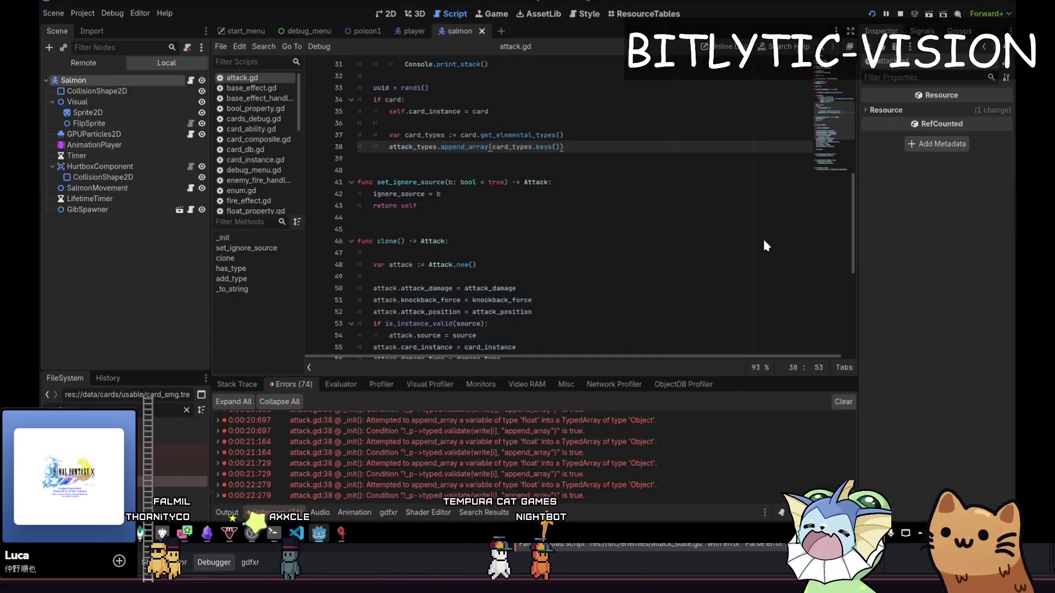
pyautogui.hotkey('ctrl', 's')
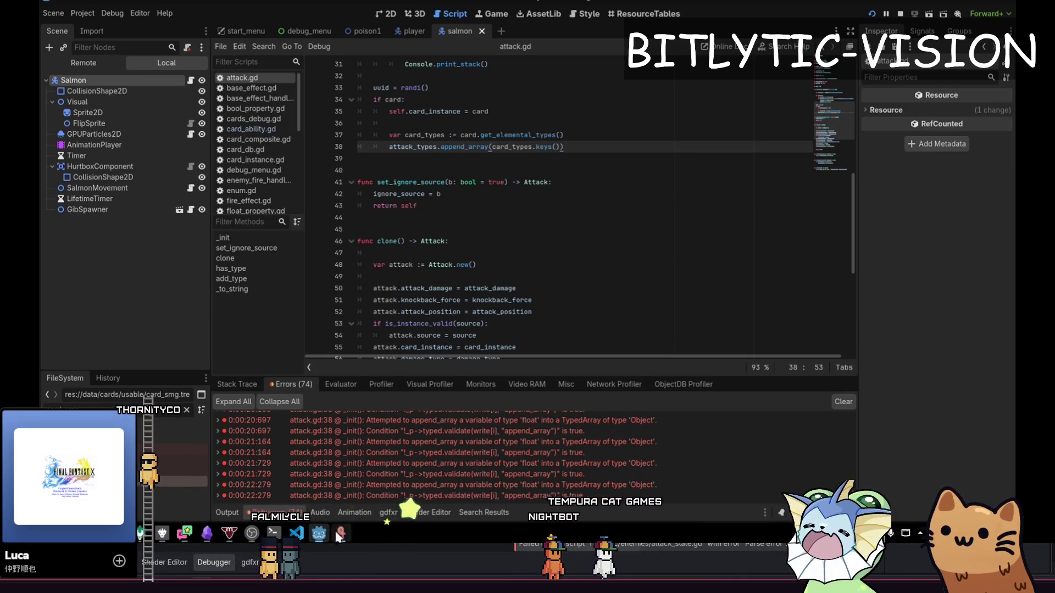
pyautogui.hotkey('alt', 'Tab')
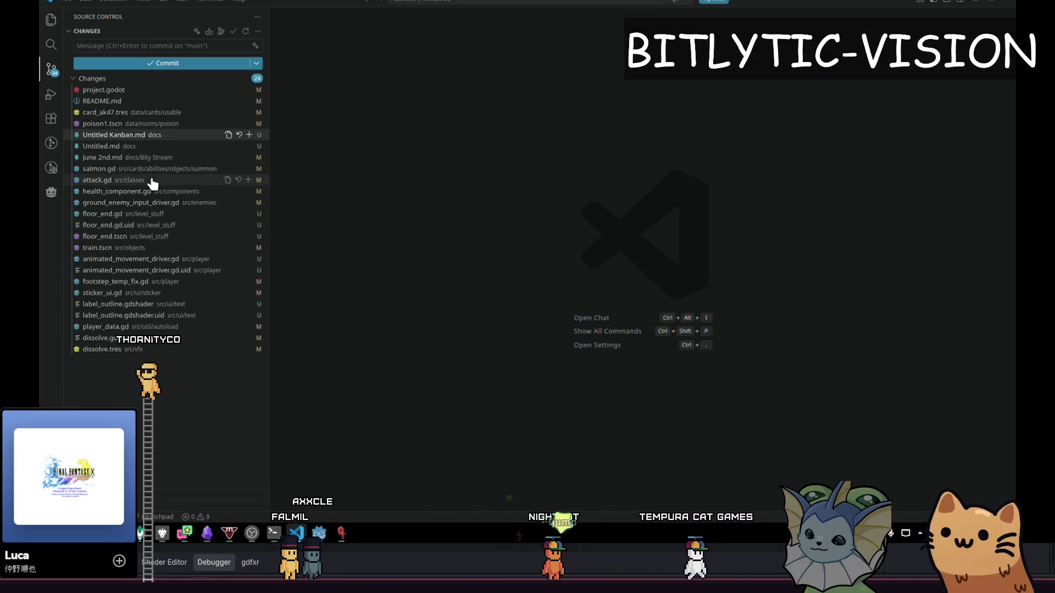
# - Stage and commit the attack.gd fix
pyautogui.click(150, 180)
pyautogui.click(248, 179)
pyautogui.click(136, 45)
pyautogui.write('t')
pyautogui.hotkey('ctrl', 'Return')
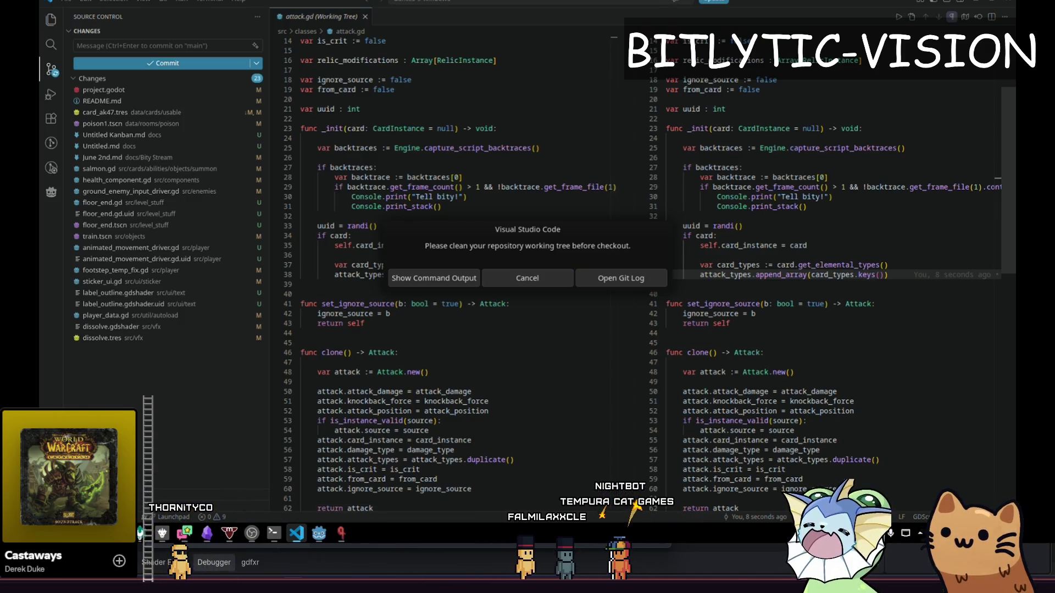
# - Dismiss the checkout warning, discard card_ak47.tres local changes, and sync the branch with origin main
pyautogui.click(603, 280)
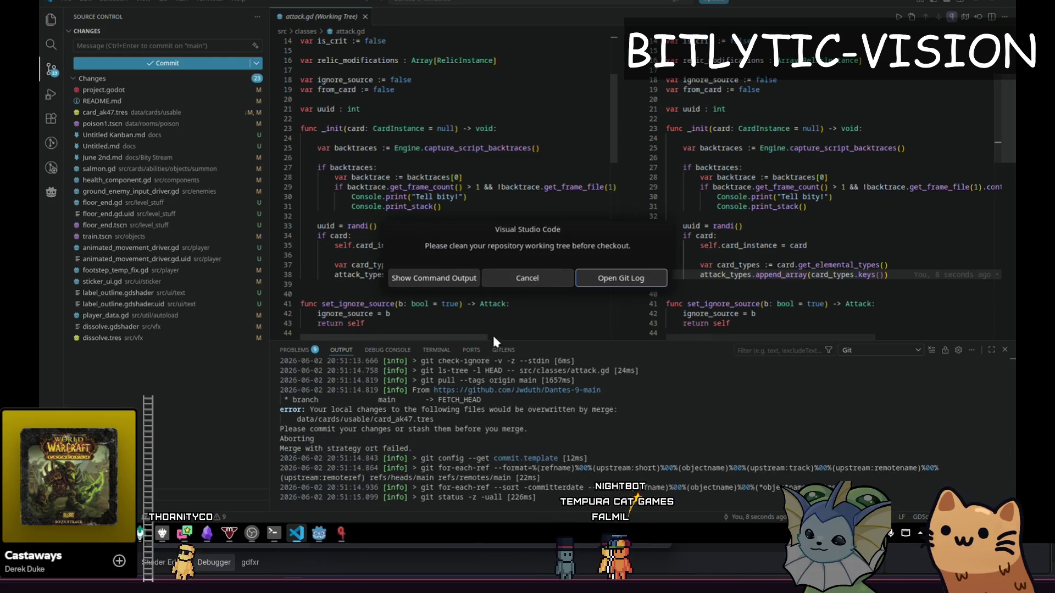
pyautogui.click(531, 279)
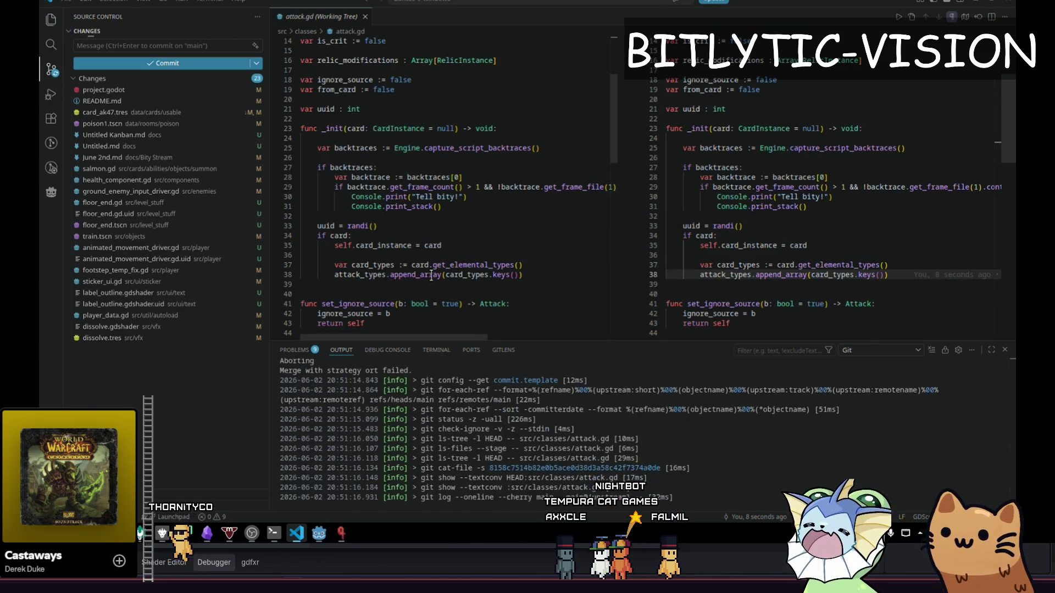
pyautogui.click(386, 278)
pyautogui.click(435, 79)
pyautogui.click(226, 112)
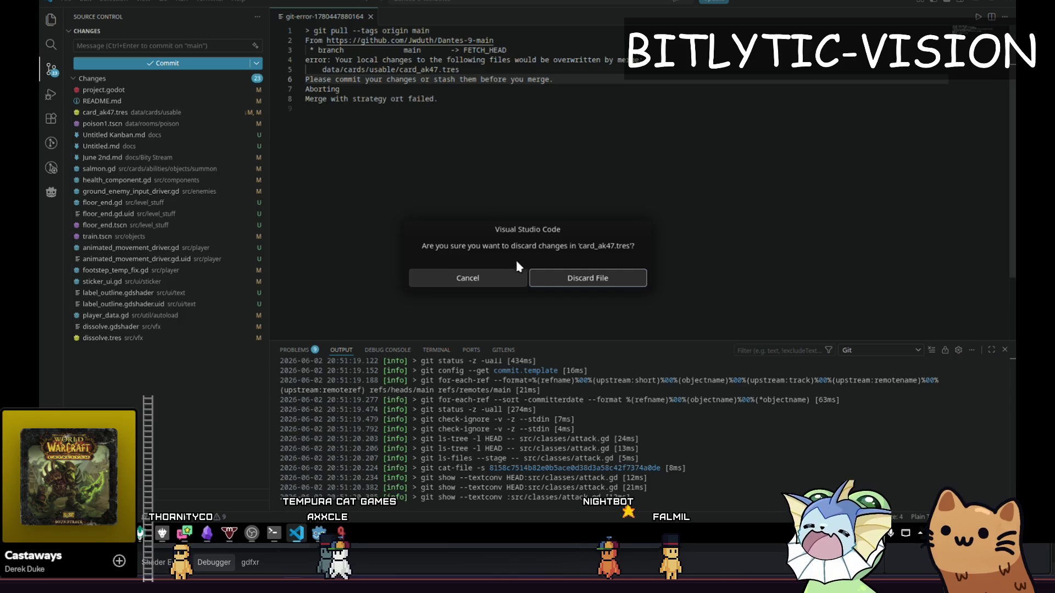
pyautogui.click(571, 278)
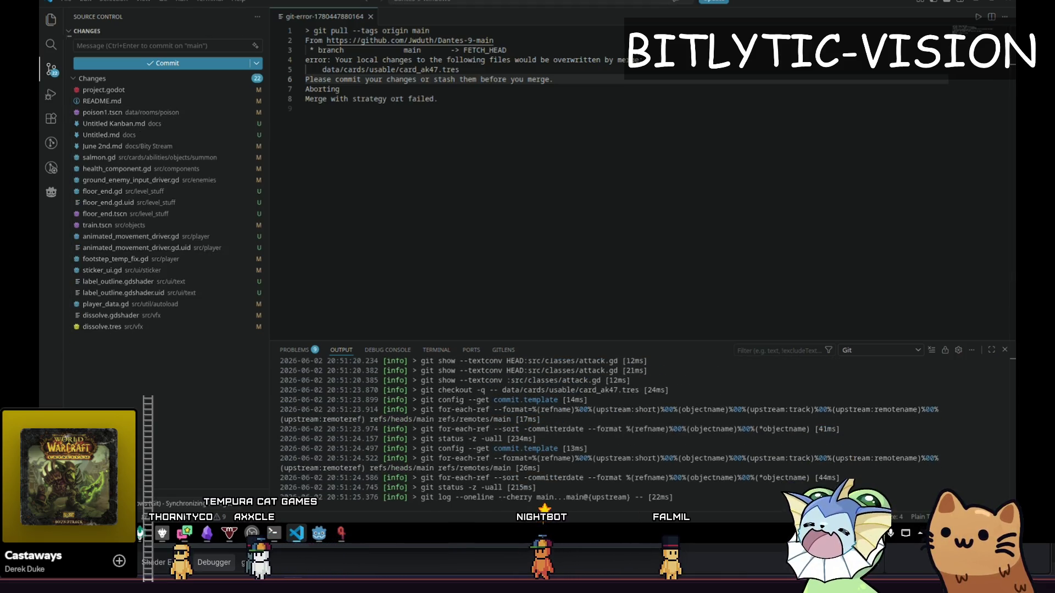
pyautogui.click(513, 177)
pyautogui.click(499, 88)
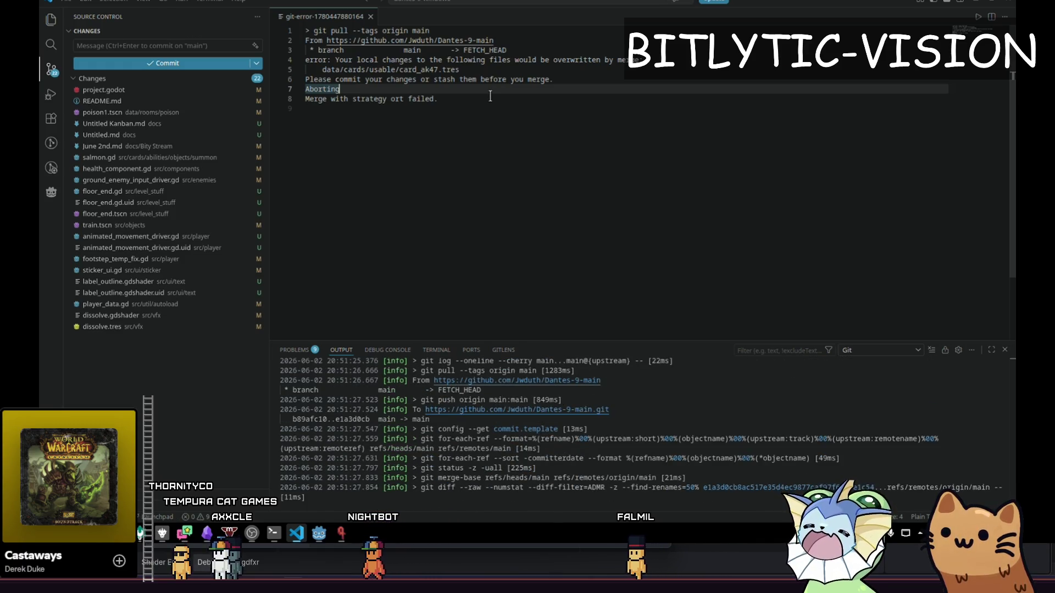
pyautogui.click(319, 533)
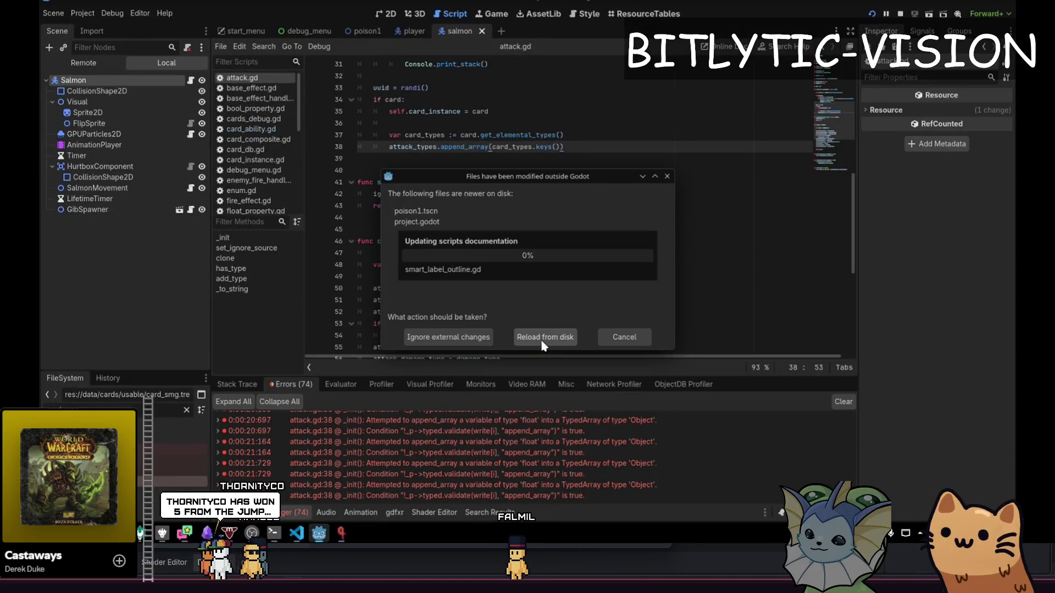
# - Reload the externally changed files from disk and restart the game with F8 then F5
pyautogui.click(541, 339)
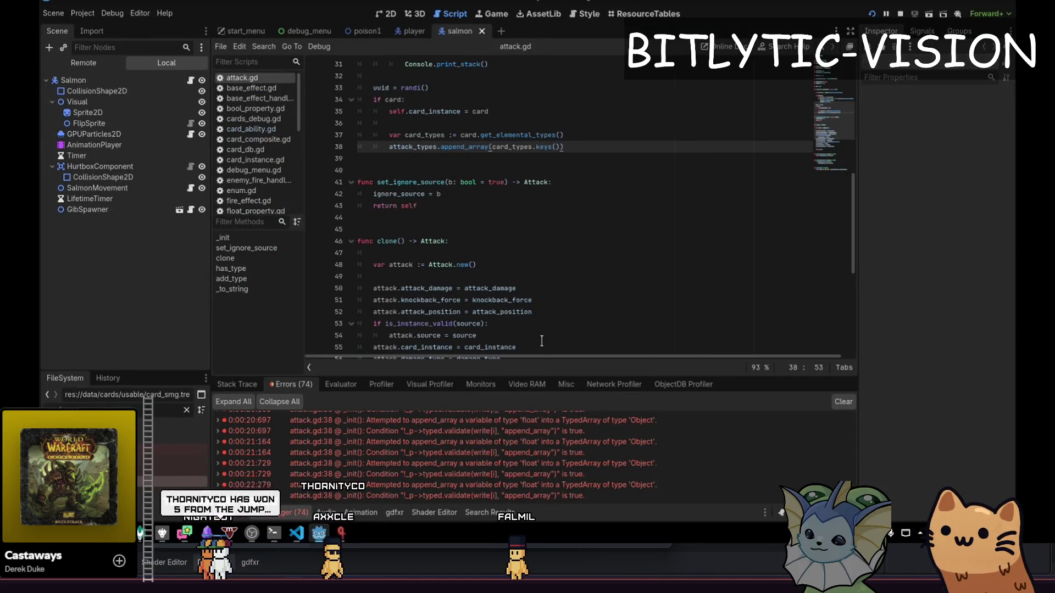
pyautogui.press('F8')
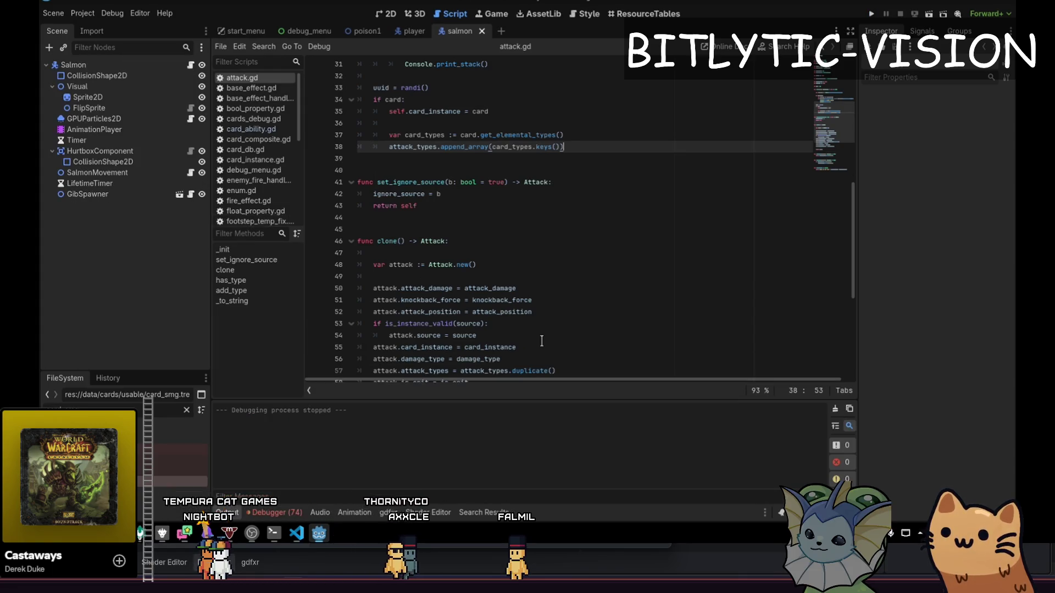
pyautogui.press('F5')
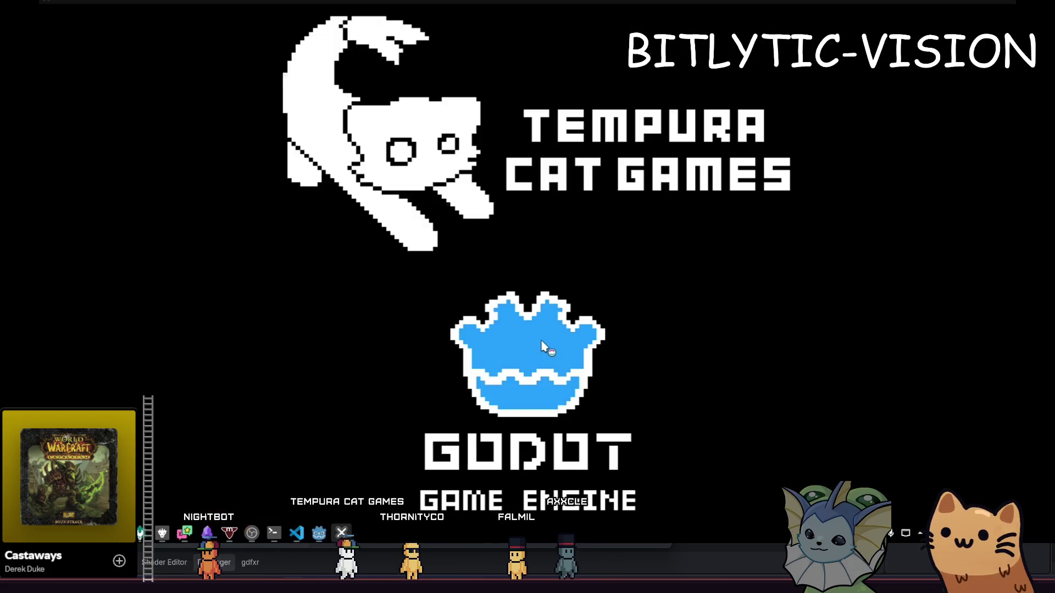
pyautogui.hotkey('alt', 'Tab')
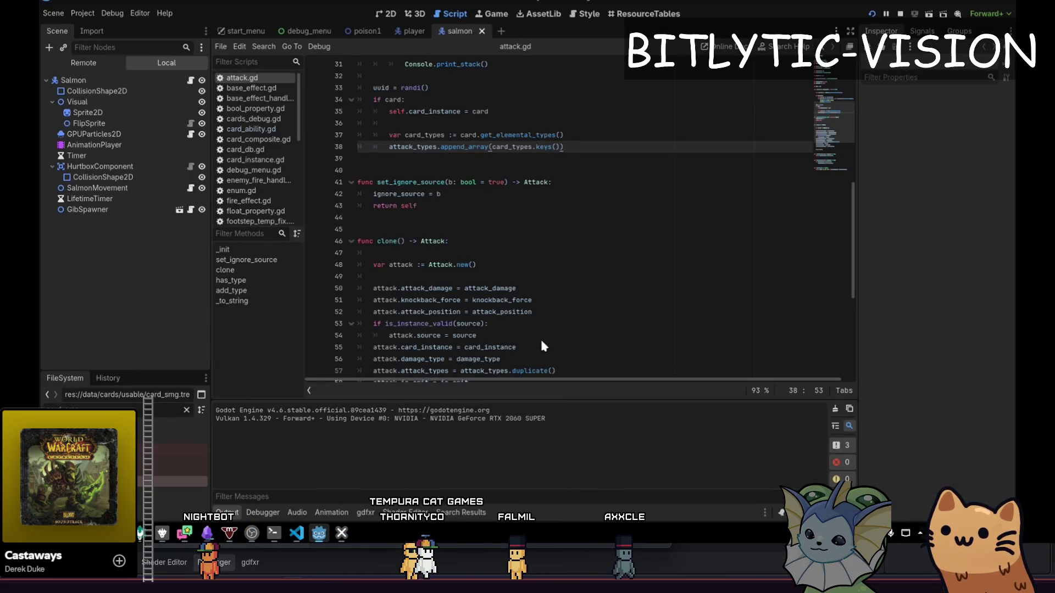